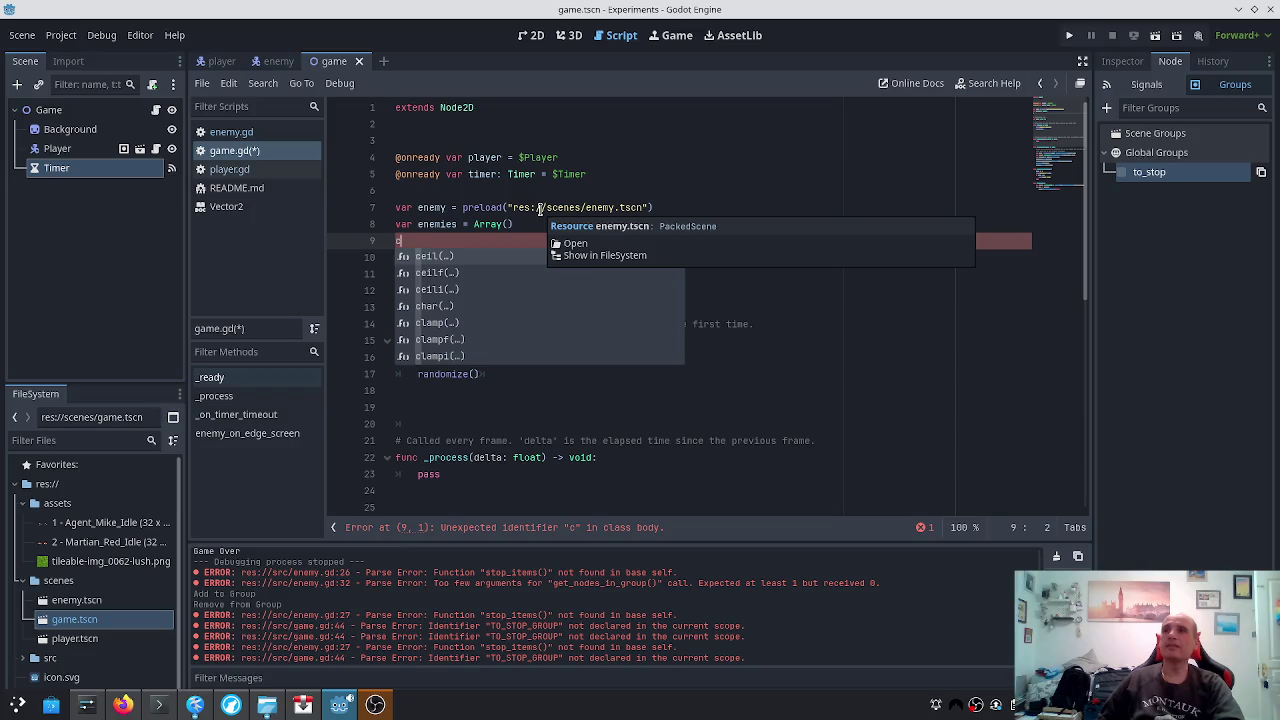
Declare const TO_STOP_GROUP: string = "to_stop" on line 9 of game.gd
key(BackSpace)
text(TO_)
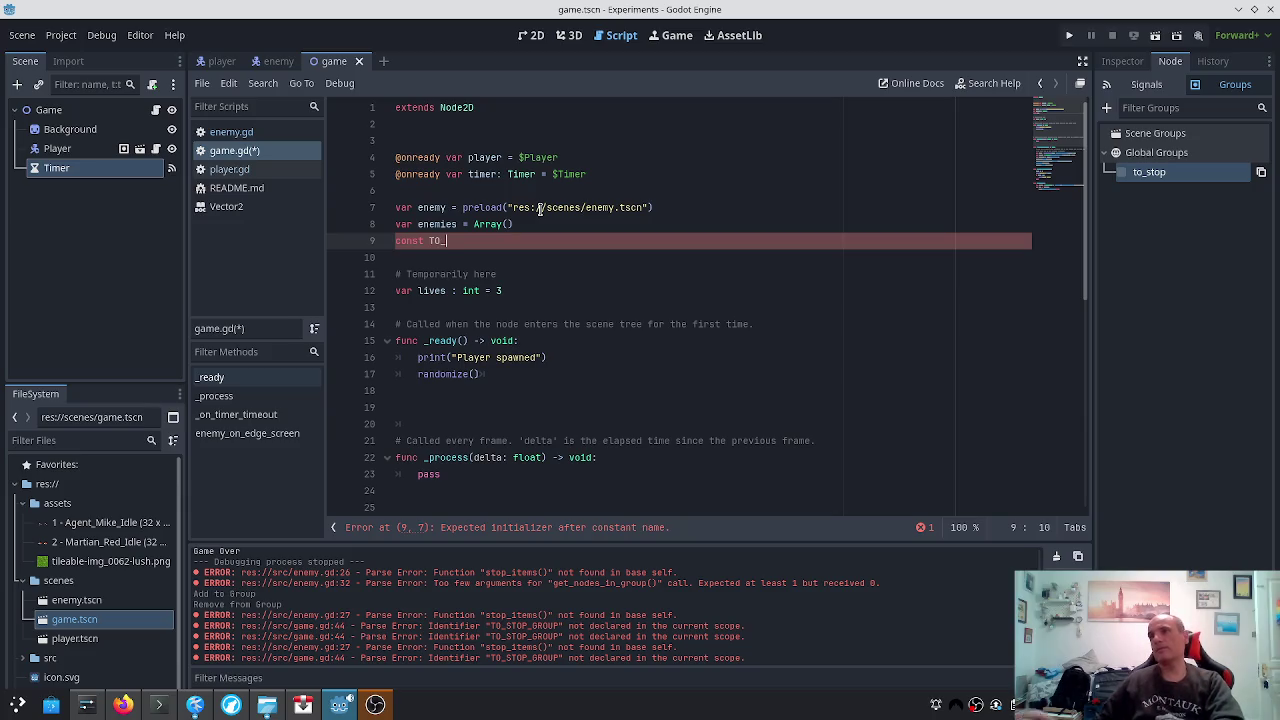
scroll(866, 390, down, 8)
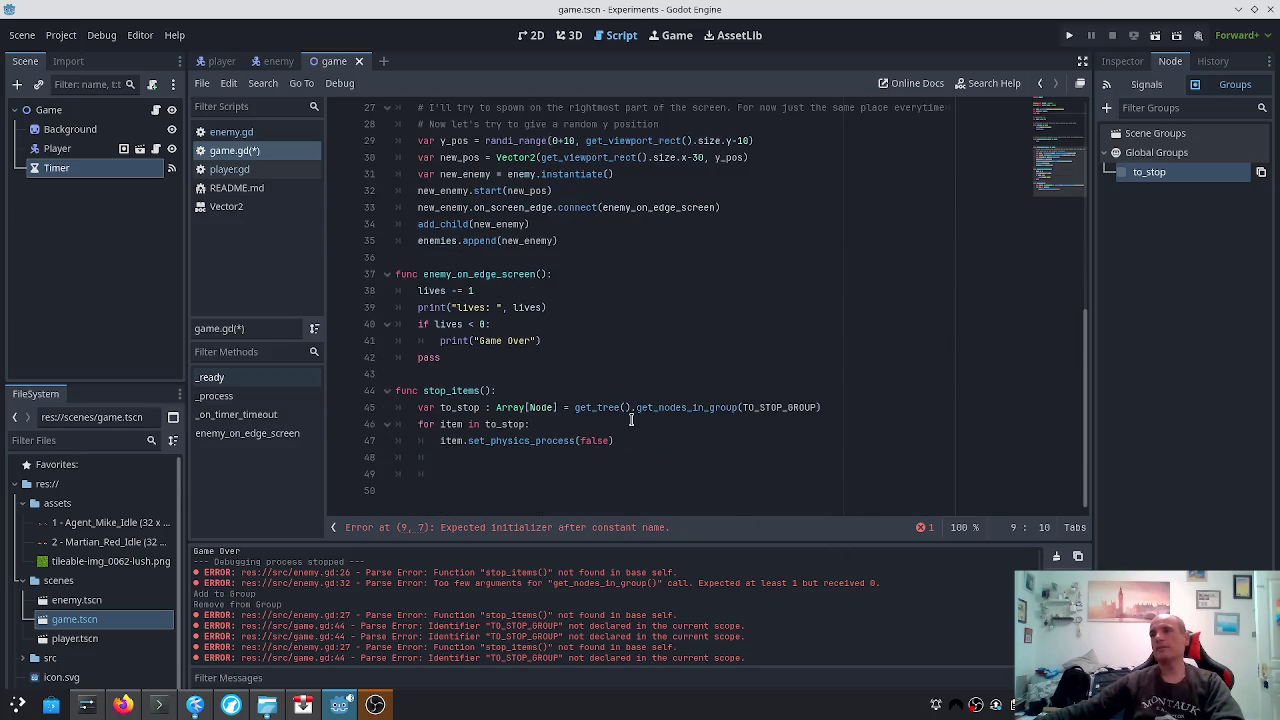
scroll(607, 431, up, 7)
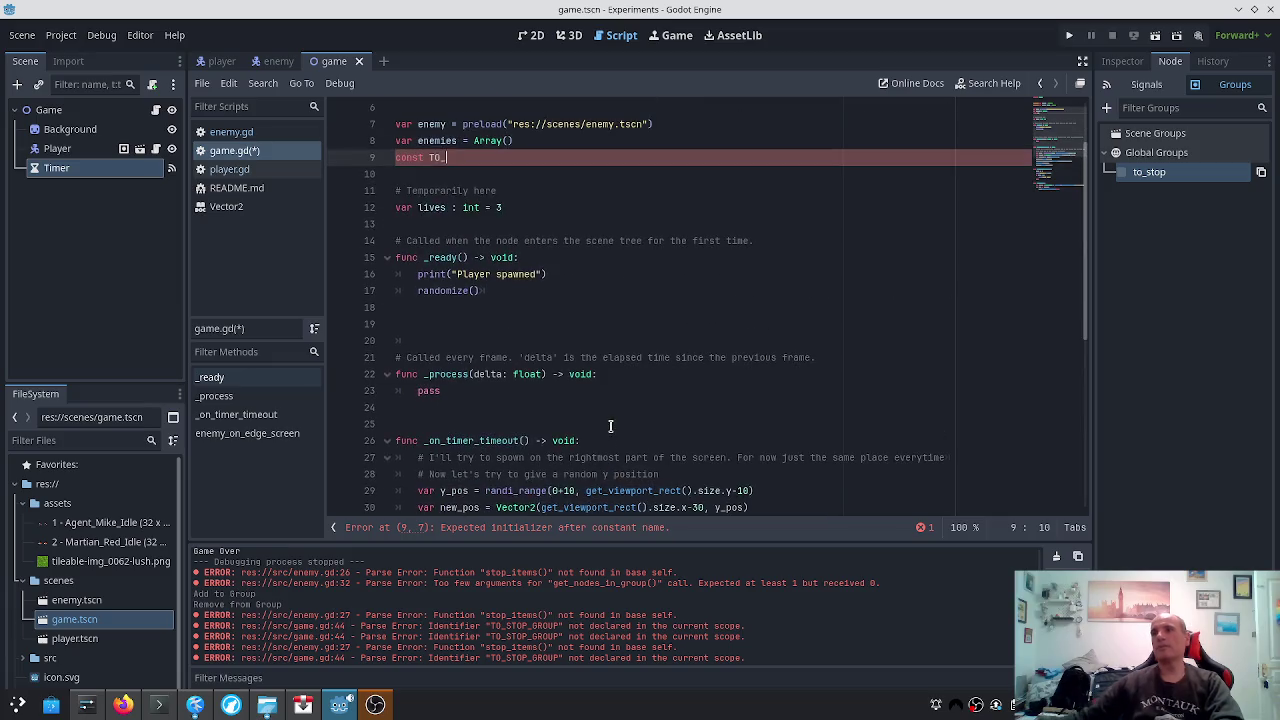
text(STOP_GROUP: String)
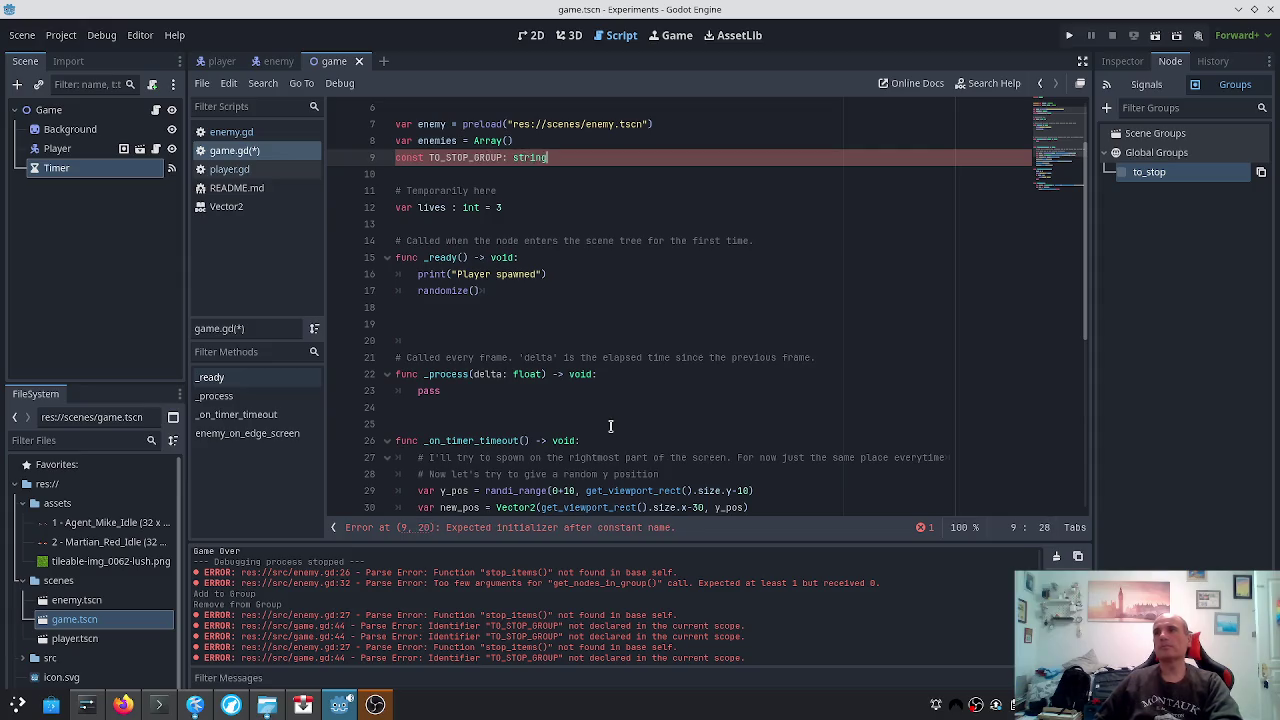
text( =)
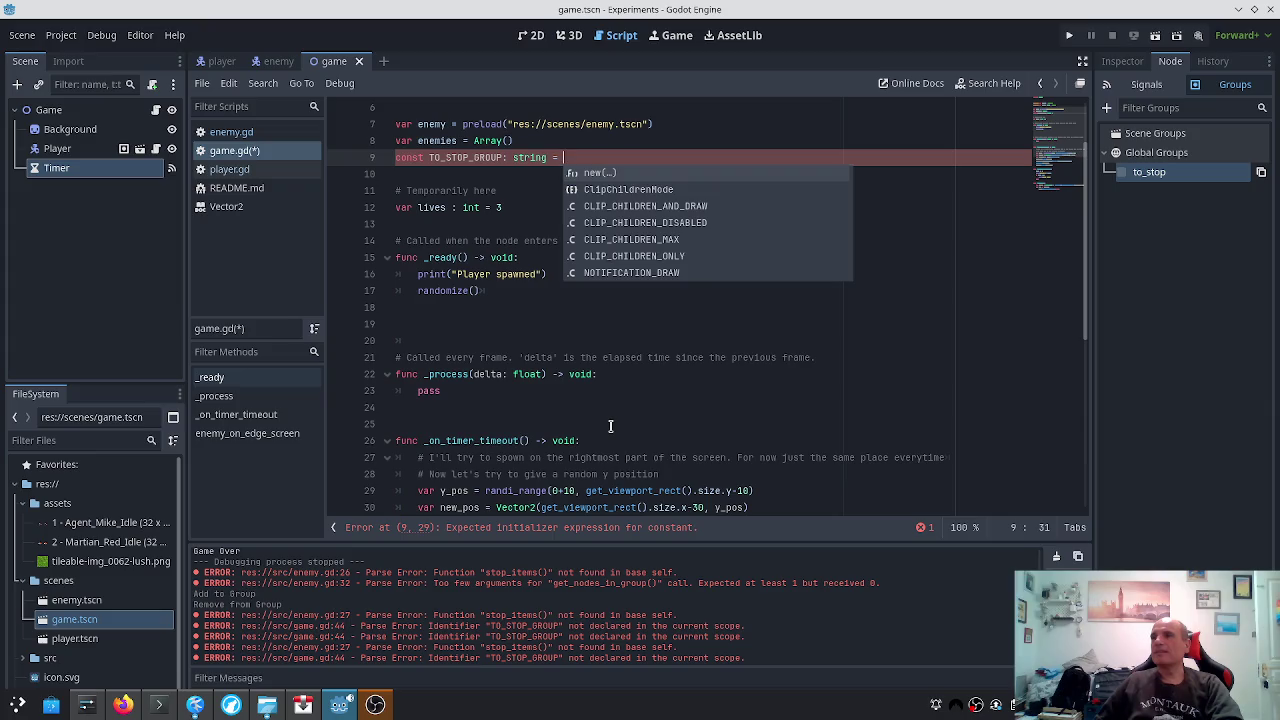
text(")
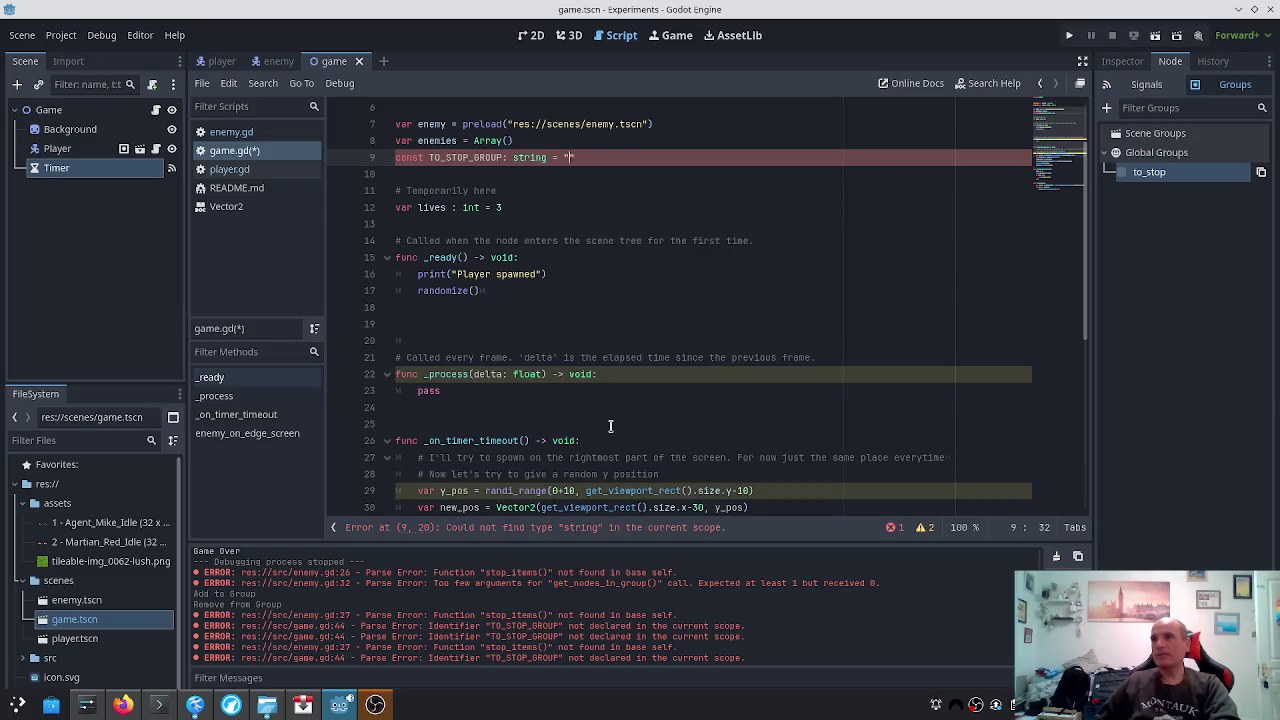
text(to_stop)
Save game.gd and add a new indented line at the end of stop_items
key(ctrl+s)
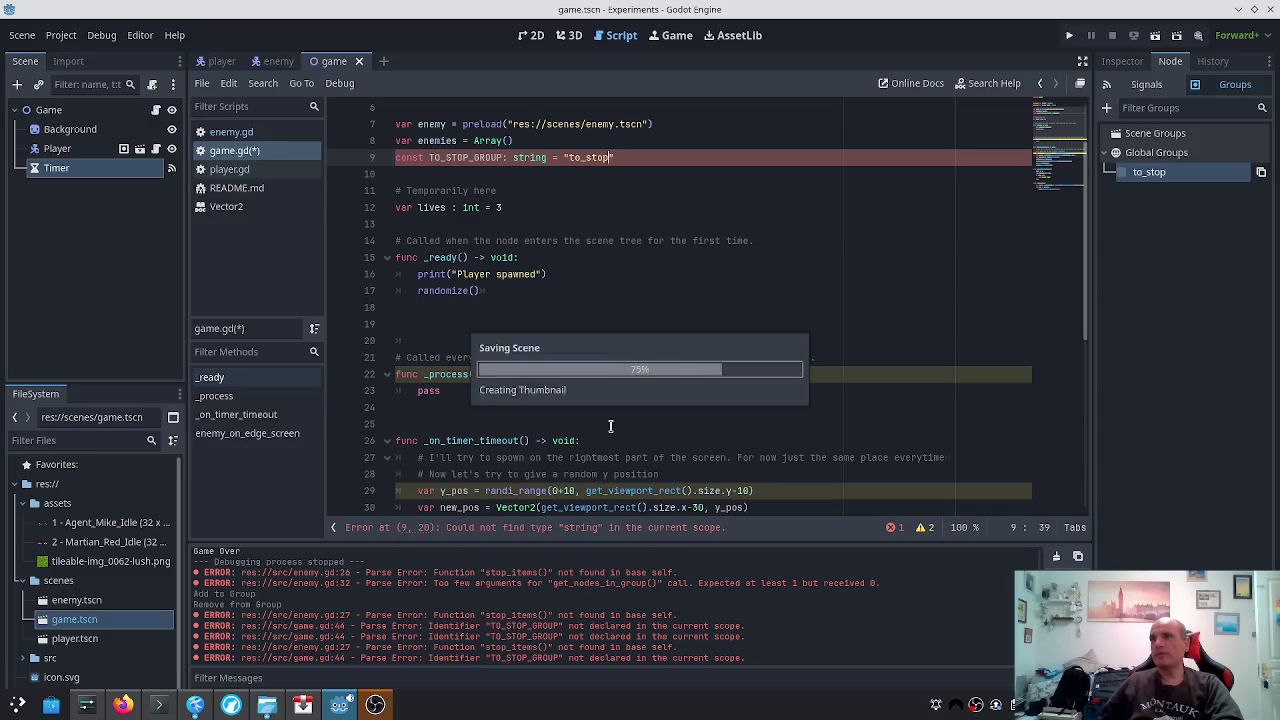
key(ctrl+End)
key(Up)
key(Up)
key(Up)
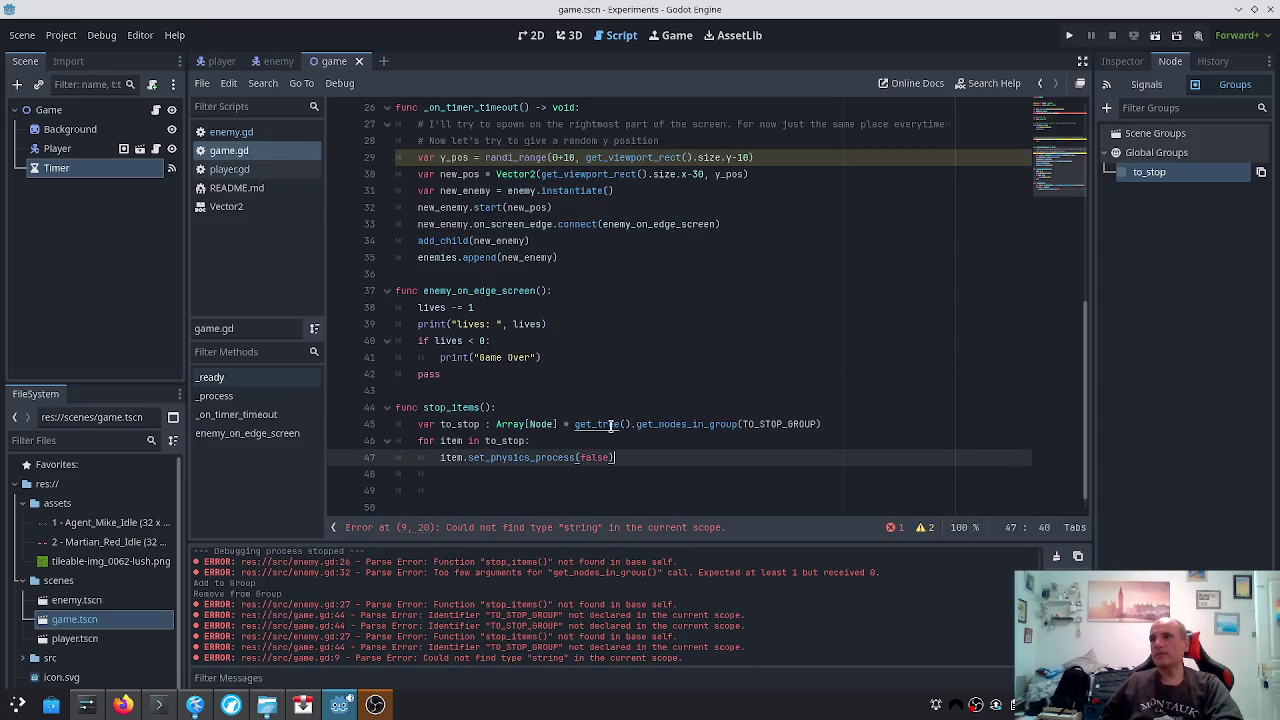
key(Down)
key(End)
key(Return)
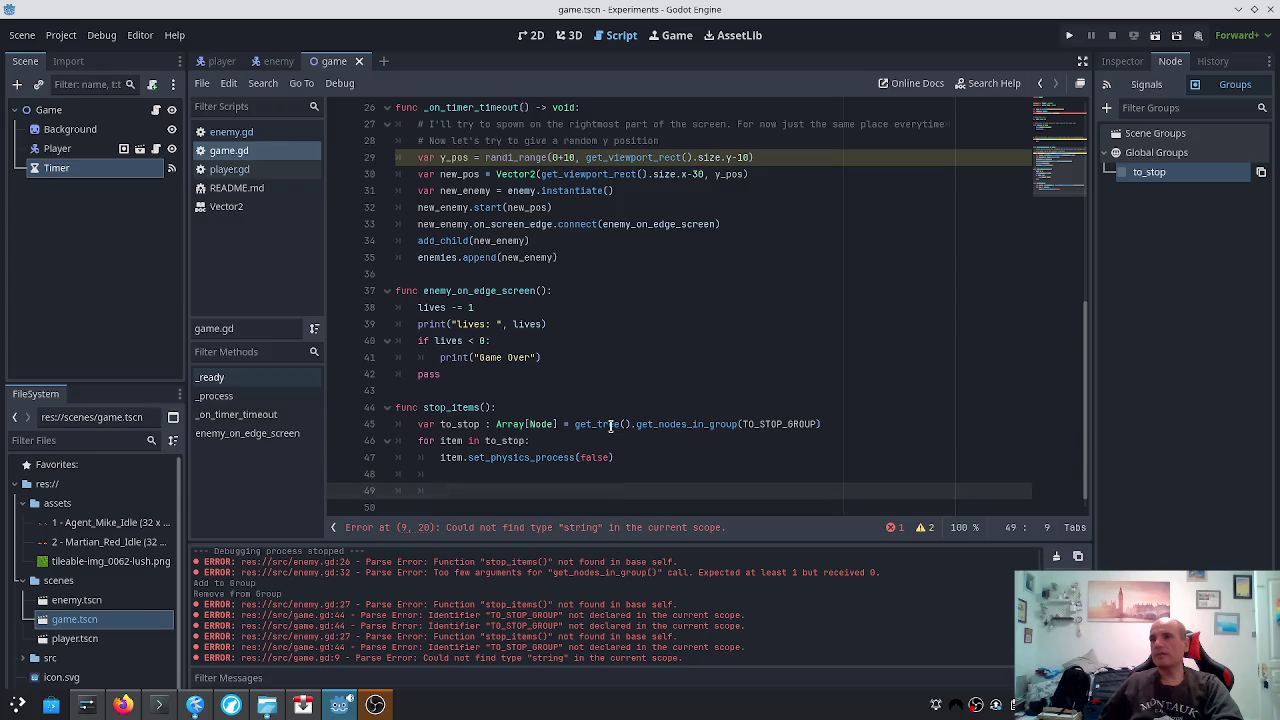
scroll(734, 498, up, 7)
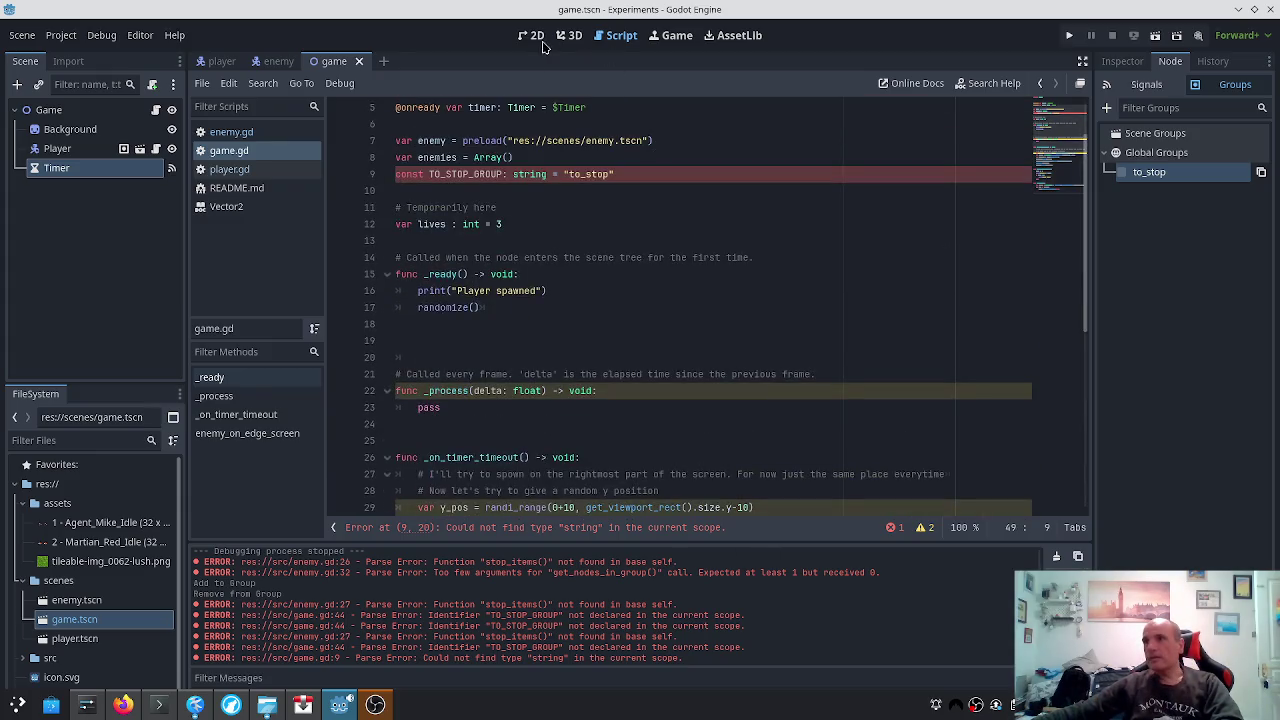
Change the constant's type from string to String and save game.gd
click(523, 172)
key(Delete)
text(S)
key(End)
key(ctrl+s)
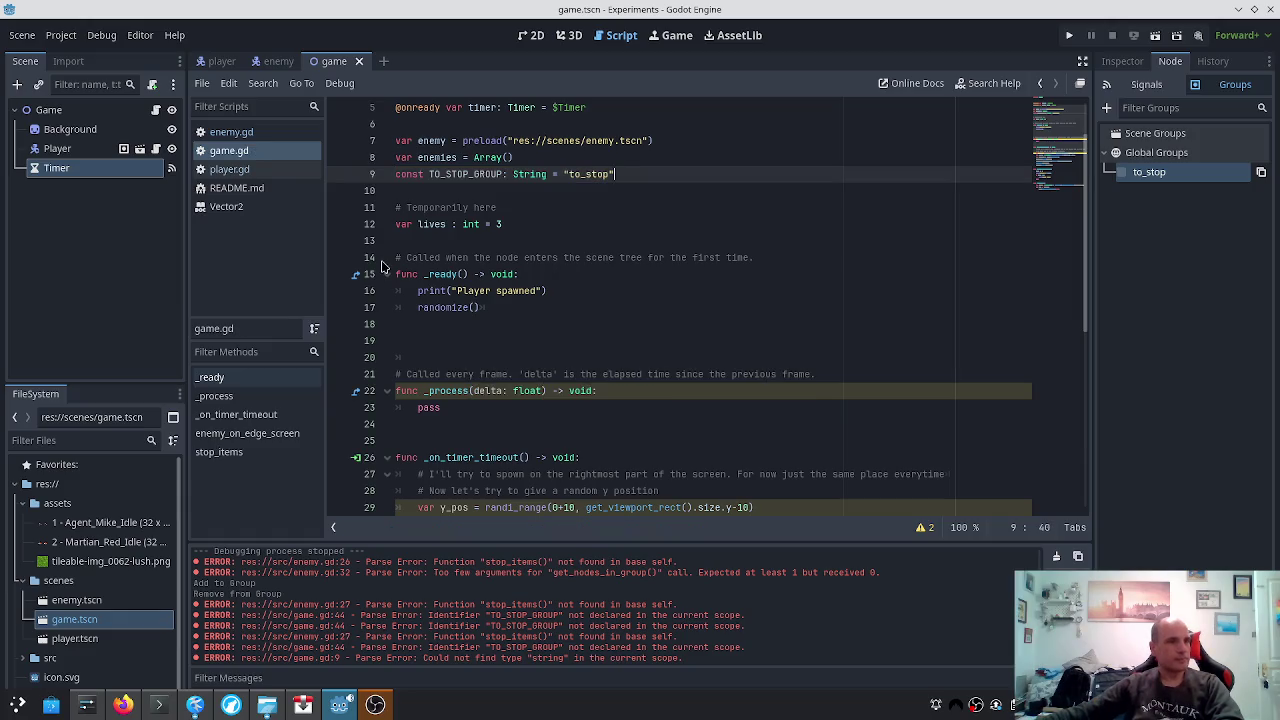
Delete the trailing blank lines 49 and 50, then run the project
scroll(479, 270, down, 7)
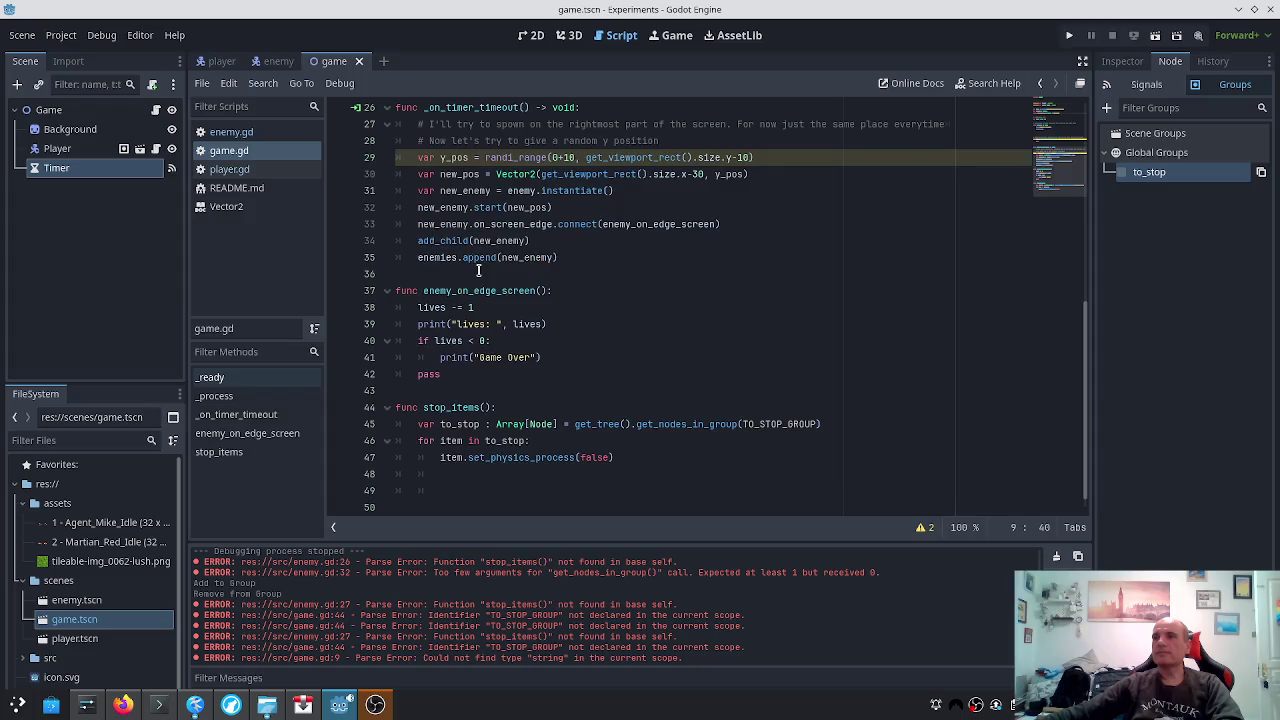
click(488, 505)
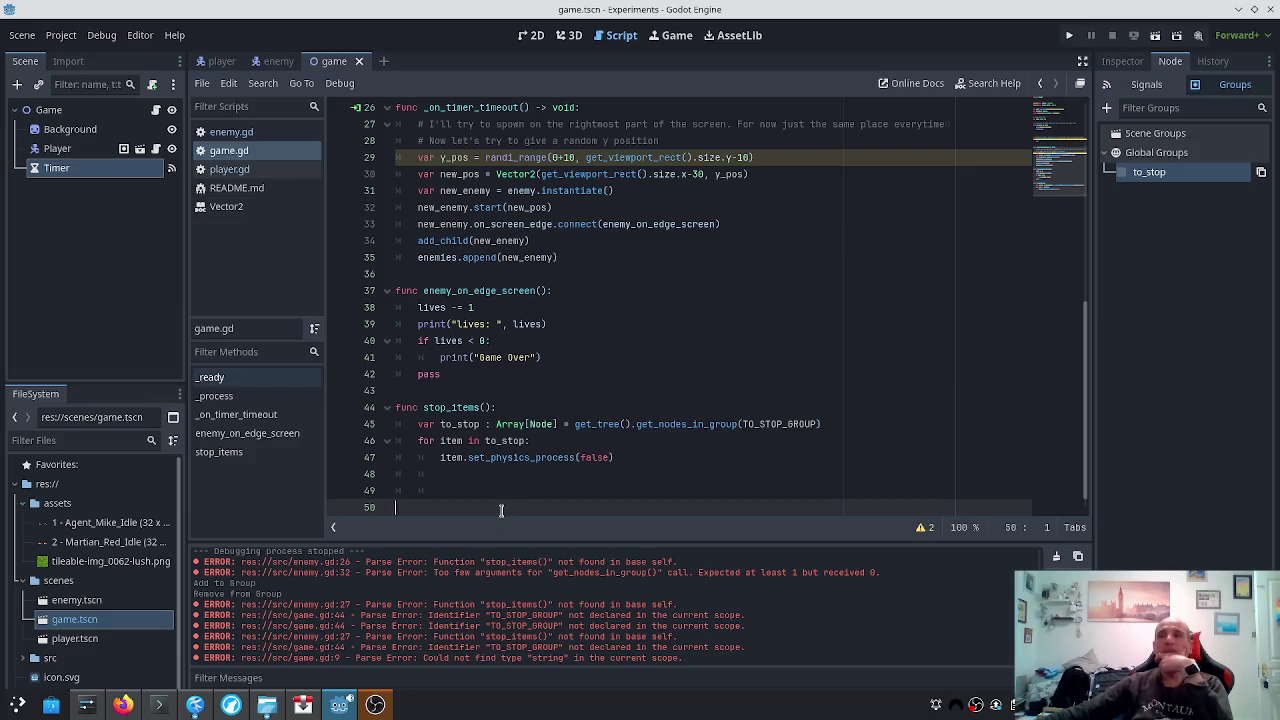
key(BackSpace)
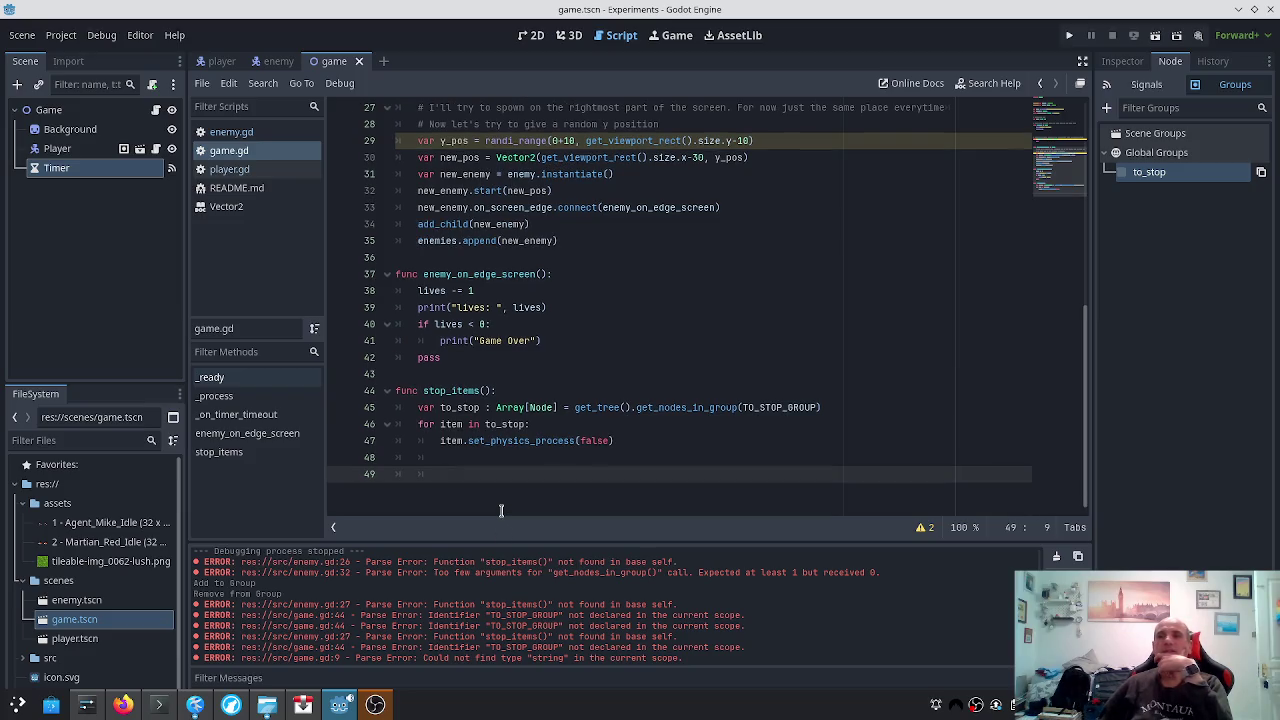
key(BackSpace)
key(BackSpace)
key(BackSpace)
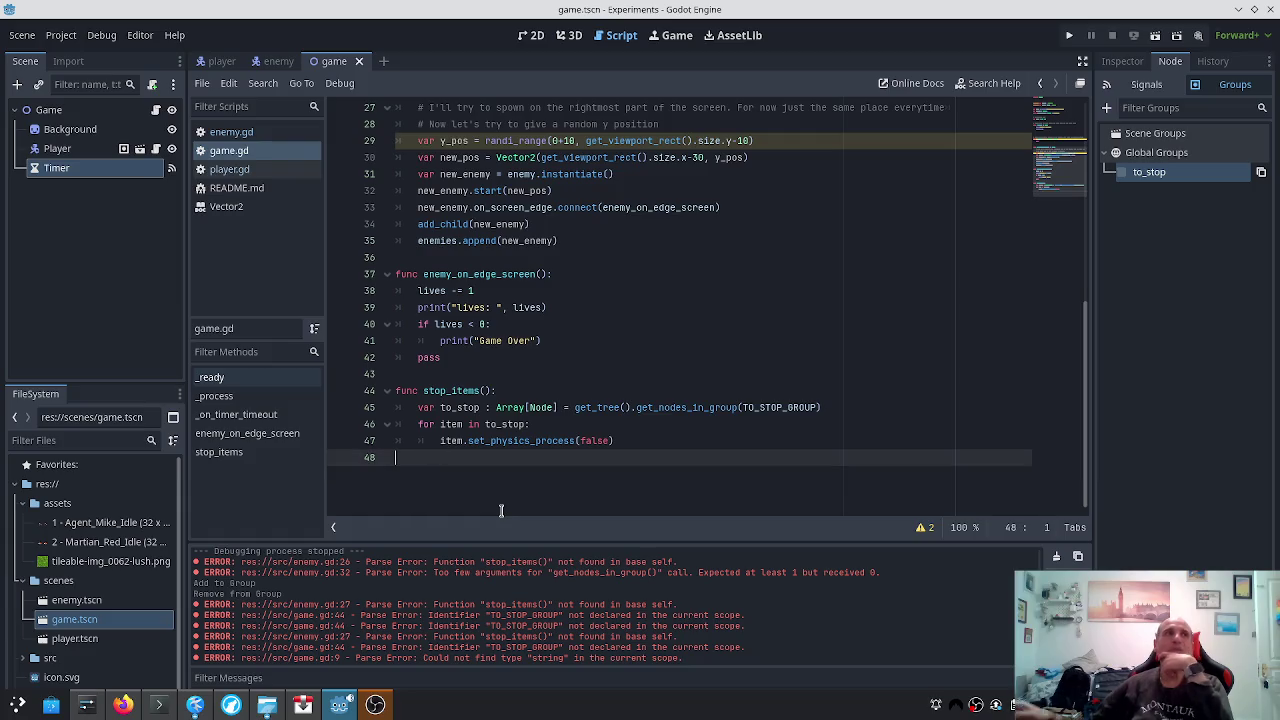
click(1068, 36)
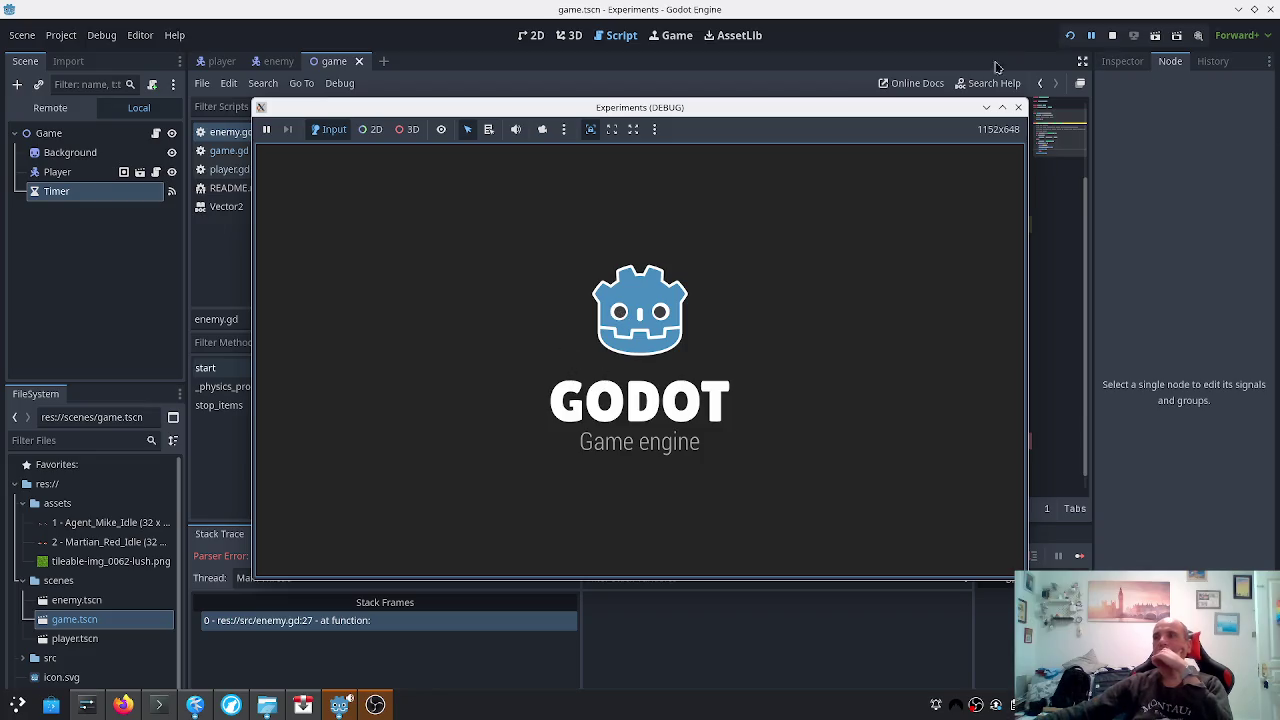
Close the game and remove the stop_items() call on line 27 of enemy.gd, saving it
click(1019, 107)
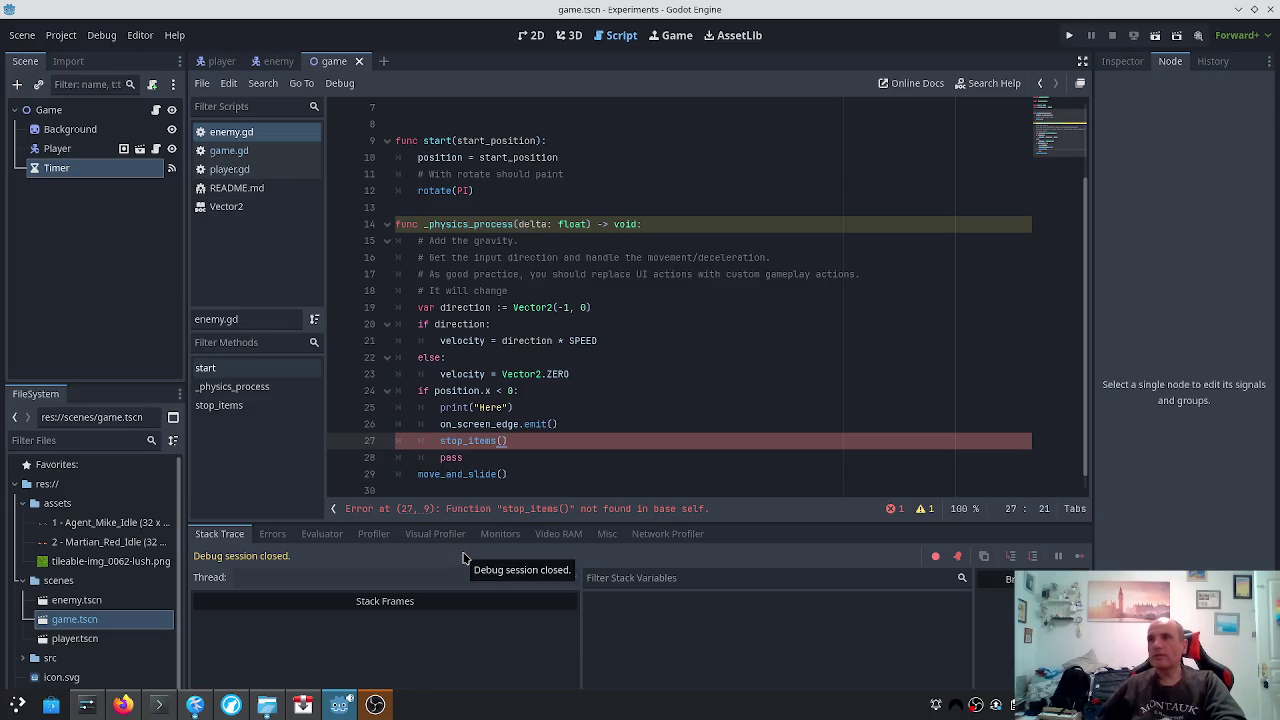
key(shift+End)
key(Delete)
key(BackSpace)
key(BackSpace)
key(BackSpace)
key(ctrl+s)
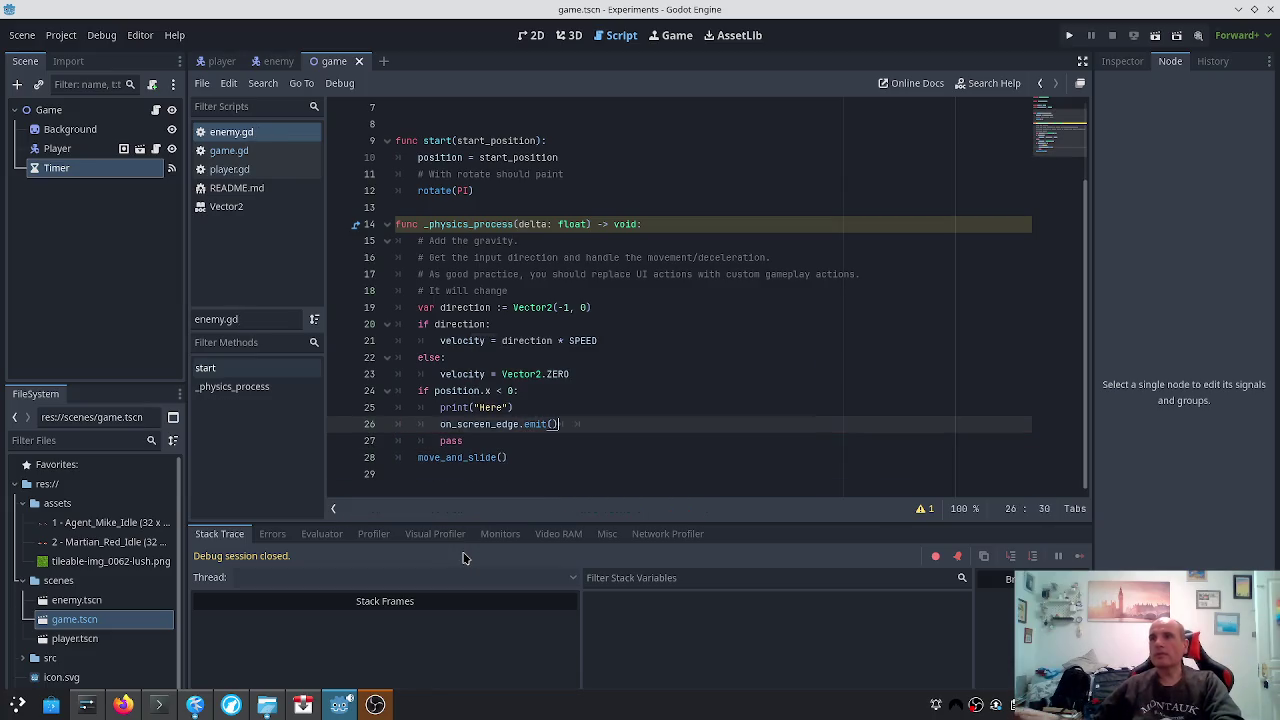
In game.gd, add stop_items() on a new line below print("Game Over")
click(226, 150)
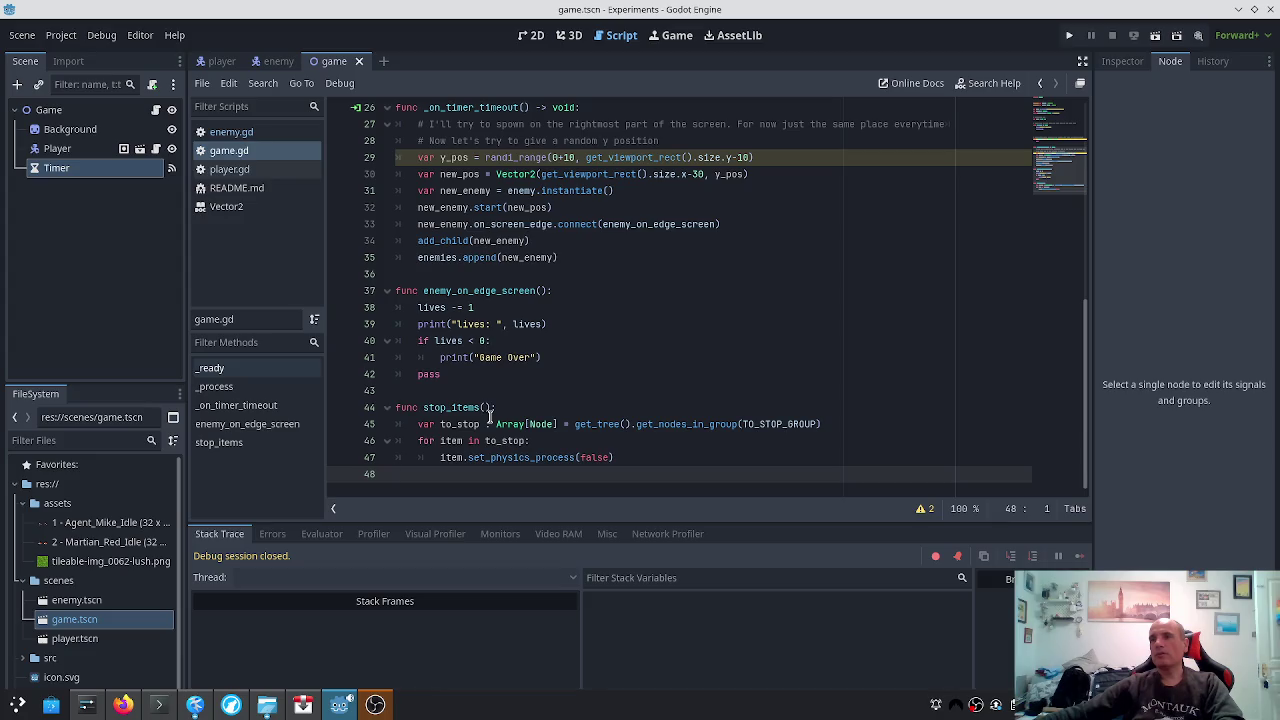
scroll(490, 417, up, 1)
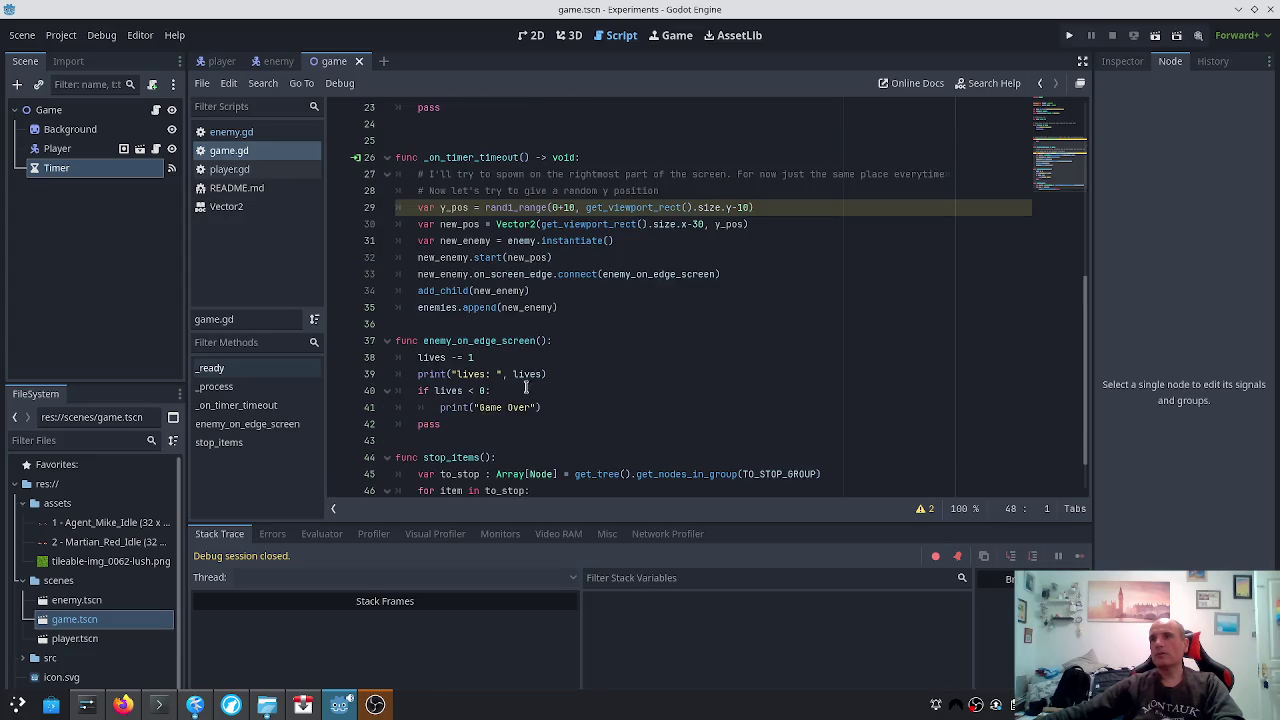
click(524, 388)
click(526, 401)
key(Return)
text(stop_items())
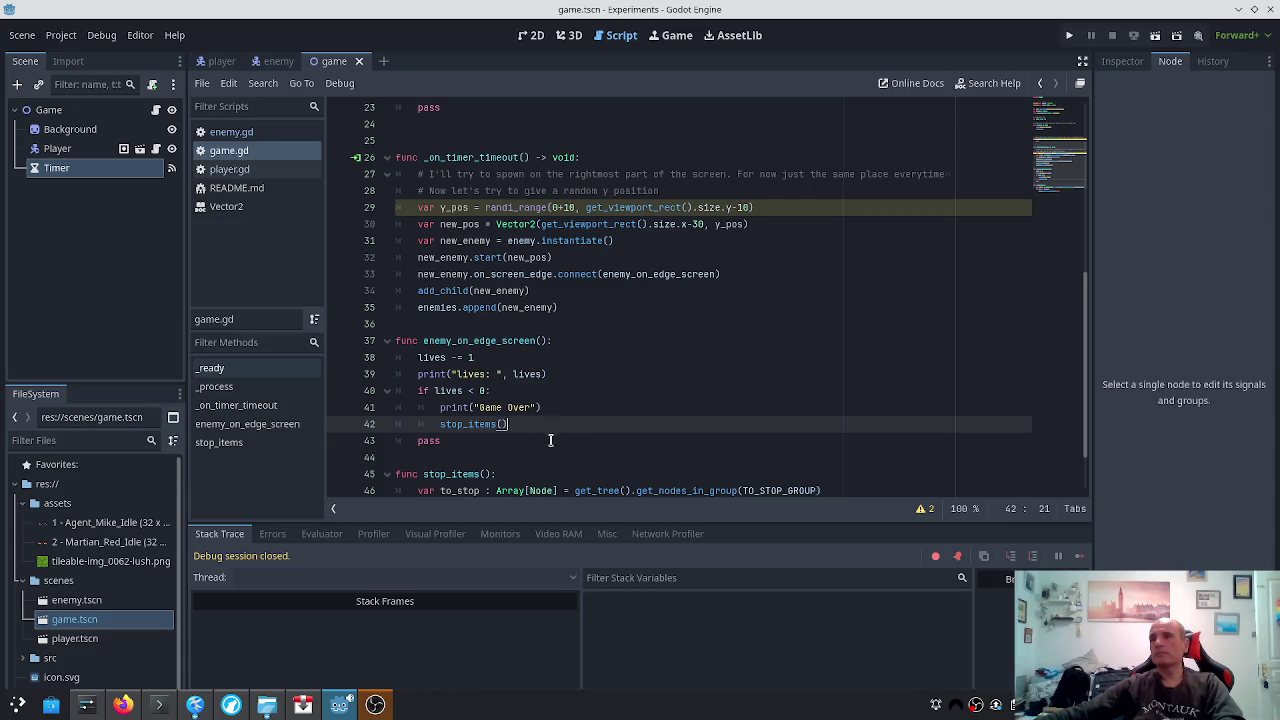
scroll(563, 435, down, 2)
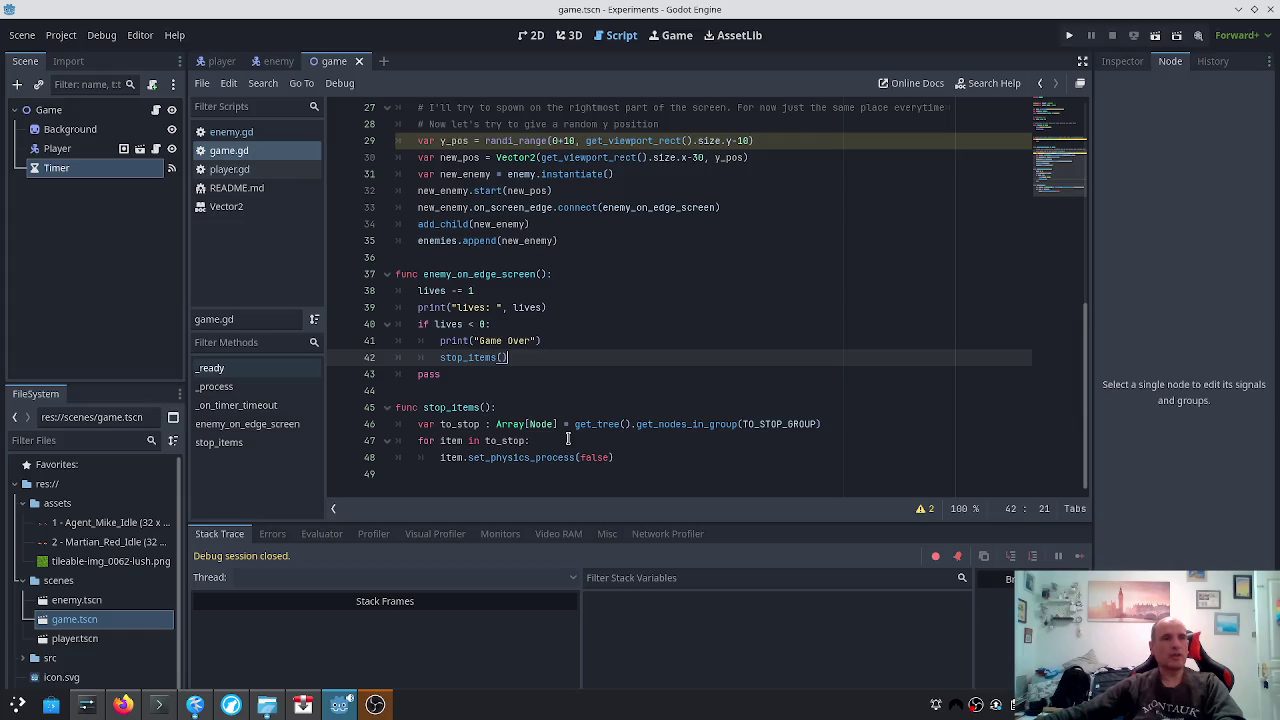
Run the game, move the player down until lives hit -1 and Game Over logs, then close it
click(1069, 35)
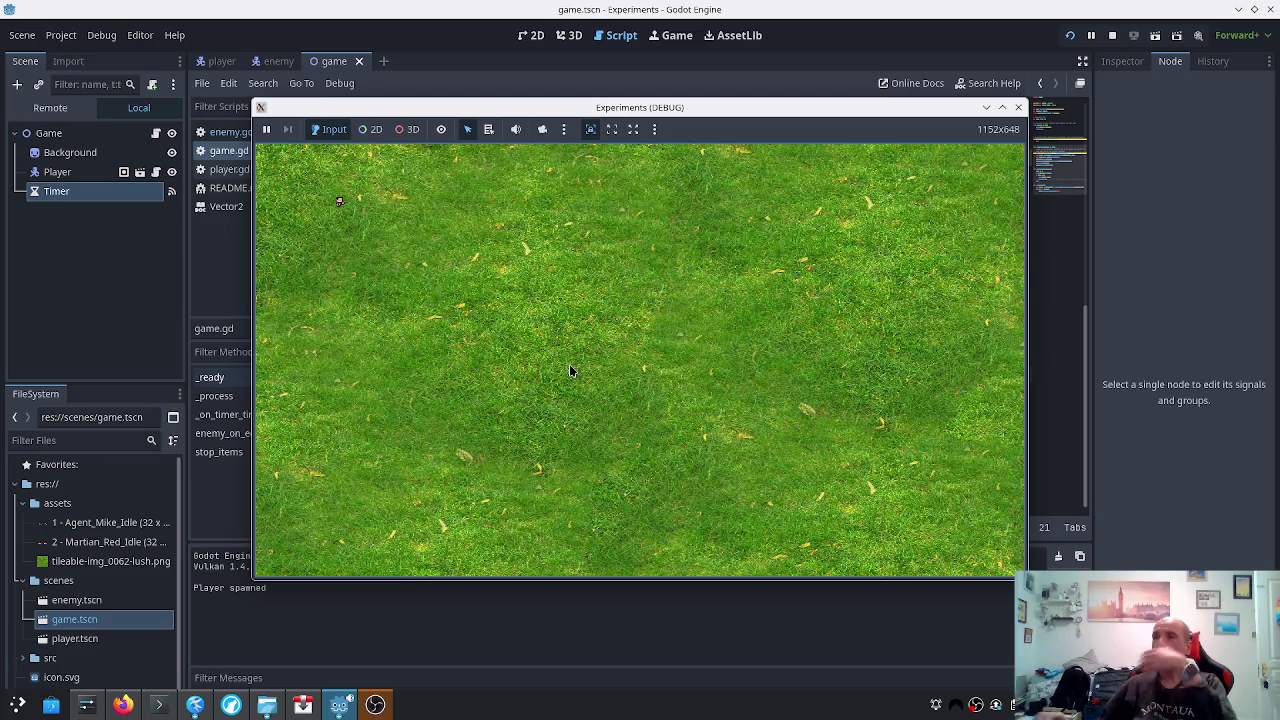
key(Down)
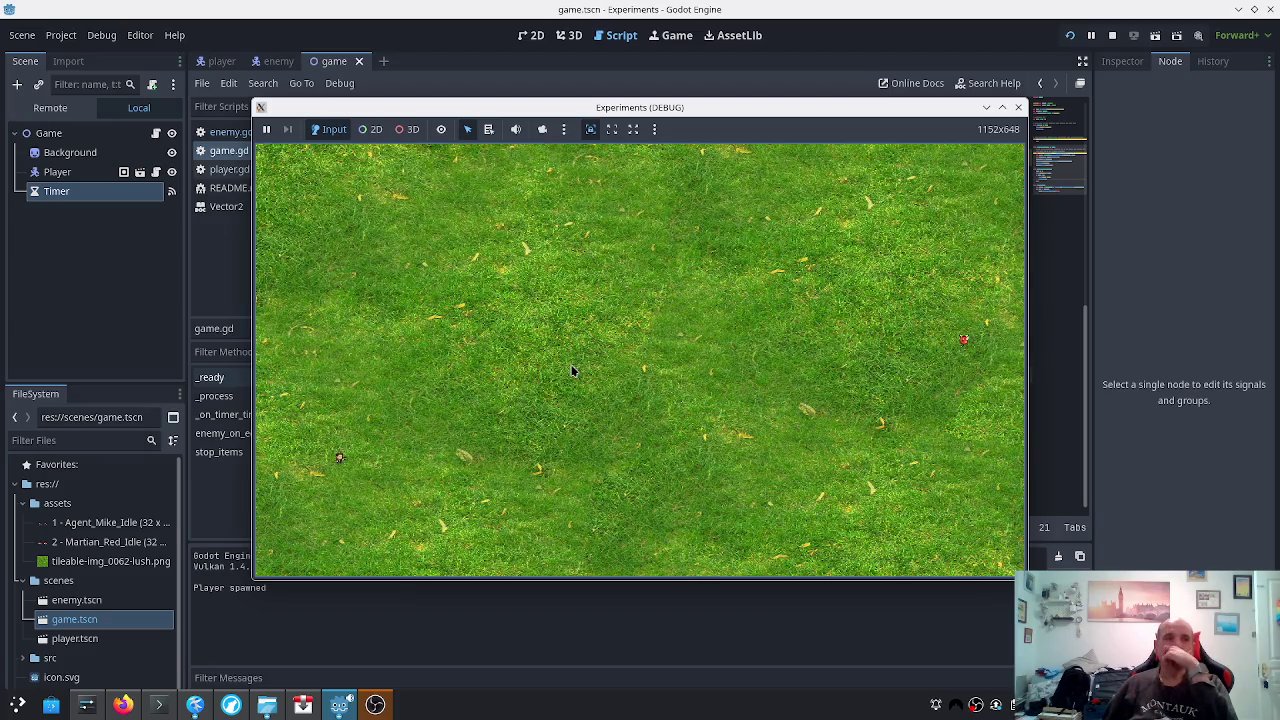
key(Down)
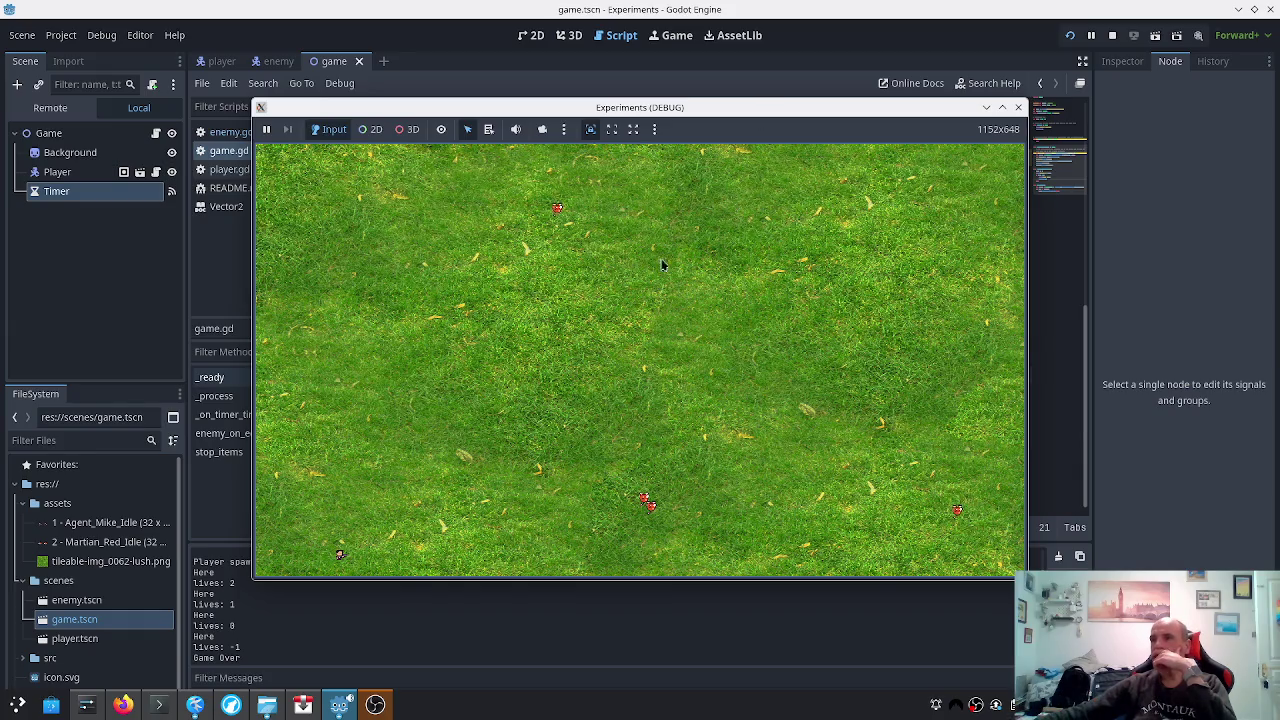
click(1018, 107)
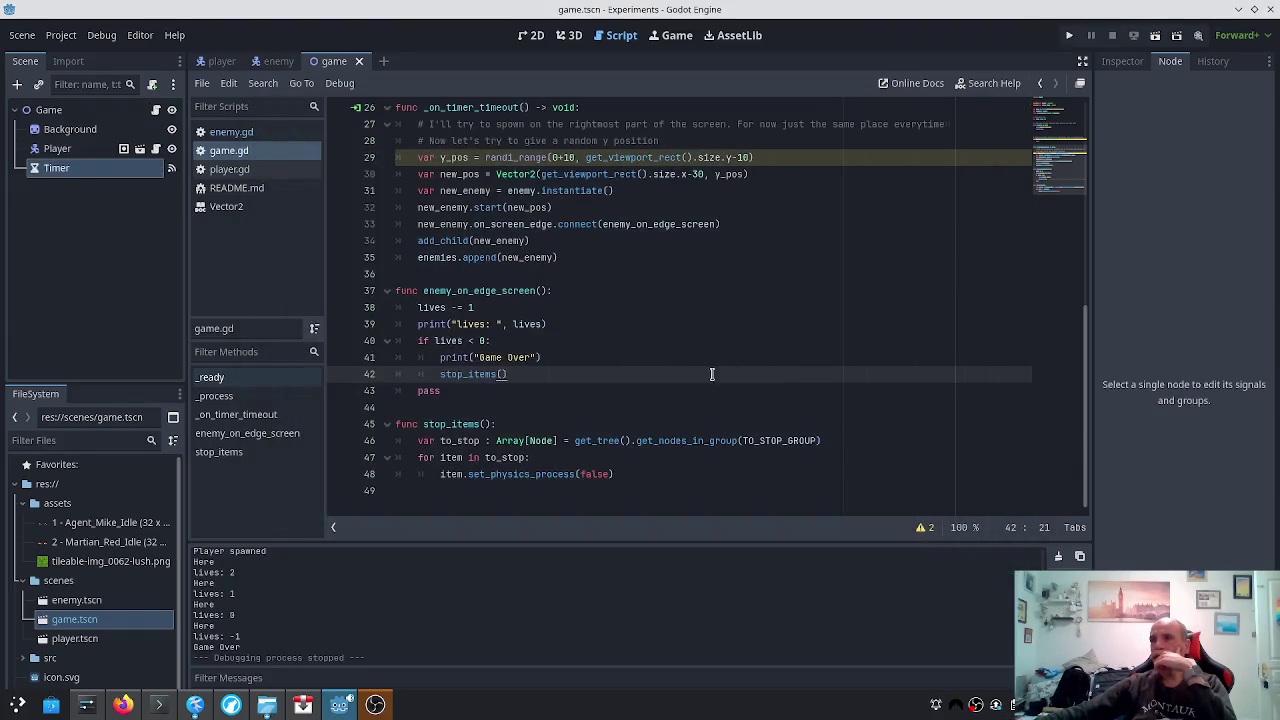
Type timer.stop in game.gd, outdent it one level, and save
scroll(669, 468, up, 1)
text(timer.stop)
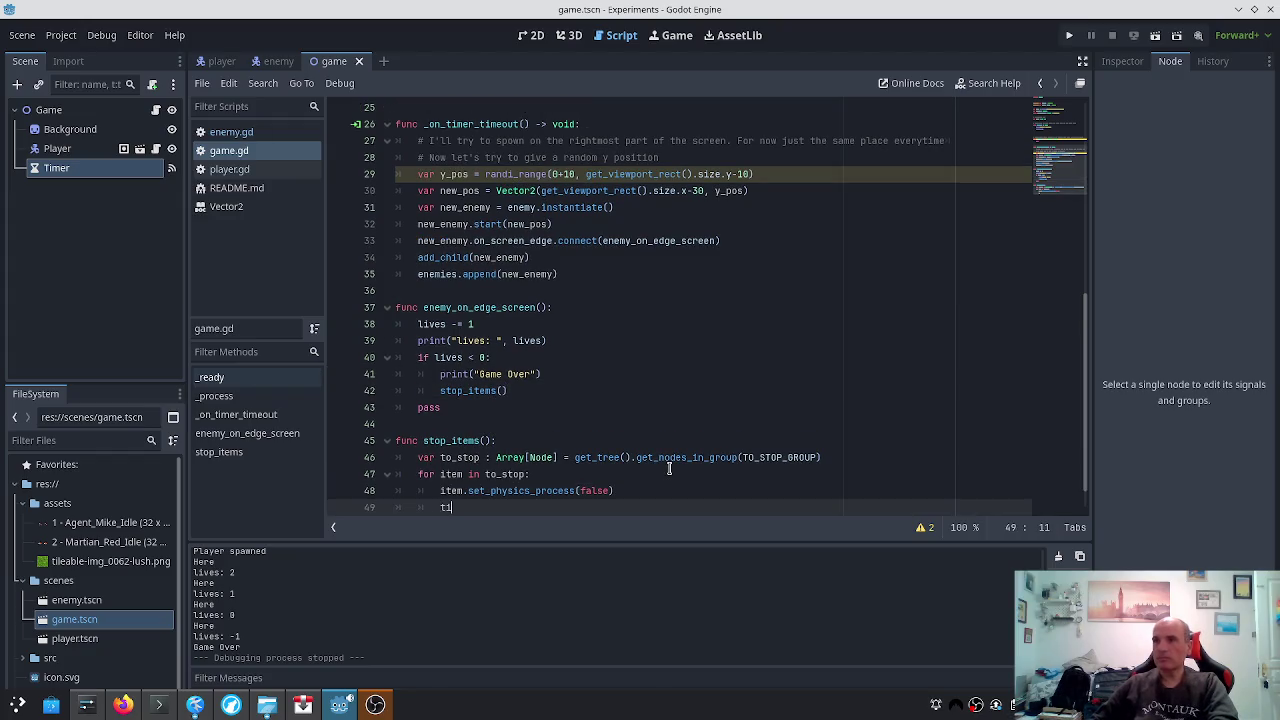
key(Left)
key(Left)
key(Left)
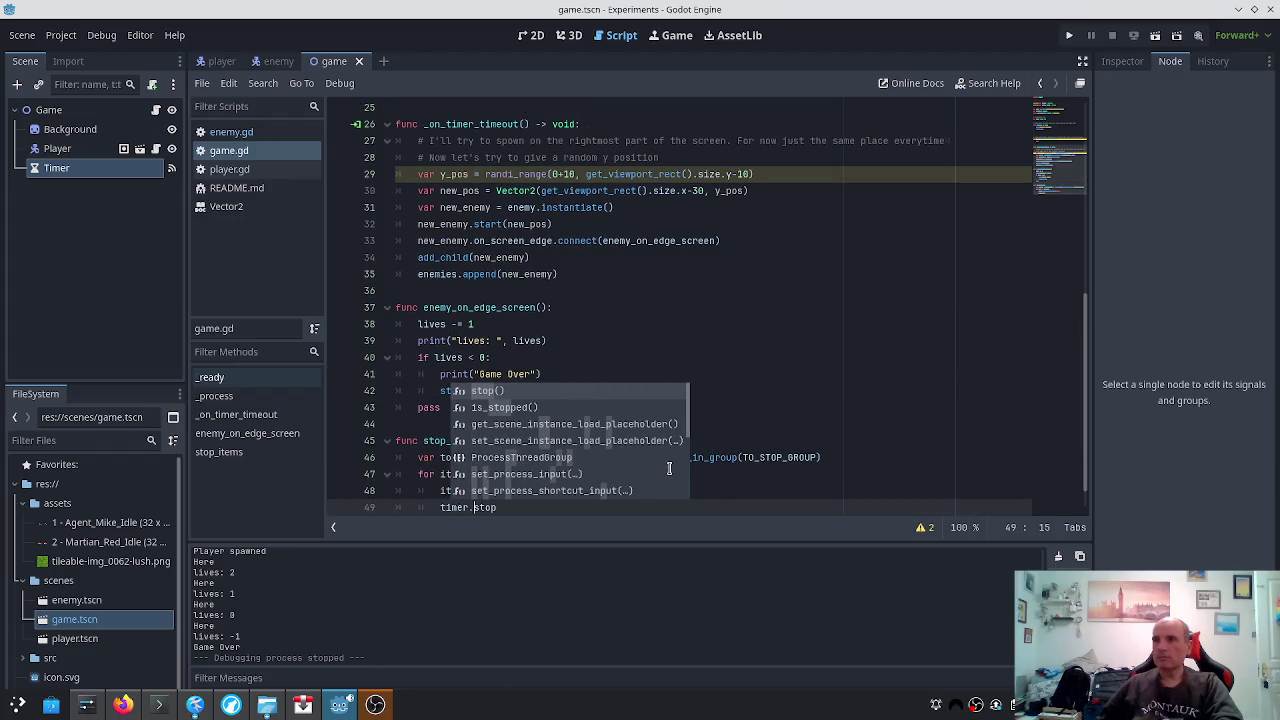
key(Escape)
key(End)
key(shift+Tab)
key(ctrl+s)
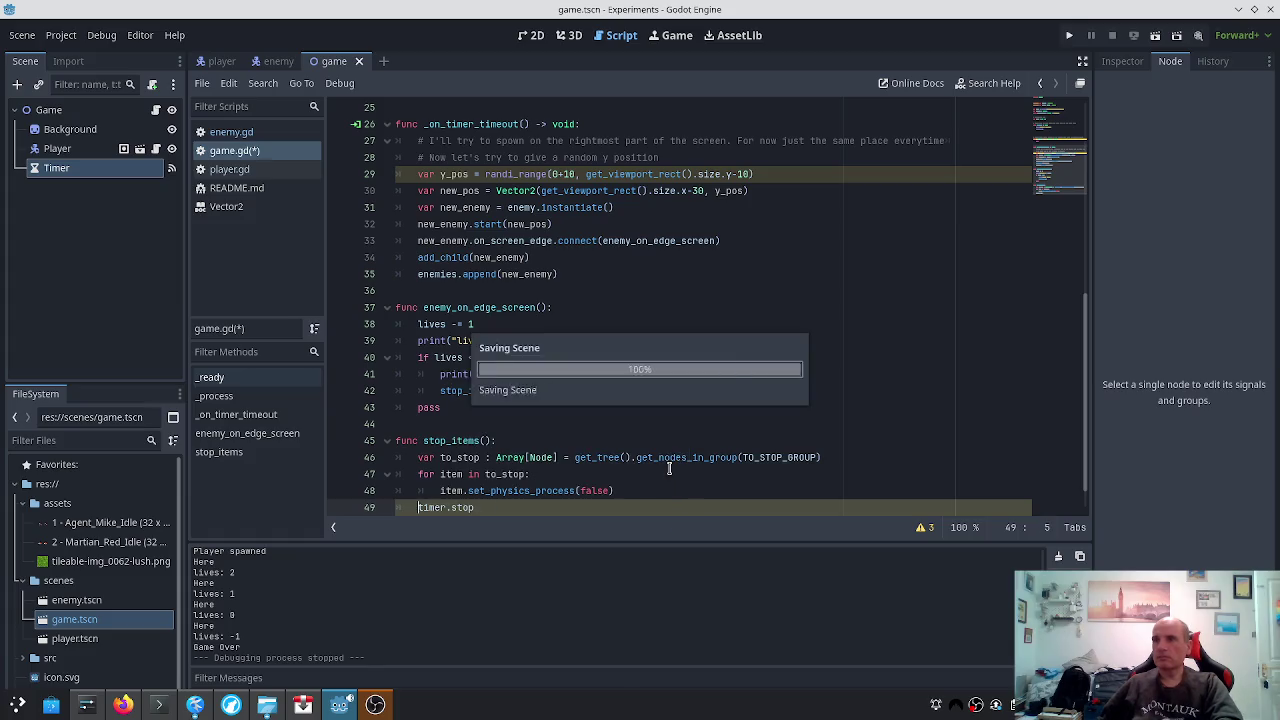
Complete the call as timer.stop(), save, and test-run the game until Game Over
text(())
key(ctrl+s)
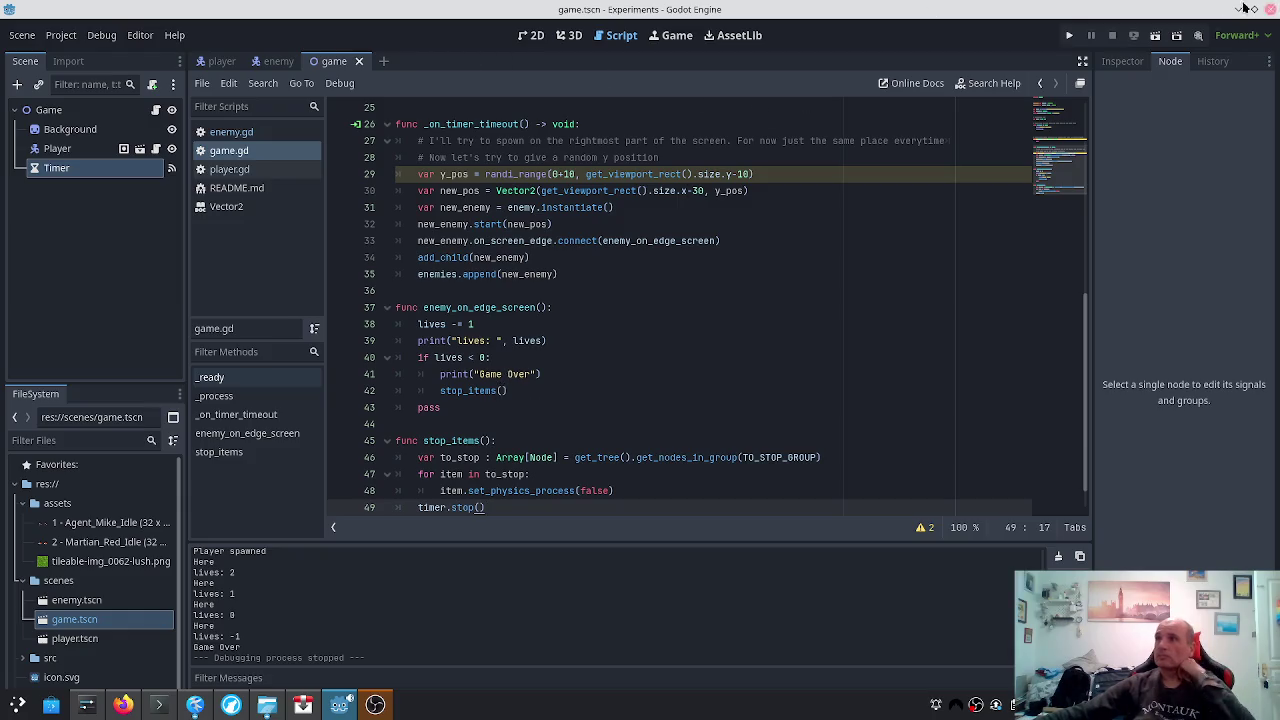
click(1069, 35)
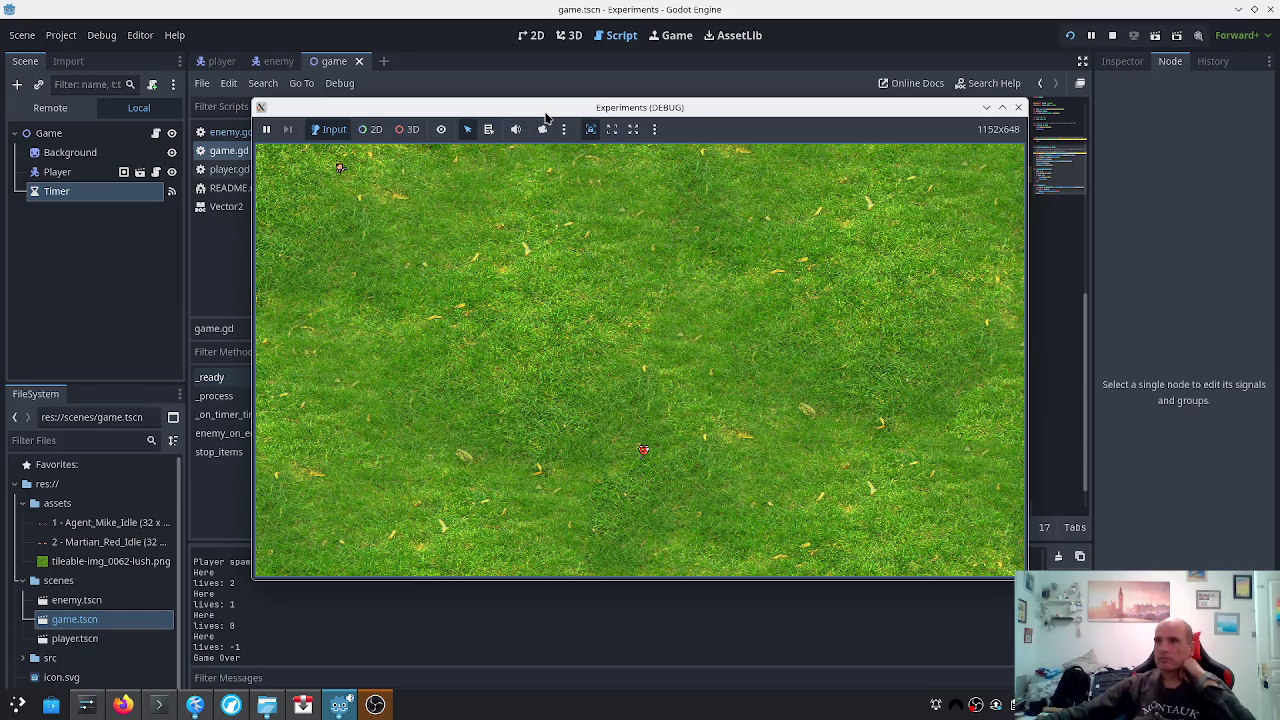
click(1018, 108)
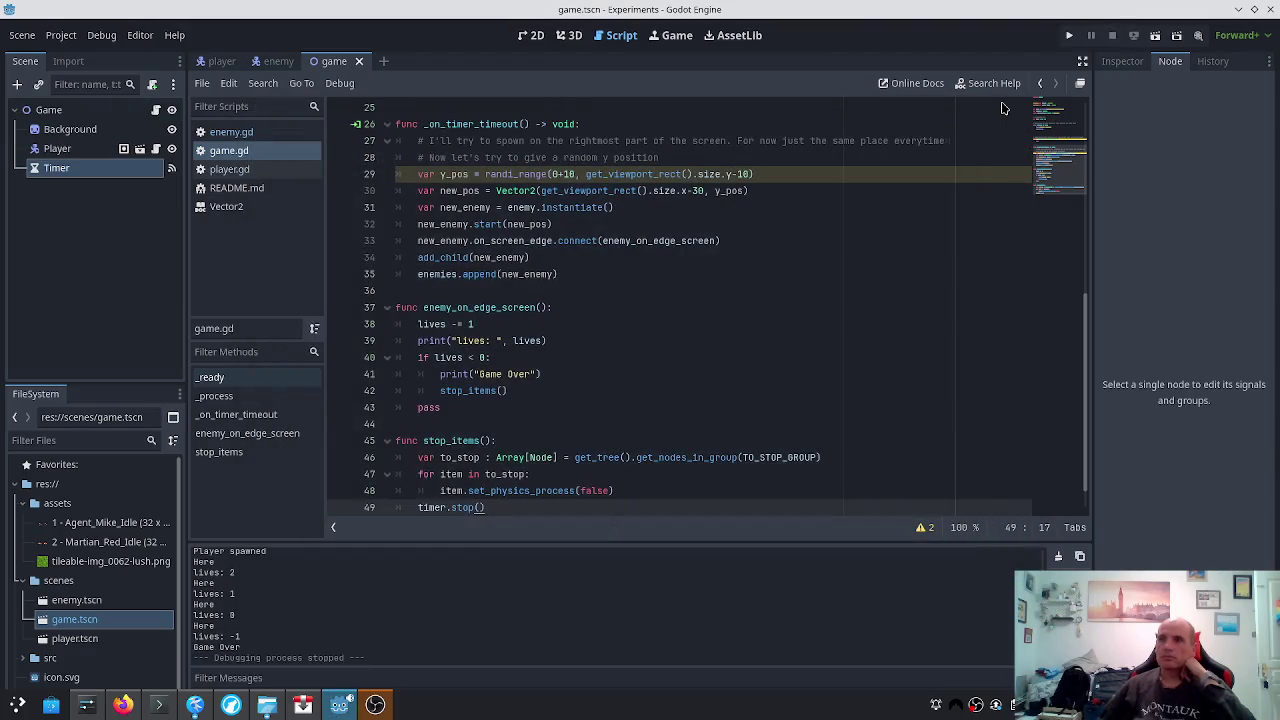
Run the game with F5 and close its window
key(F5)
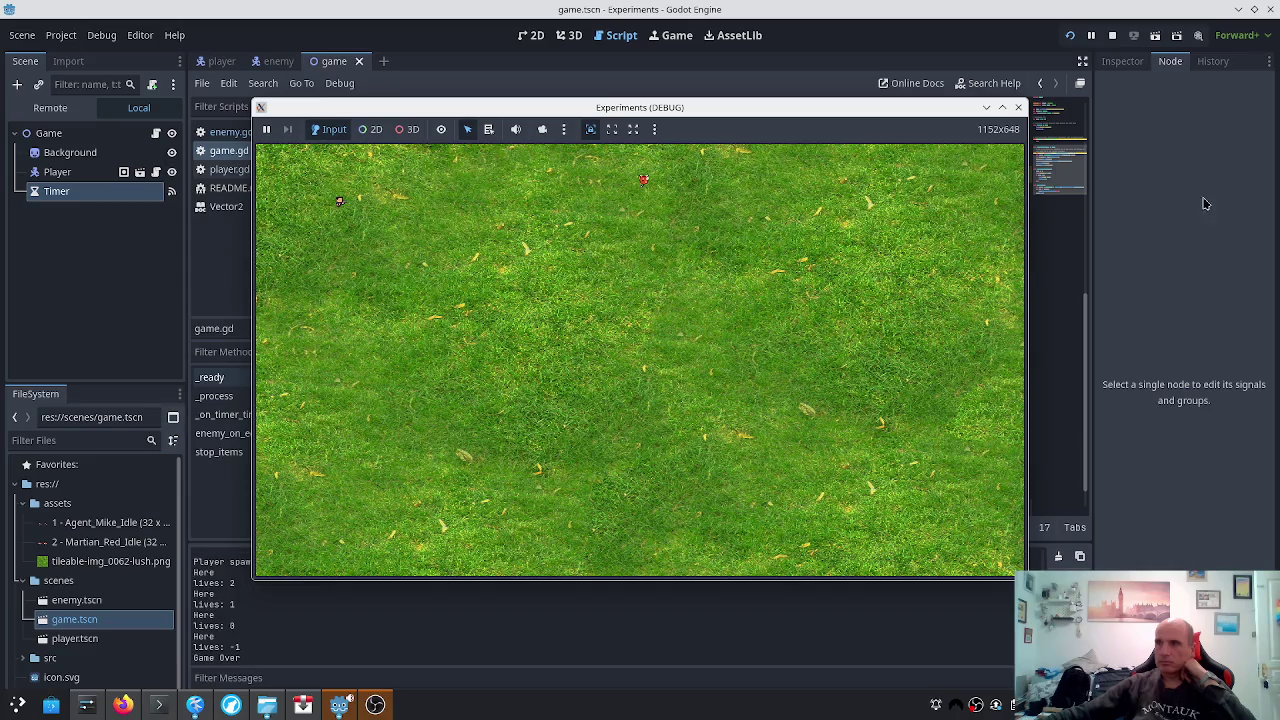
click(1019, 108)
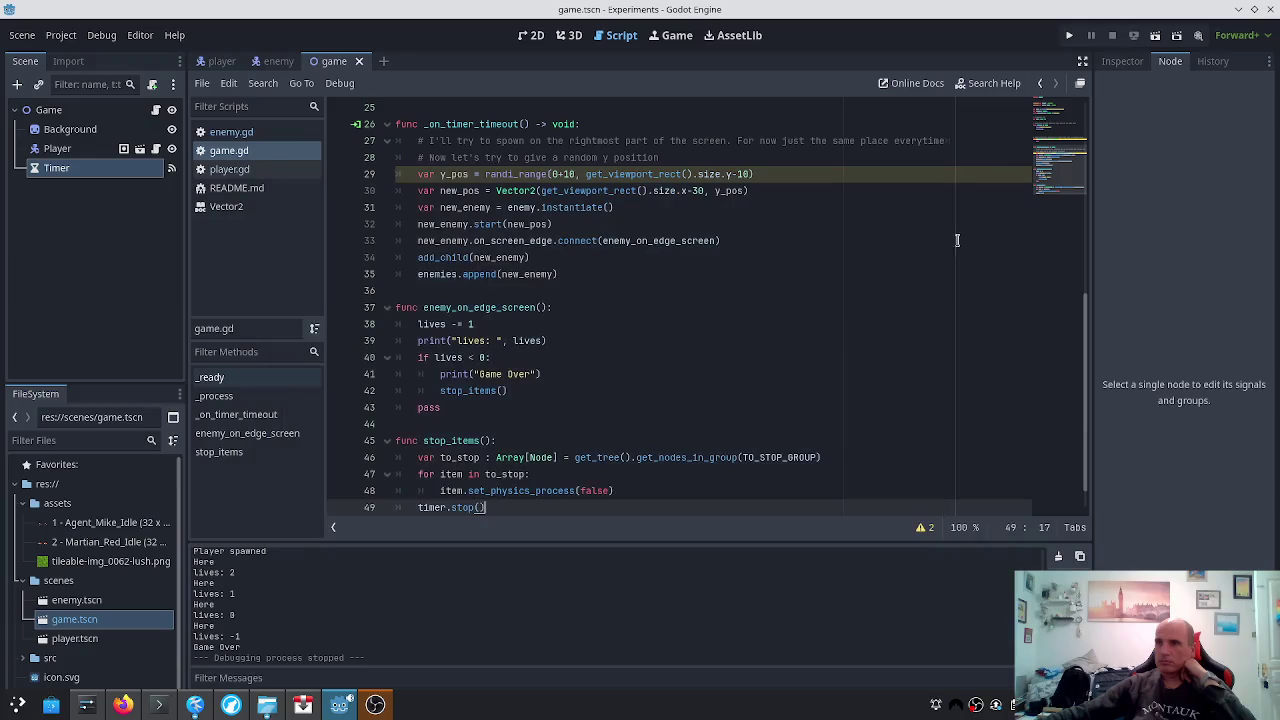
scroll(837, 417, down, 1)
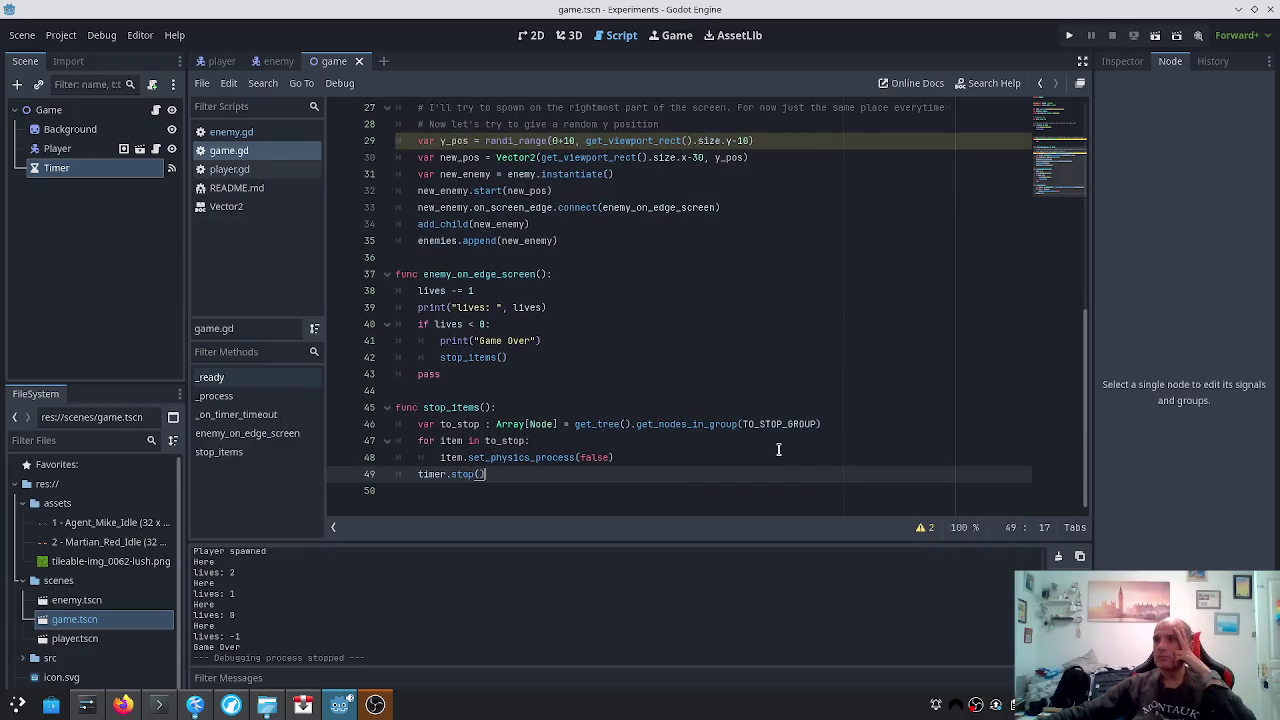
Delete the leftover pass line under stop_items() in game.gd's Game Over branch
click(642, 443)
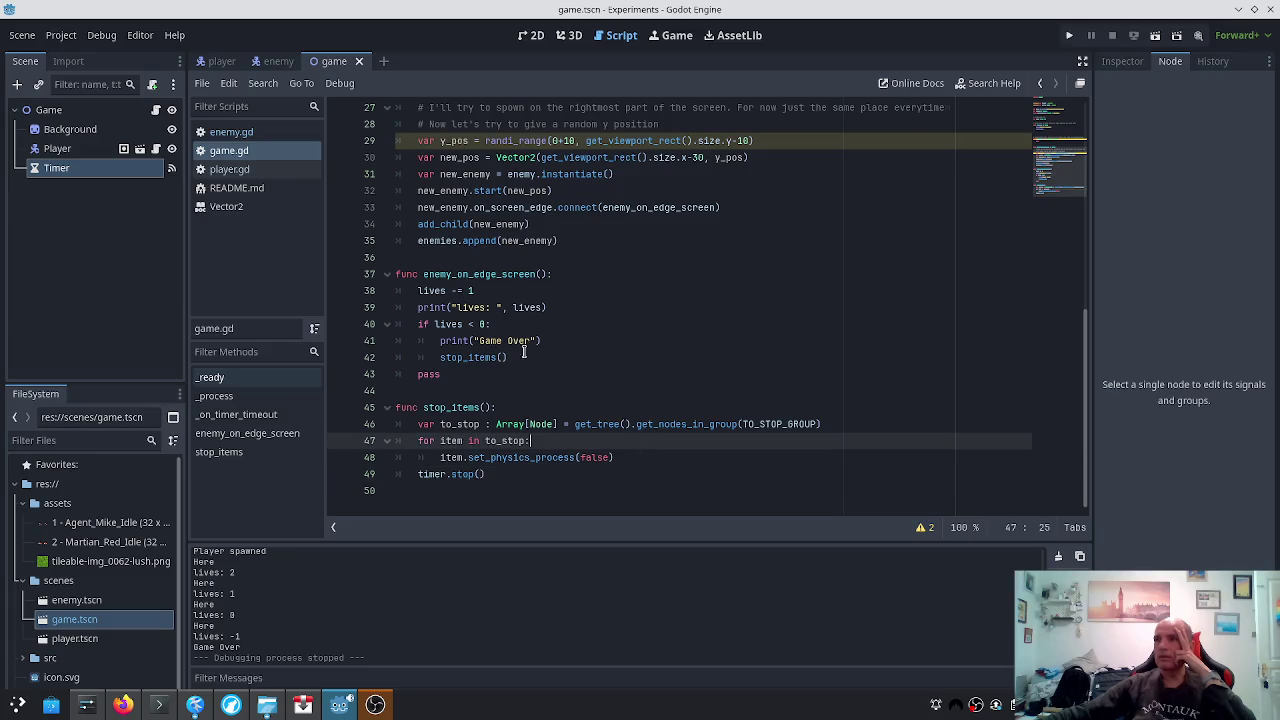
click(462, 309)
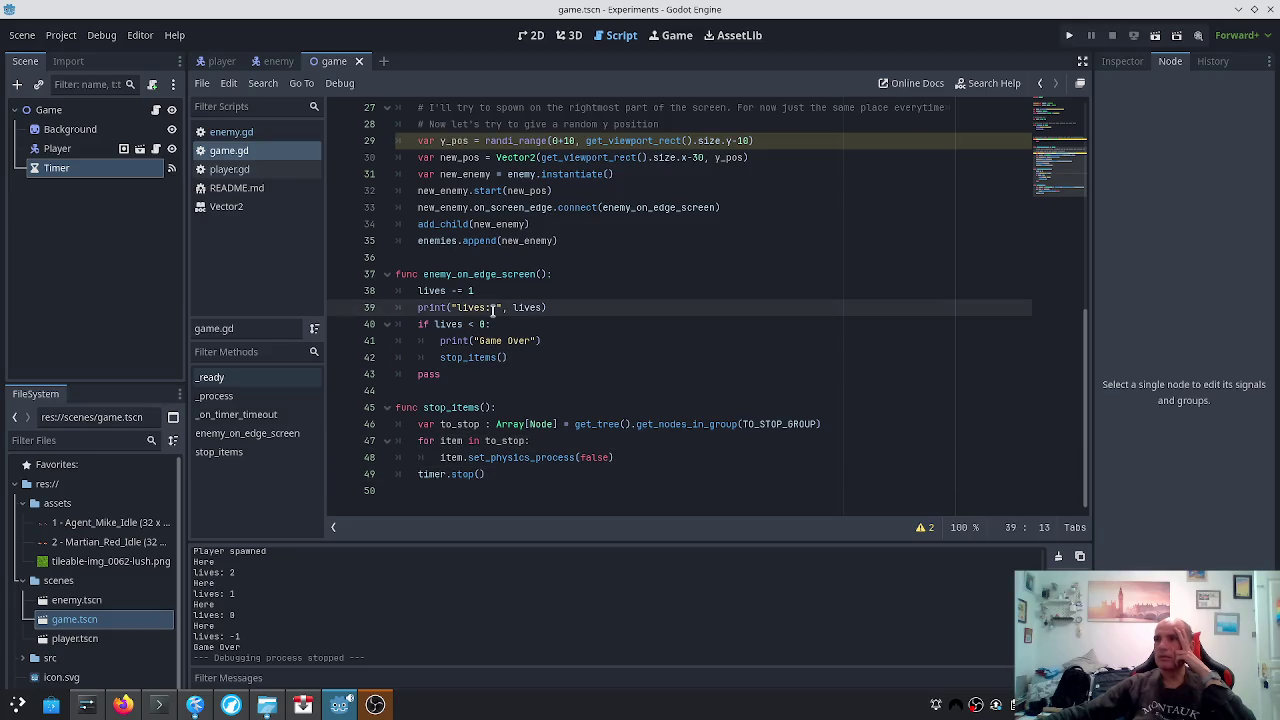
click(527, 274)
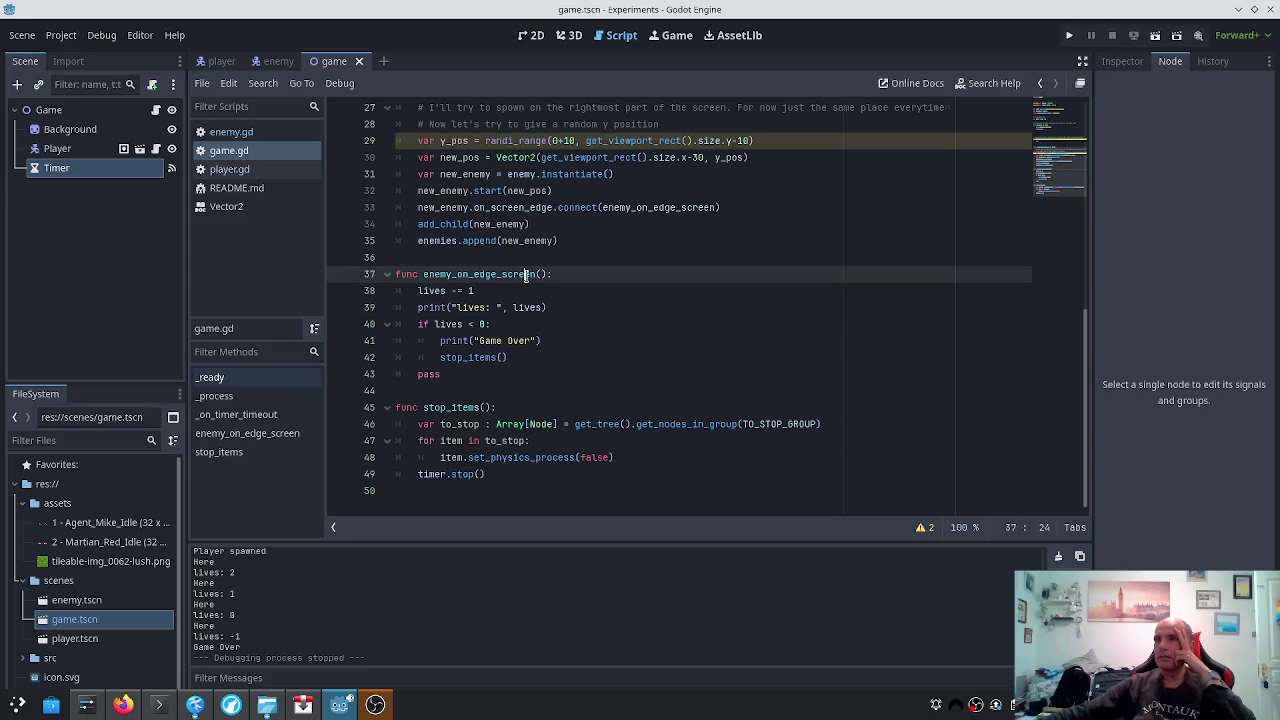
click(484, 360)
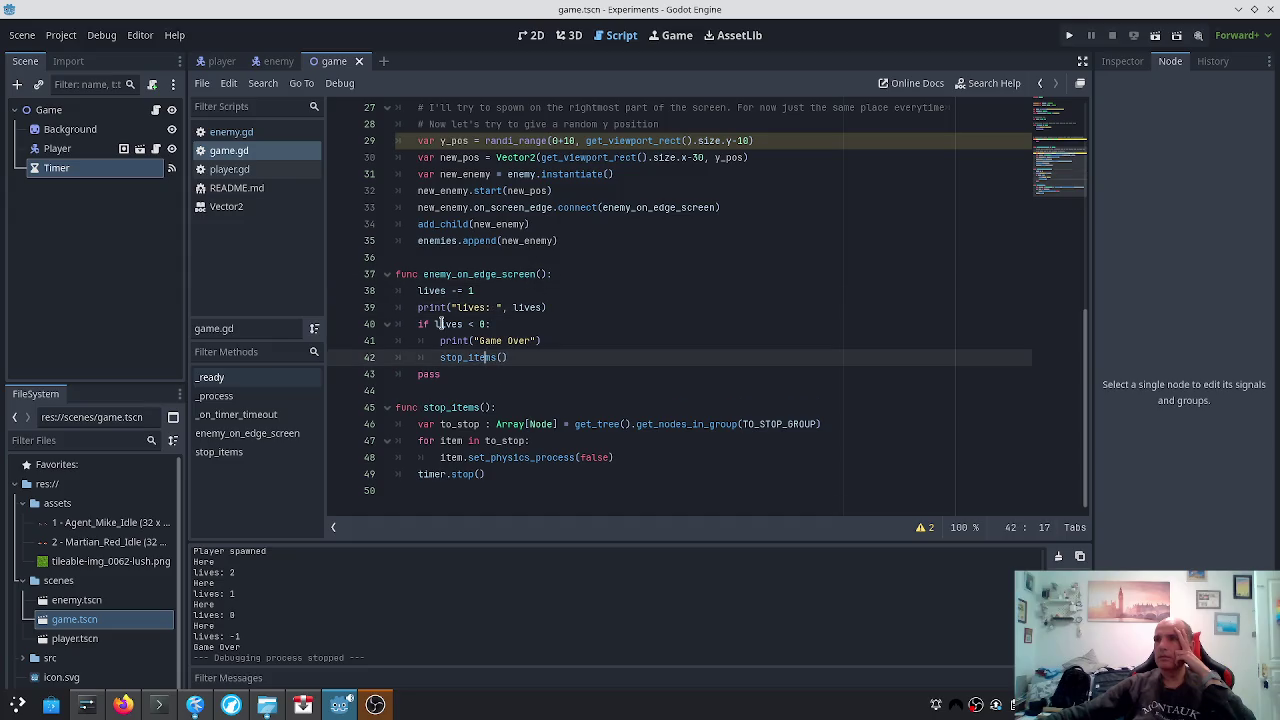
click(440, 374)
key(shift+Home)
key(shift+Home)
key(BackSpace)
key(BackSpace)
key(Up)
key(Up)
key(Up)
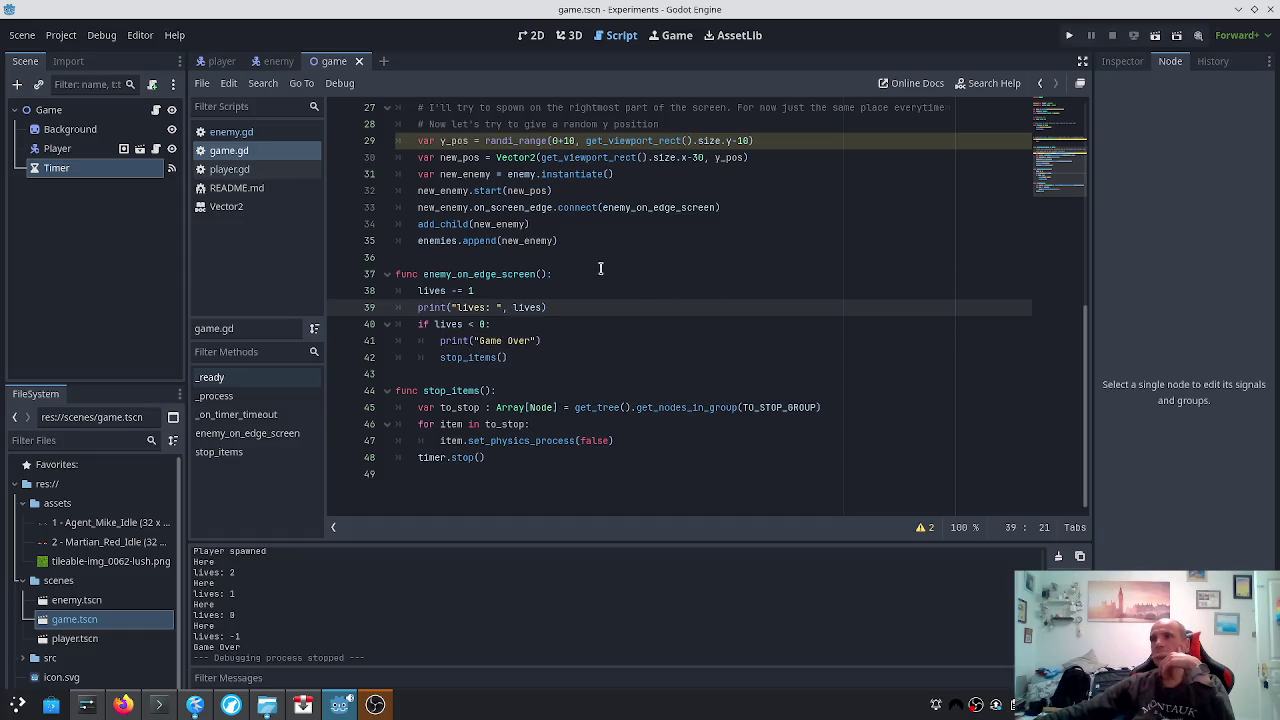
click(267, 62)
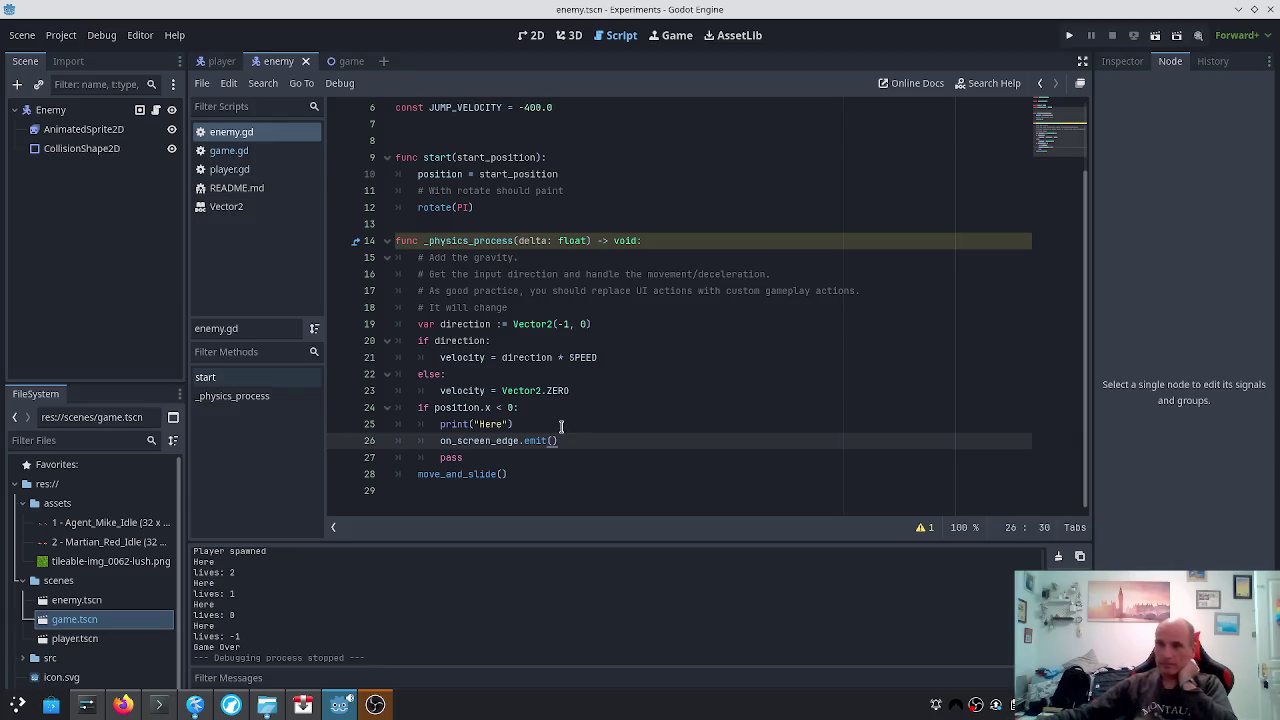
Delete the pass line after on_screen_edge.emit() in enemy.gd and save
key(space)
key(BackSpace)
click(534, 460)
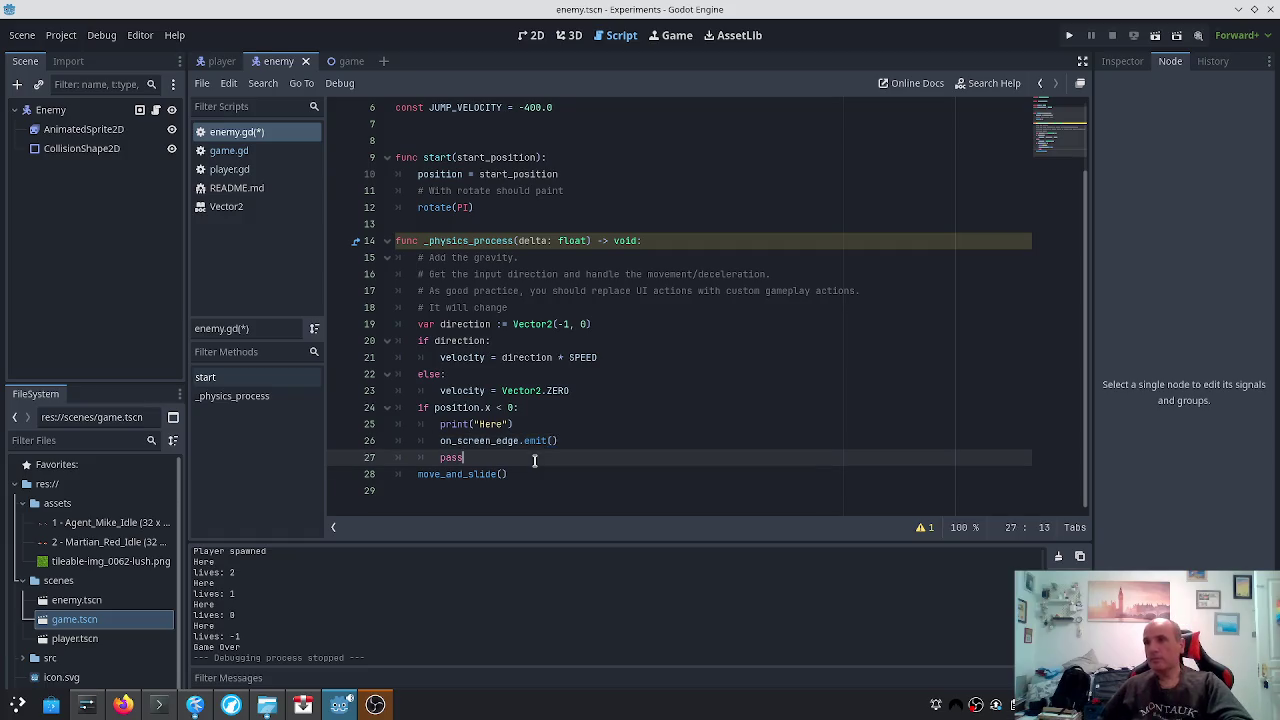
key(ctrl+shift+k)
key(ctrl+s)
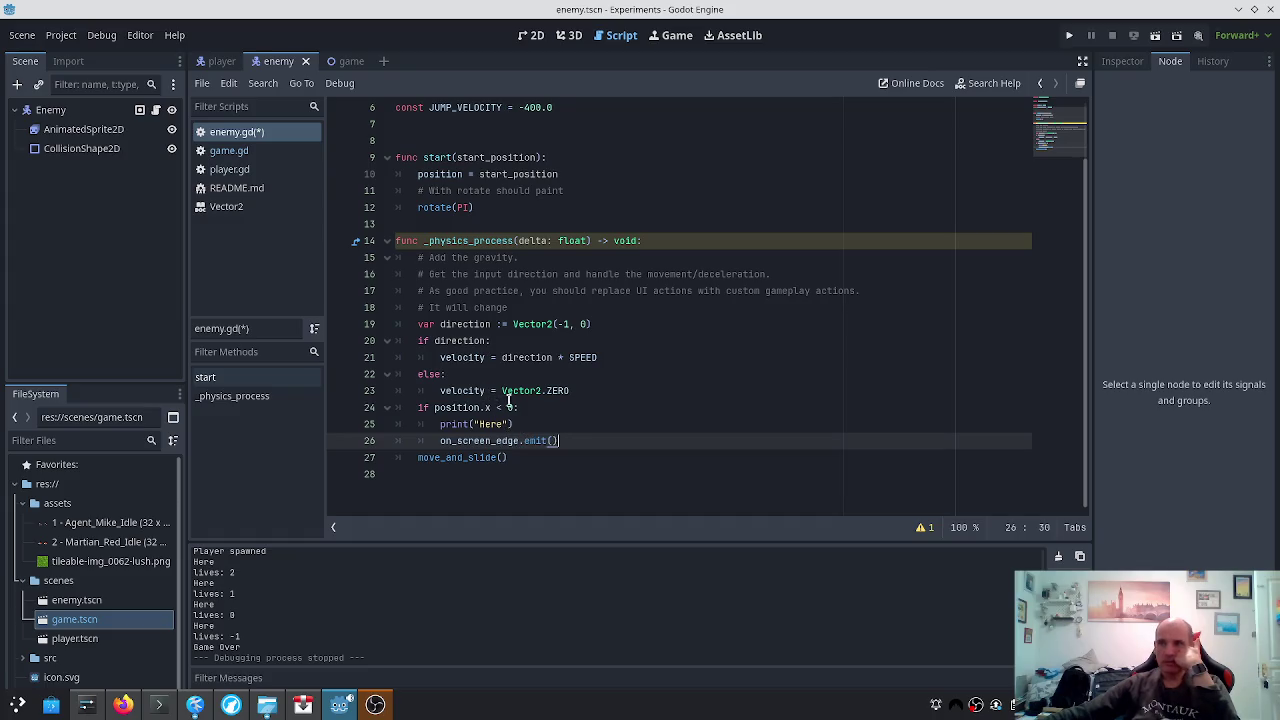
Look over the enemy's screen-edge position check and the player script
mouse_move(507, 408)
scroll(256, 628, up, 1)
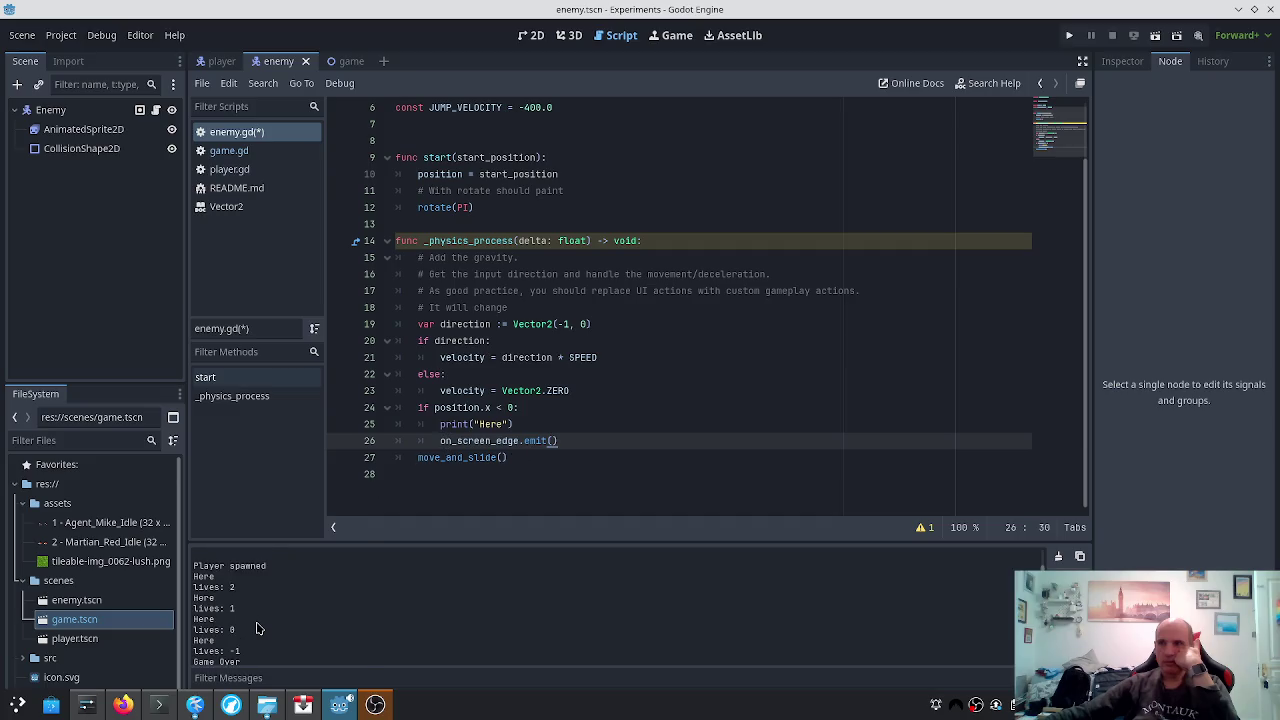
scroll(256, 628, down, 1)
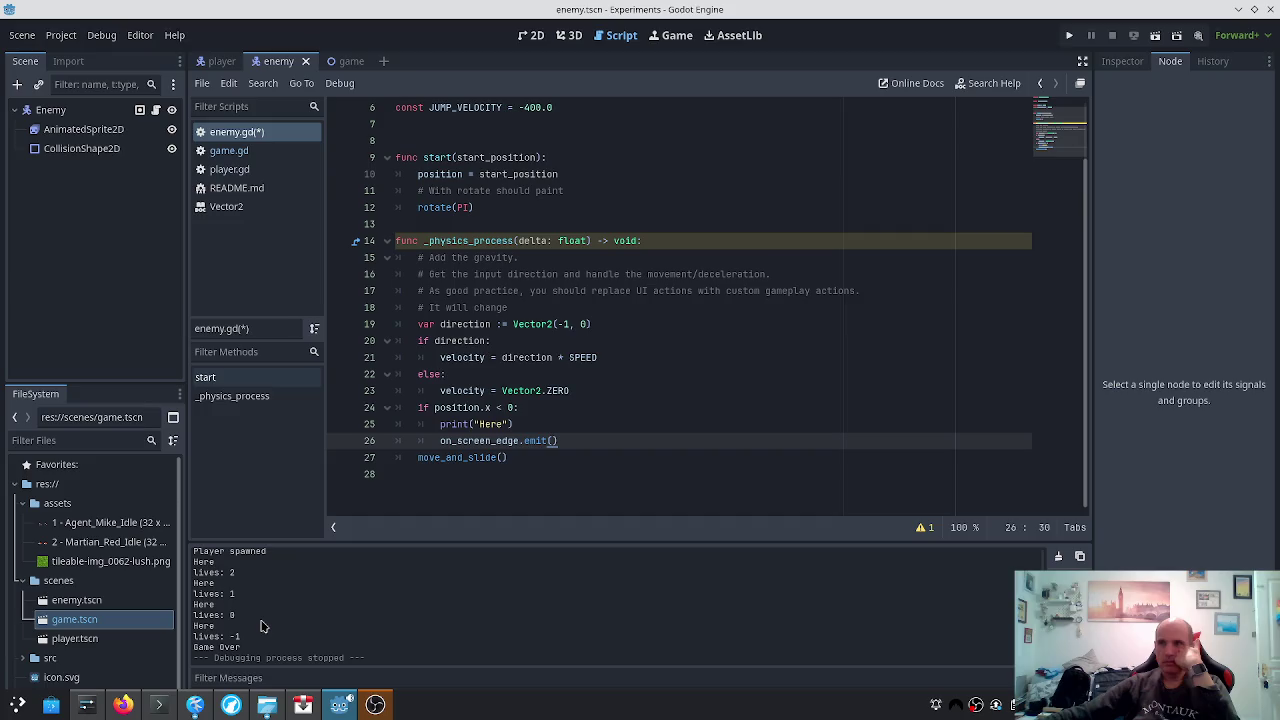
click(452, 408)
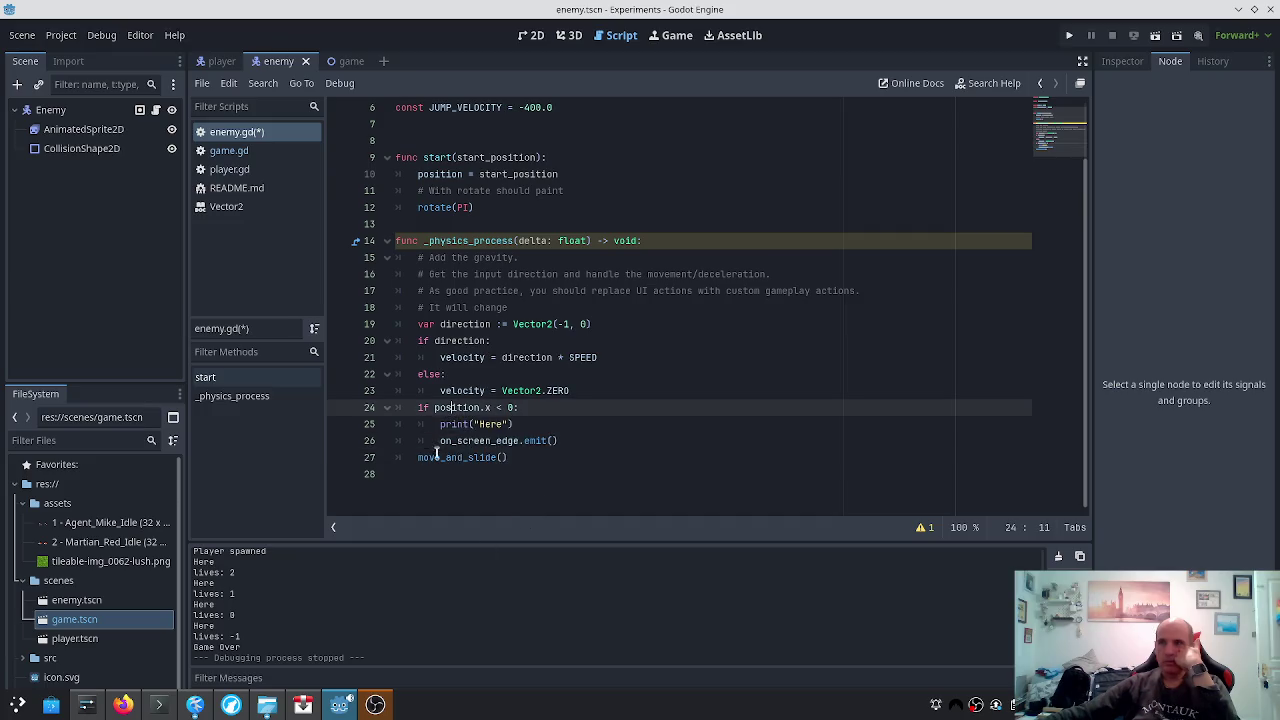
click(573, 443)
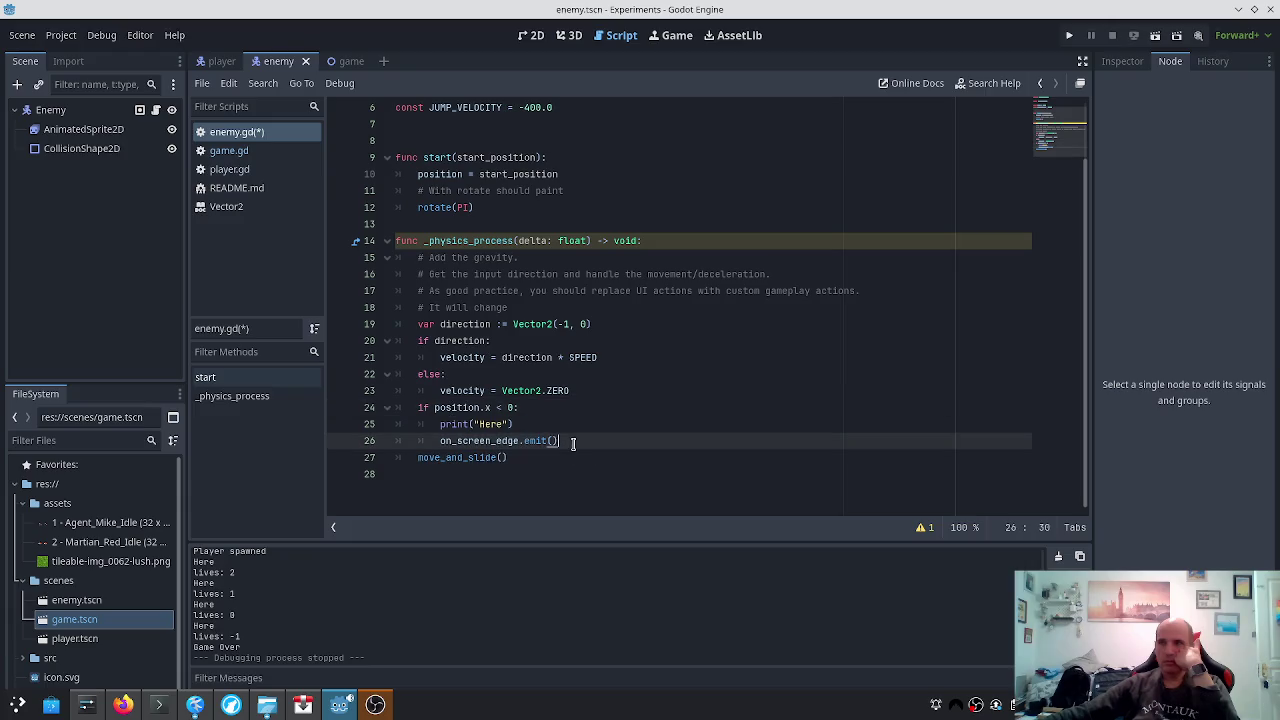
click(212, 68)
scroll(562, 236, down, 3)
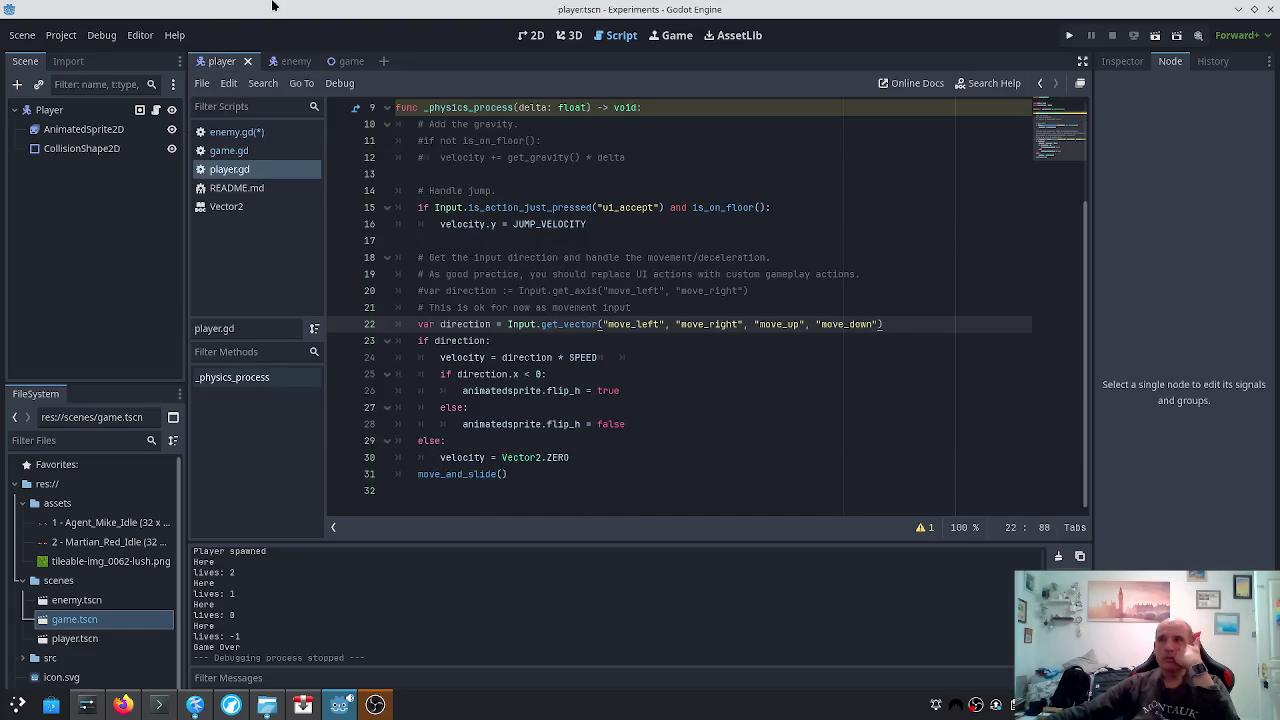
click(290, 61)
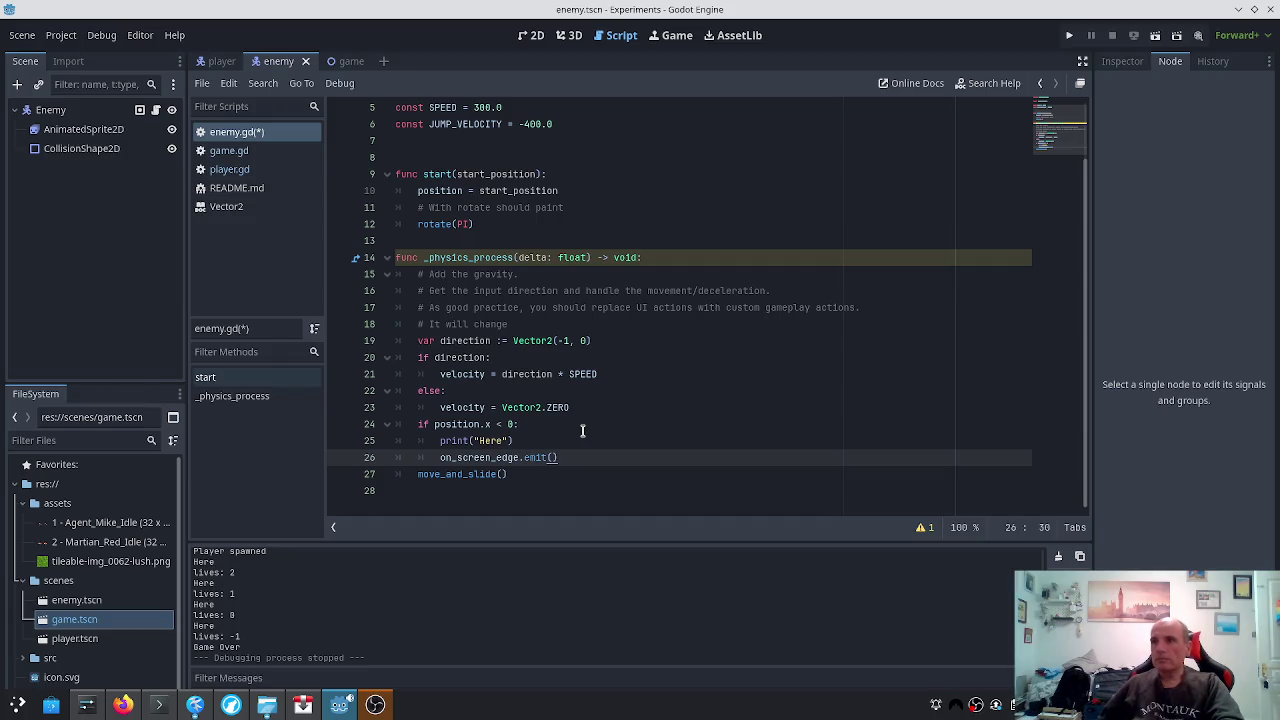
Add queue_free() after on_screen_edge.emit() in enemy.gd, save, and run the game
key(Return)
text(queue_free)
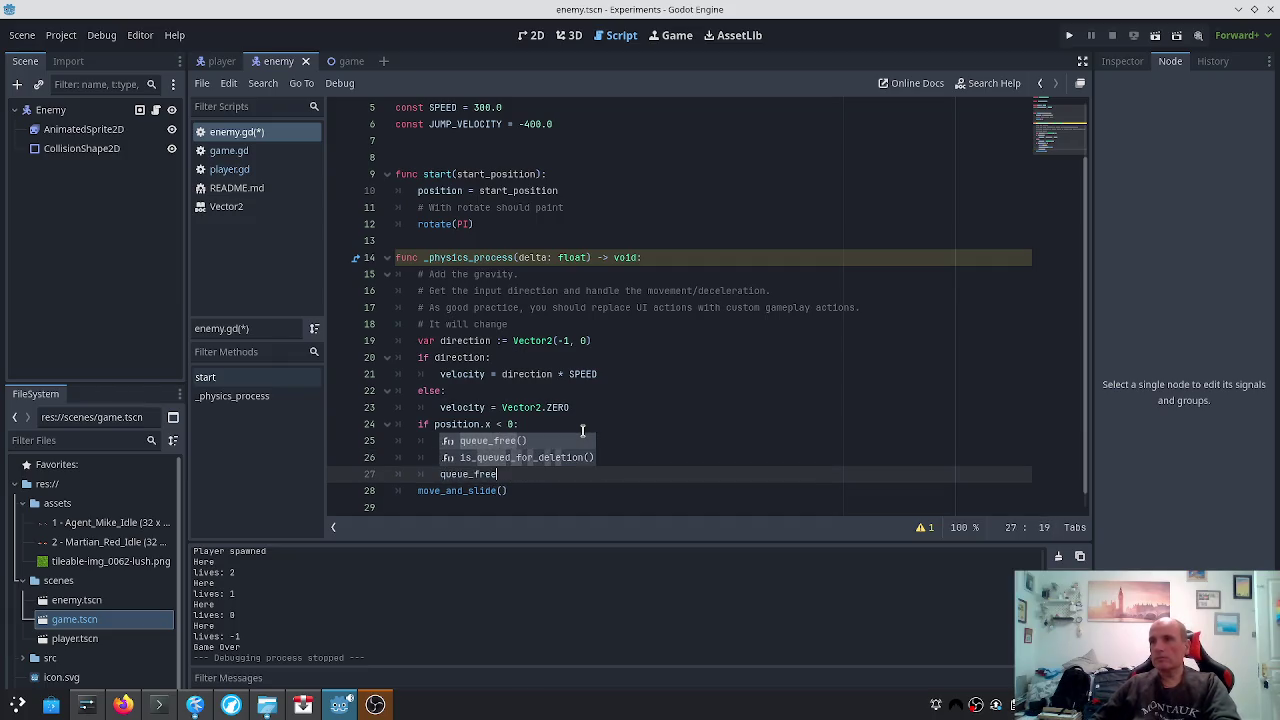
key(Return)
key(ctrl+s)
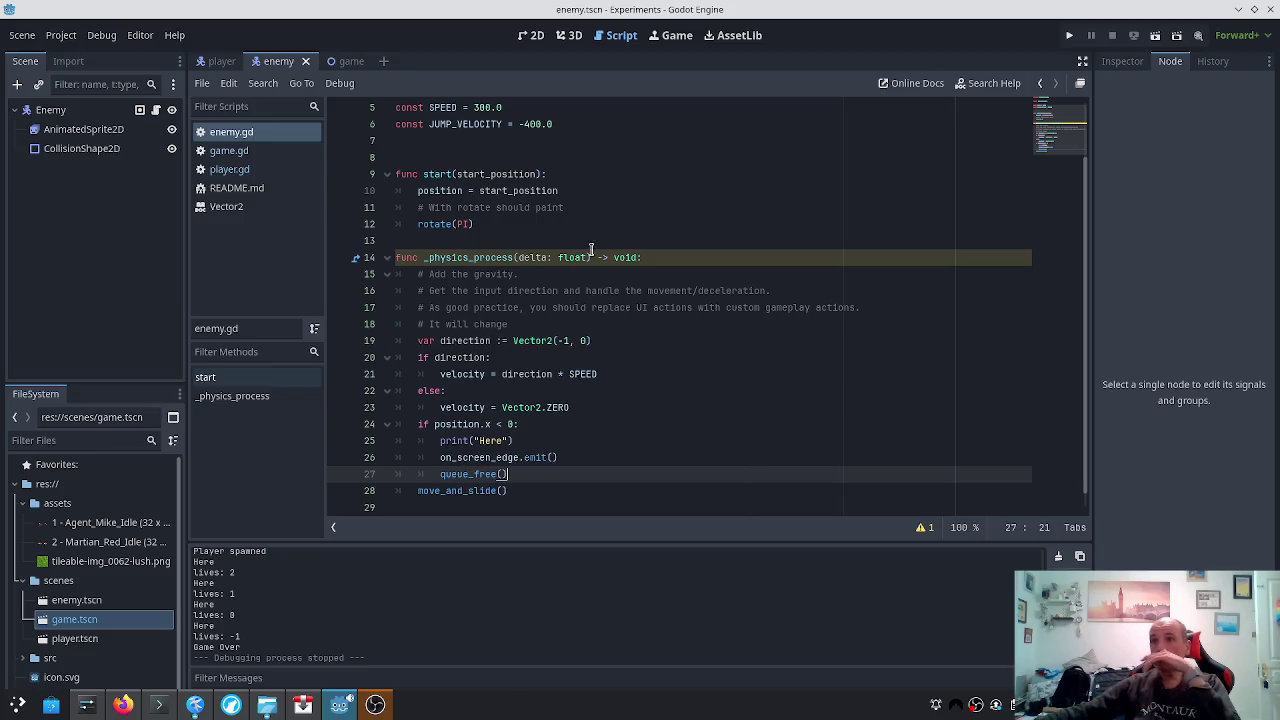
click(1069, 35)
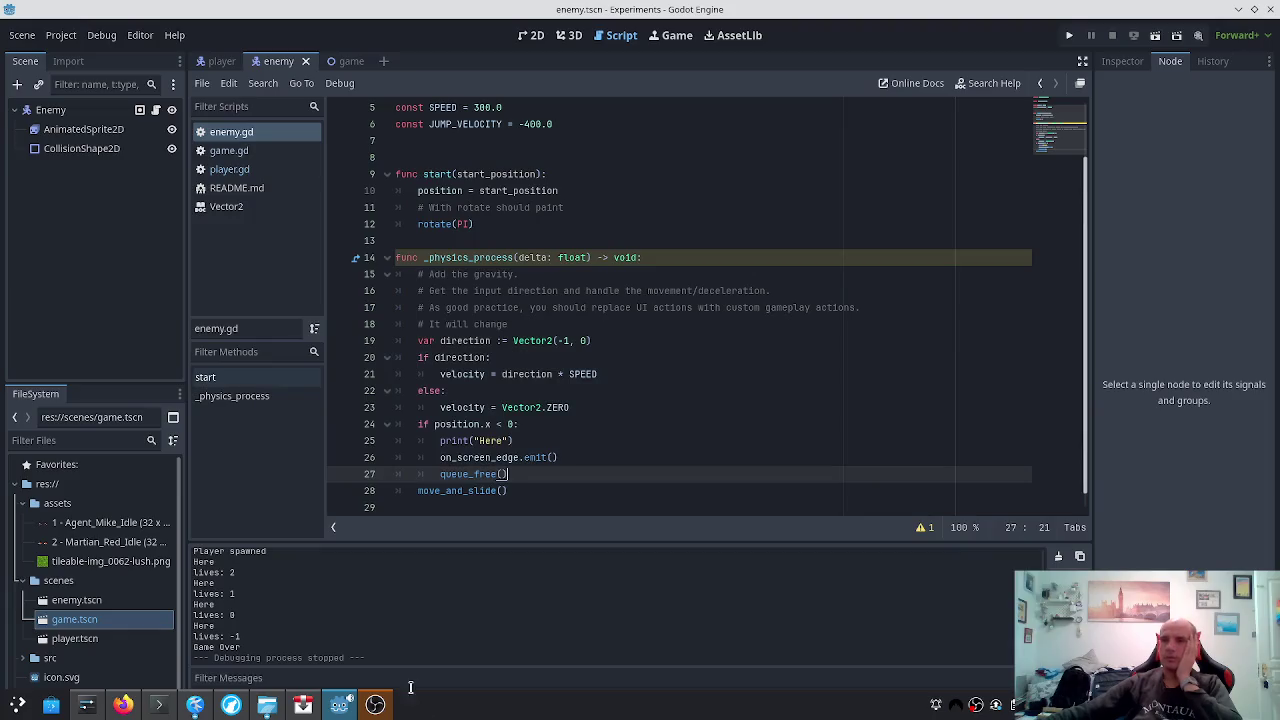
Close the game and read README.md's Day 2 tasks on stopping the game, collisions and signals
click(252, 189)
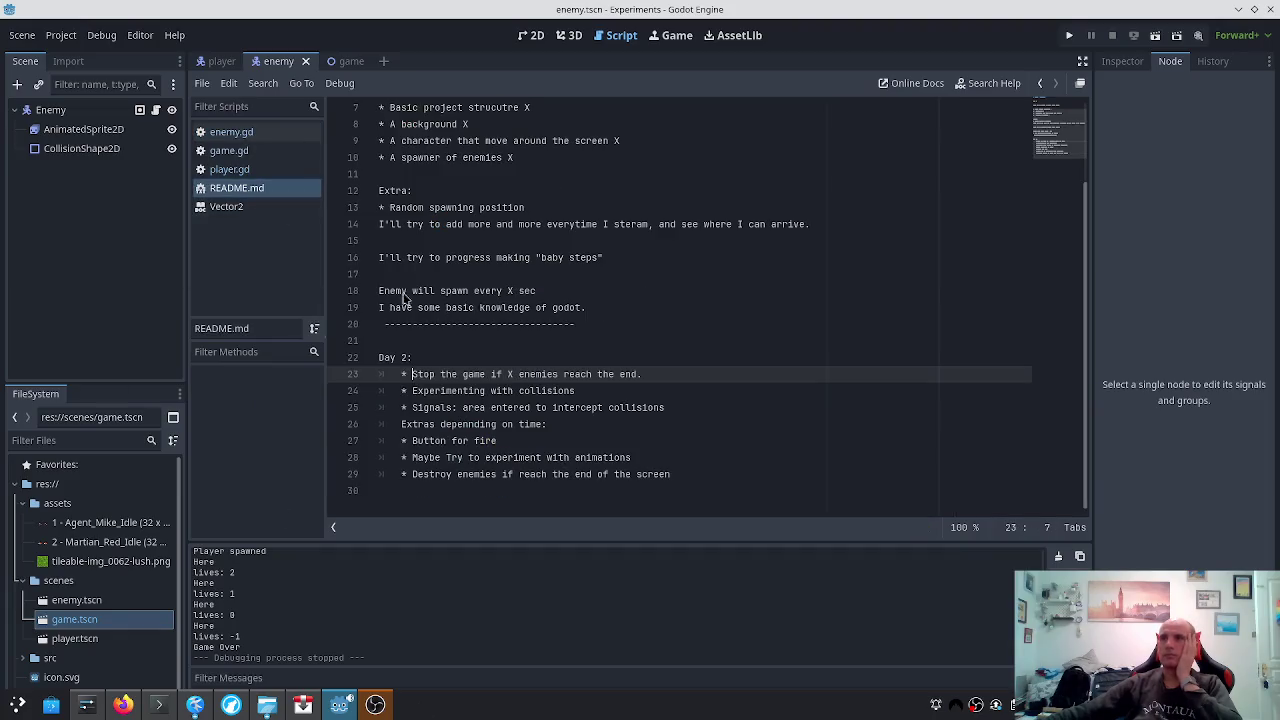
click(444, 390)
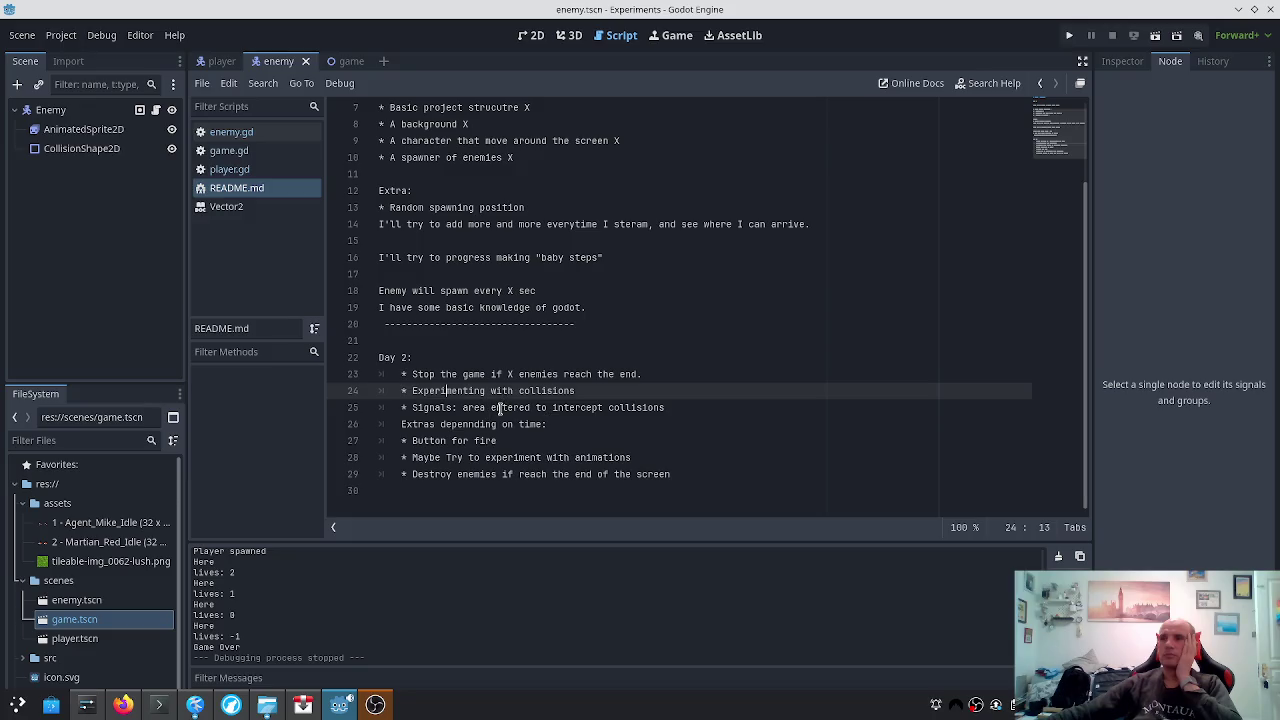
click(501, 407)
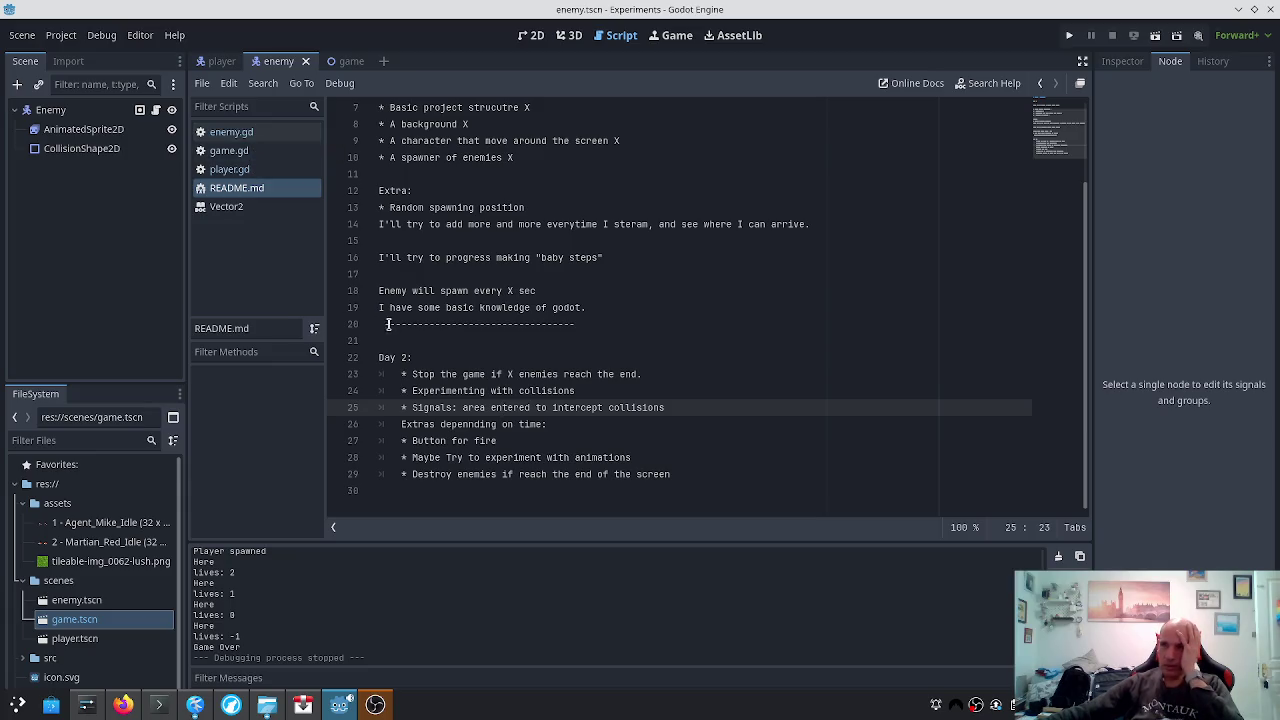
click(462, 378)
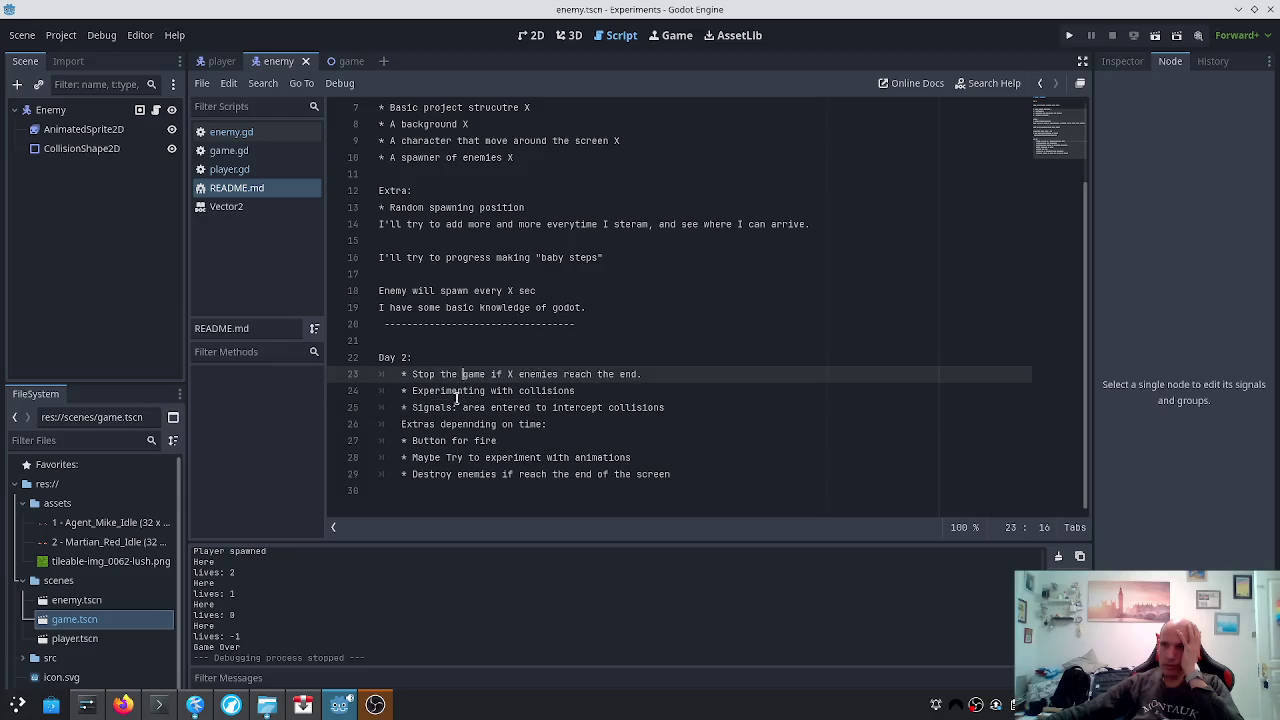
click(456, 391)
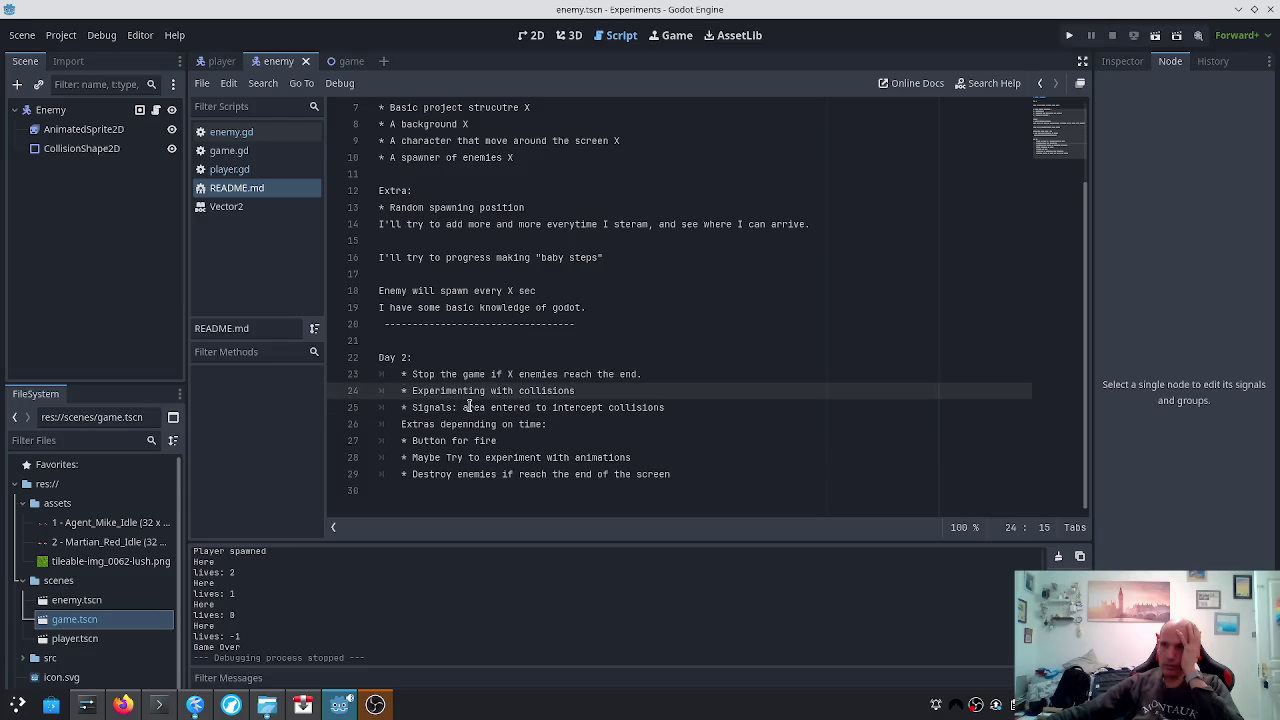
click(480, 407)
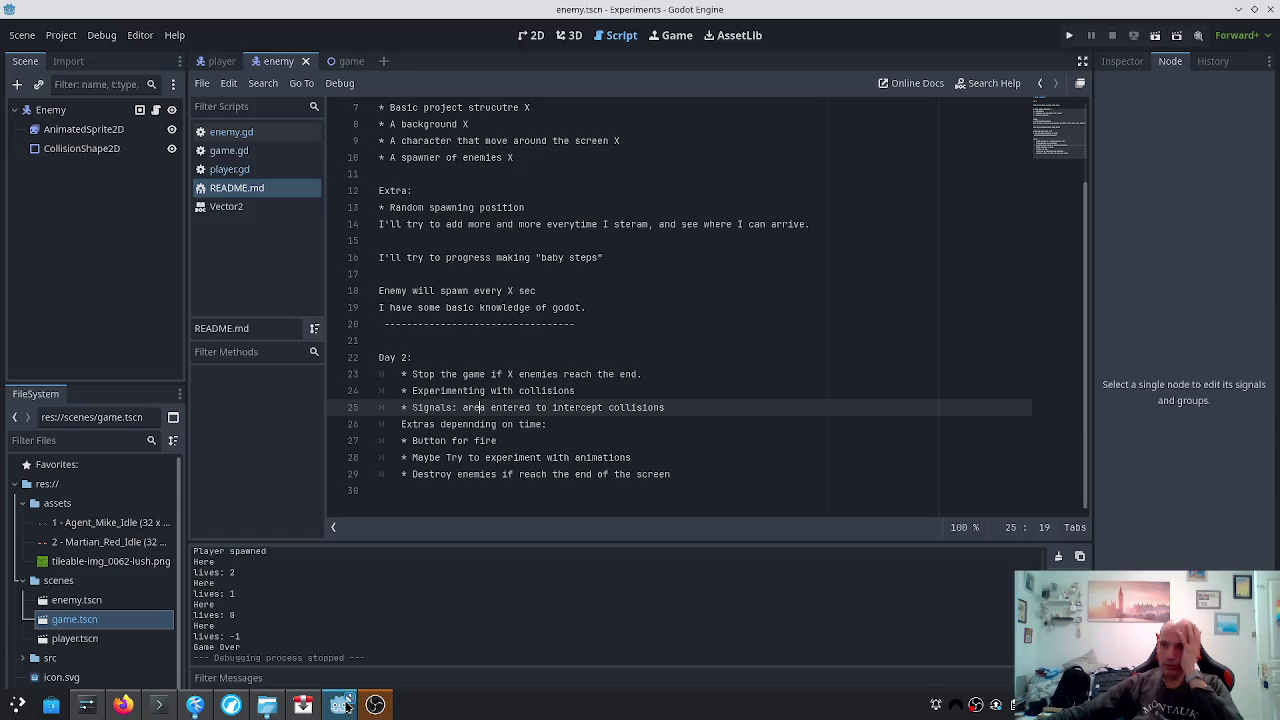
Glance at Firefox, return to Godot, and switch to the player scene
click(330, 712)
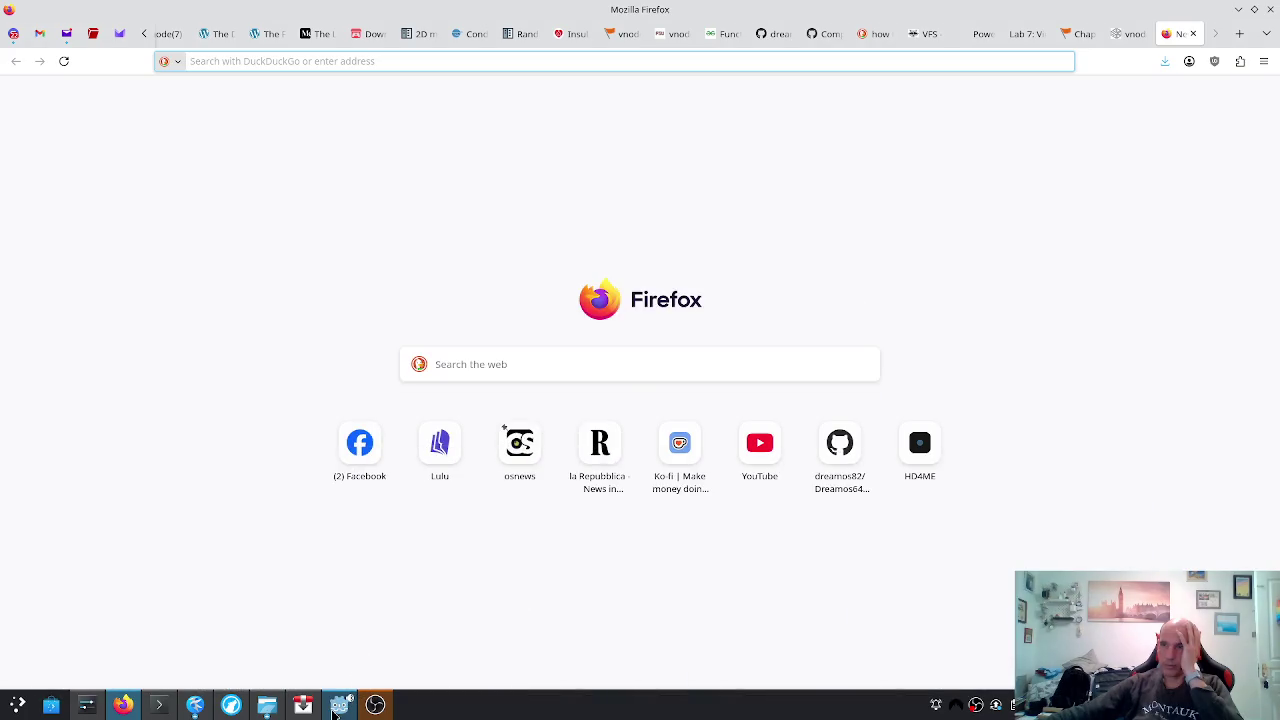
click(335, 712)
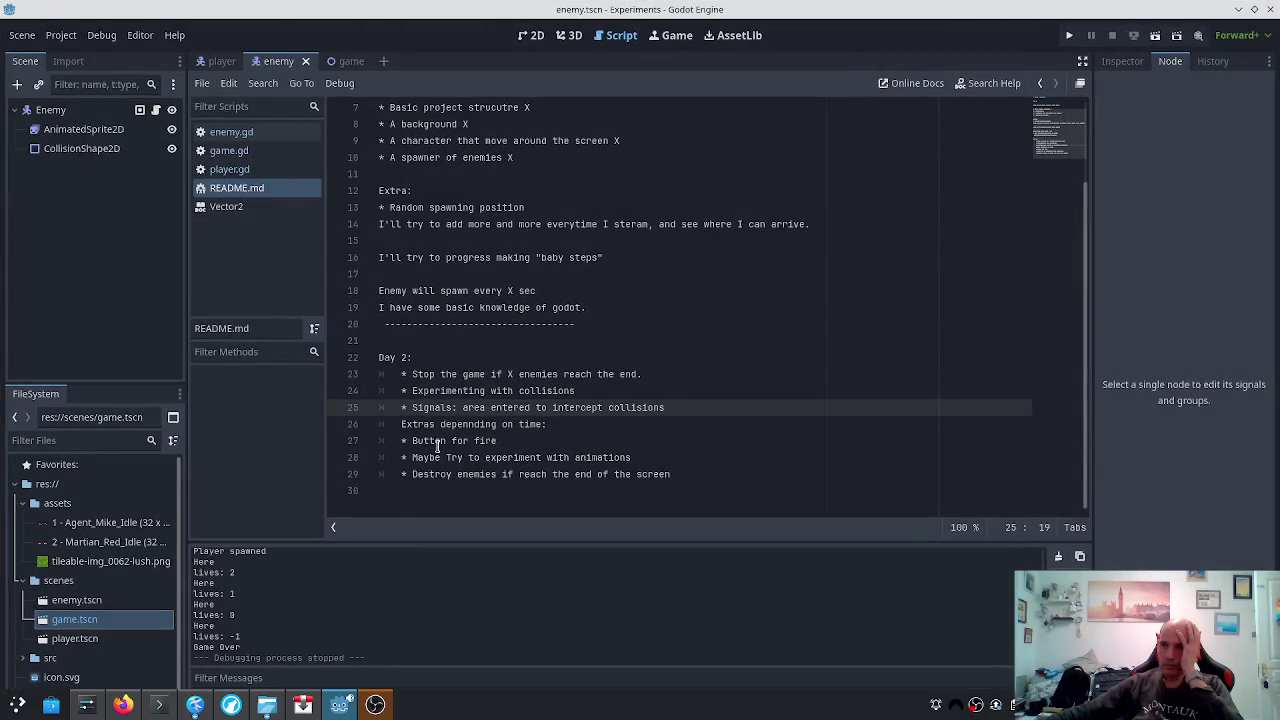
click(214, 65)
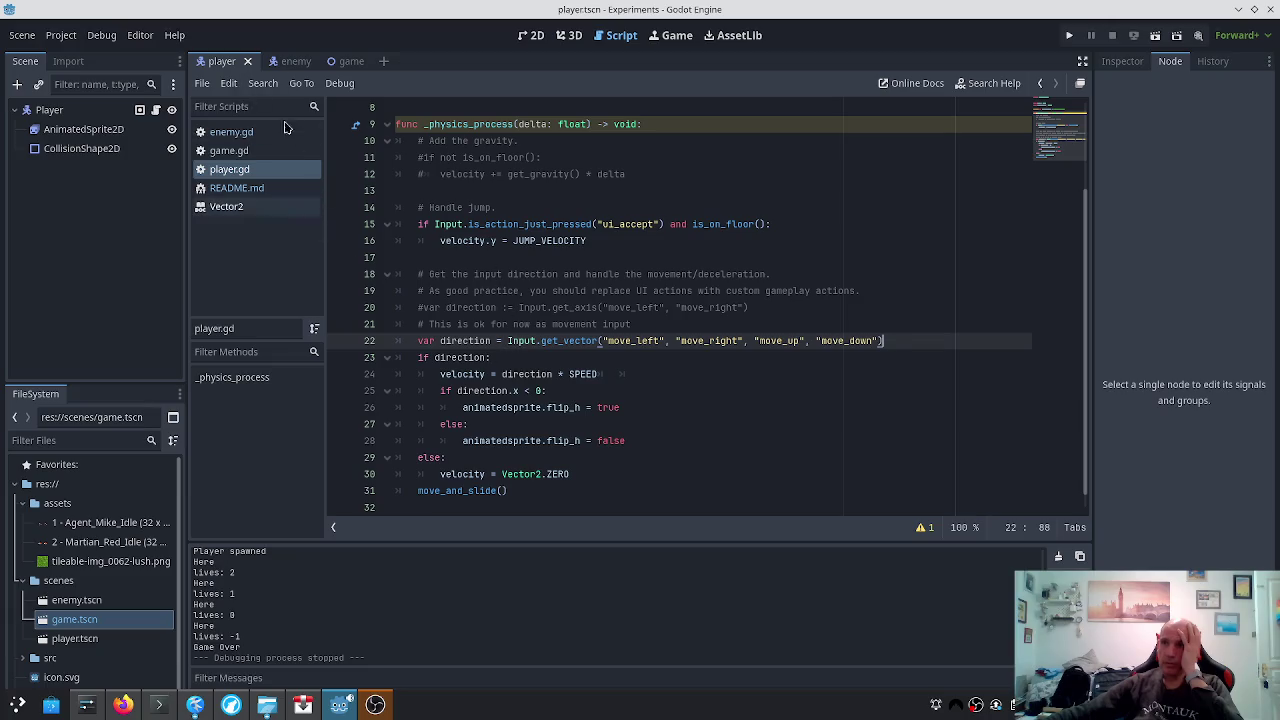
Switch to the game scene and look through player.gd and enemy.gd
click(313, 66)
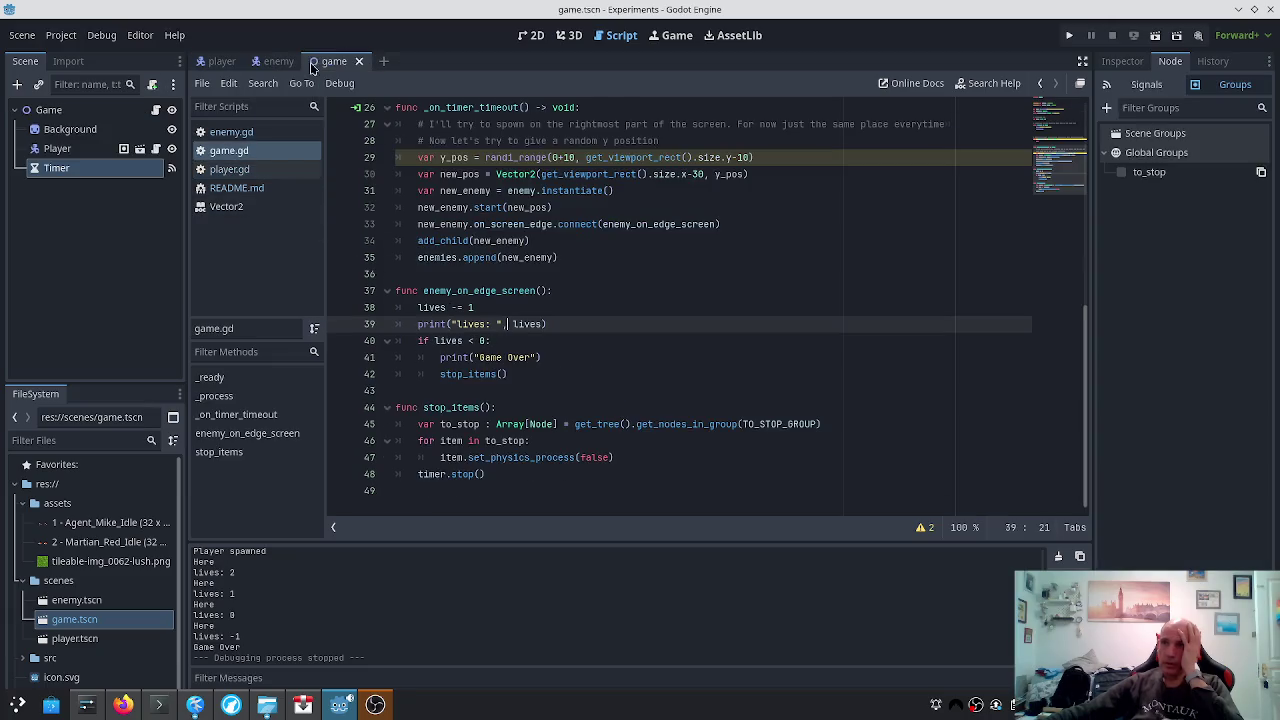
click(229, 169)
scroll(589, 208, down, 1)
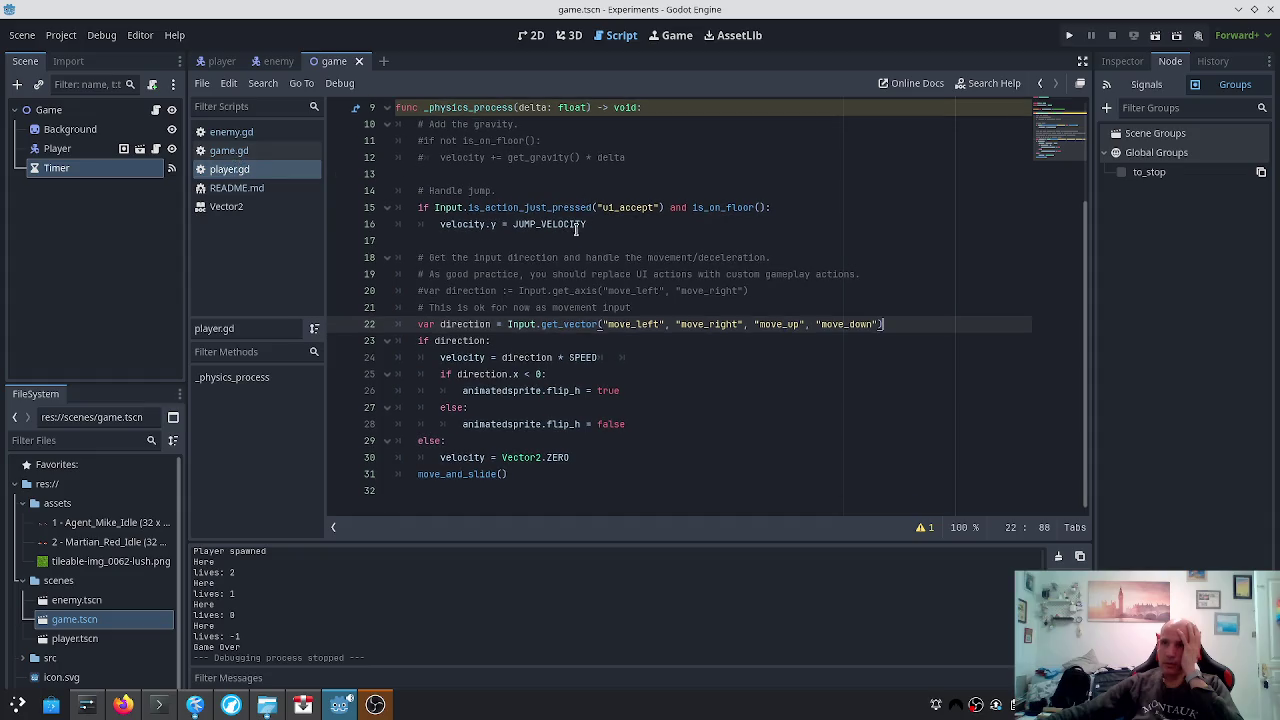
click(228, 134)
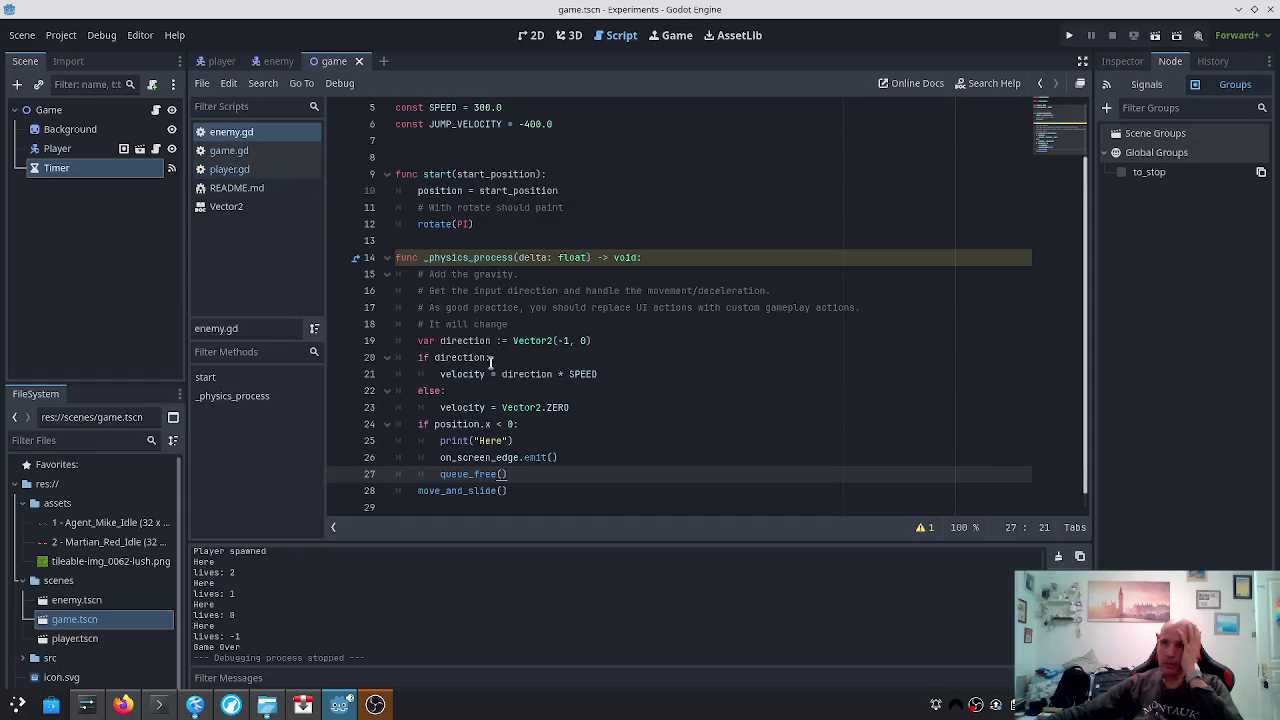
scroll(490, 384, up, 3)
scroll(487, 400, down, 4)
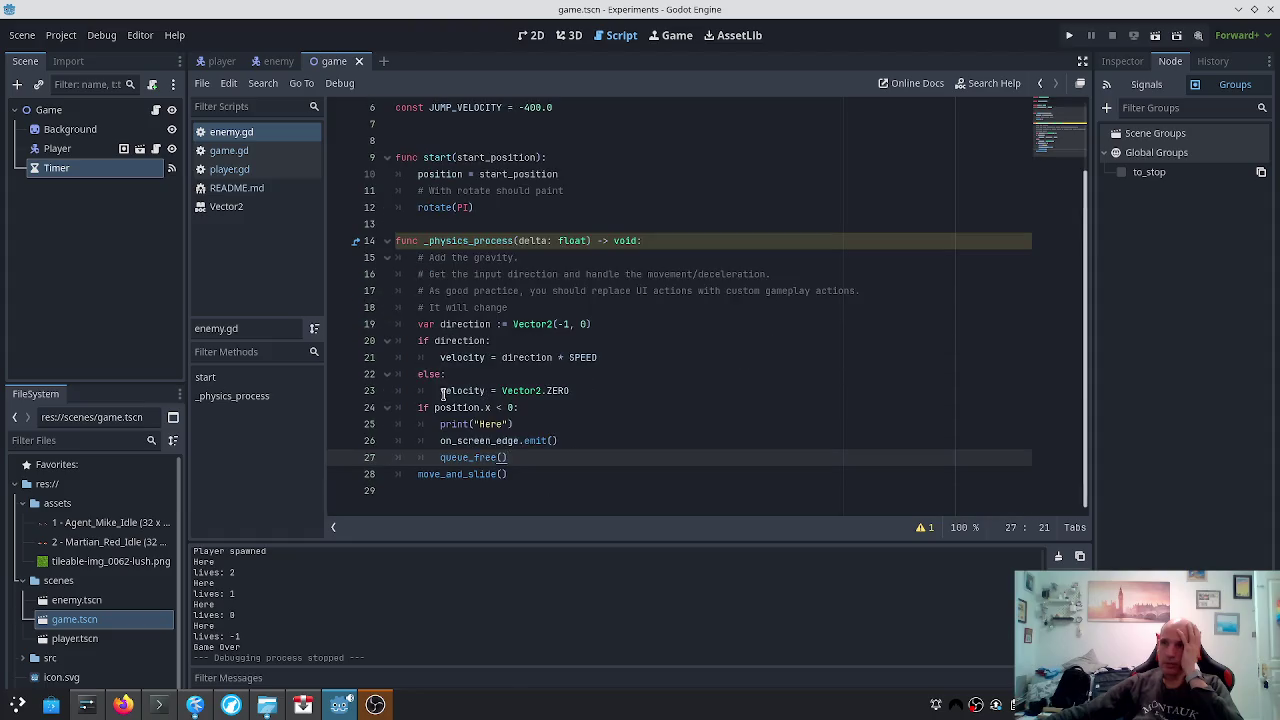
click(229, 169)
scroll(742, 340, down, 1)
scroll(738, 355, up, 1)
scroll(738, 355, up, 3)
scroll(740, 357, down, 2)
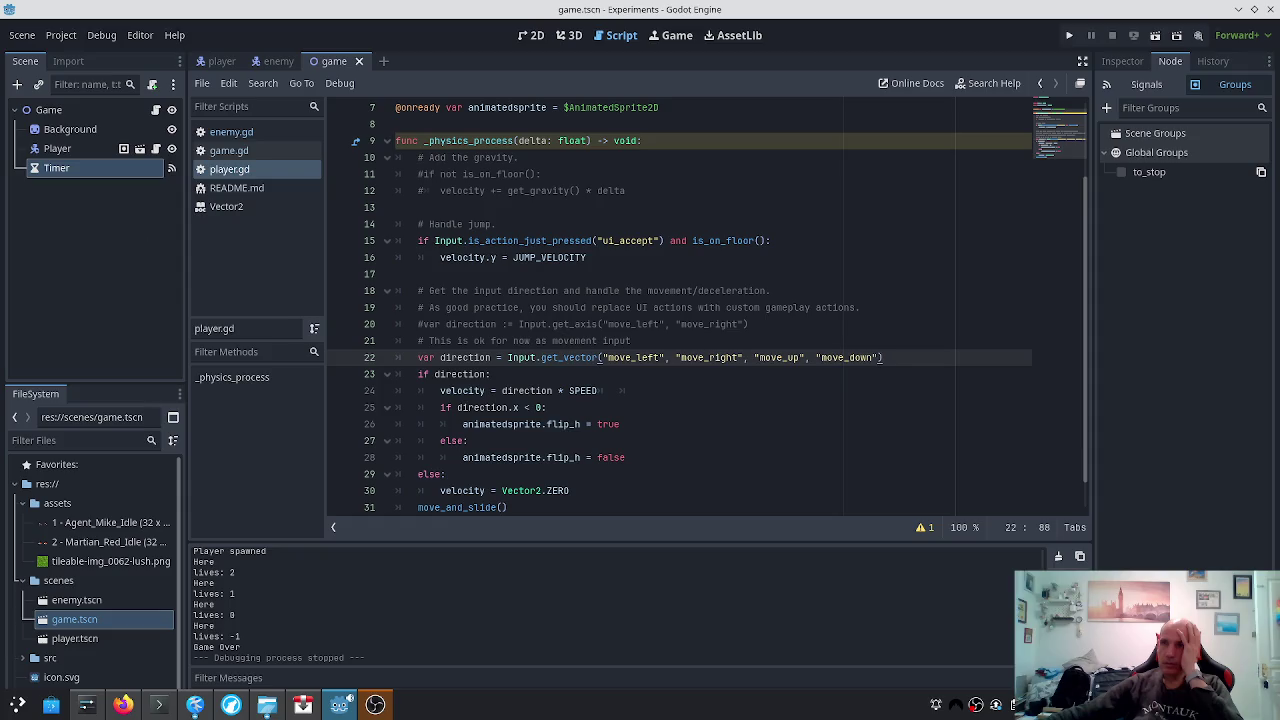
Review game.gd and player.gd, then view the Timer and Player node signals
click(225, 151)
scroll(762, 351, down, 1)
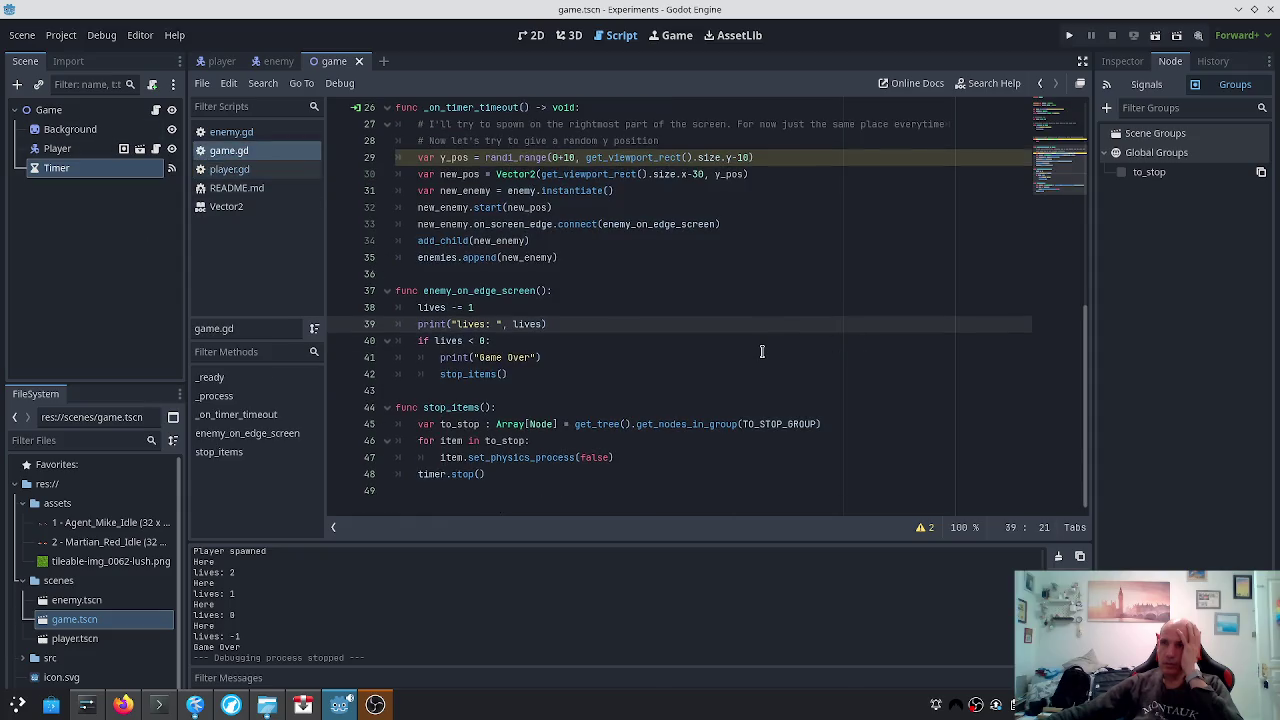
scroll(762, 351, up, 2)
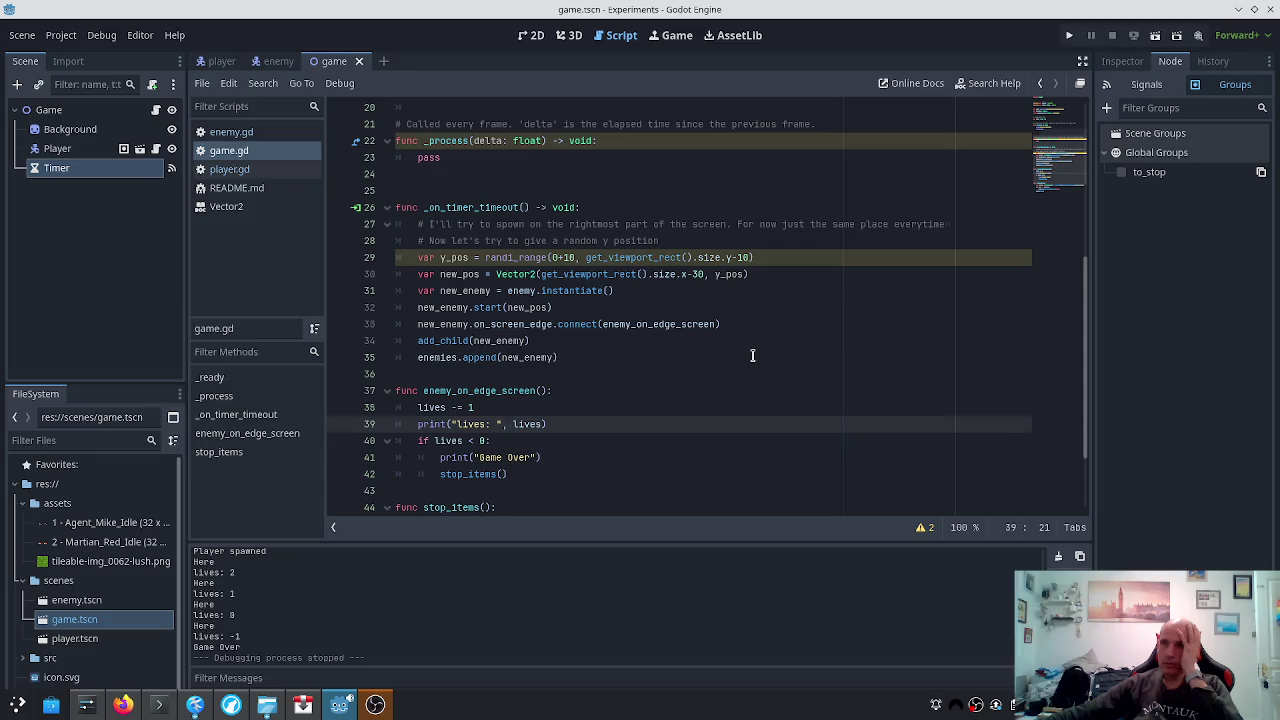
scroll(752, 355, up, 2)
click(229, 169)
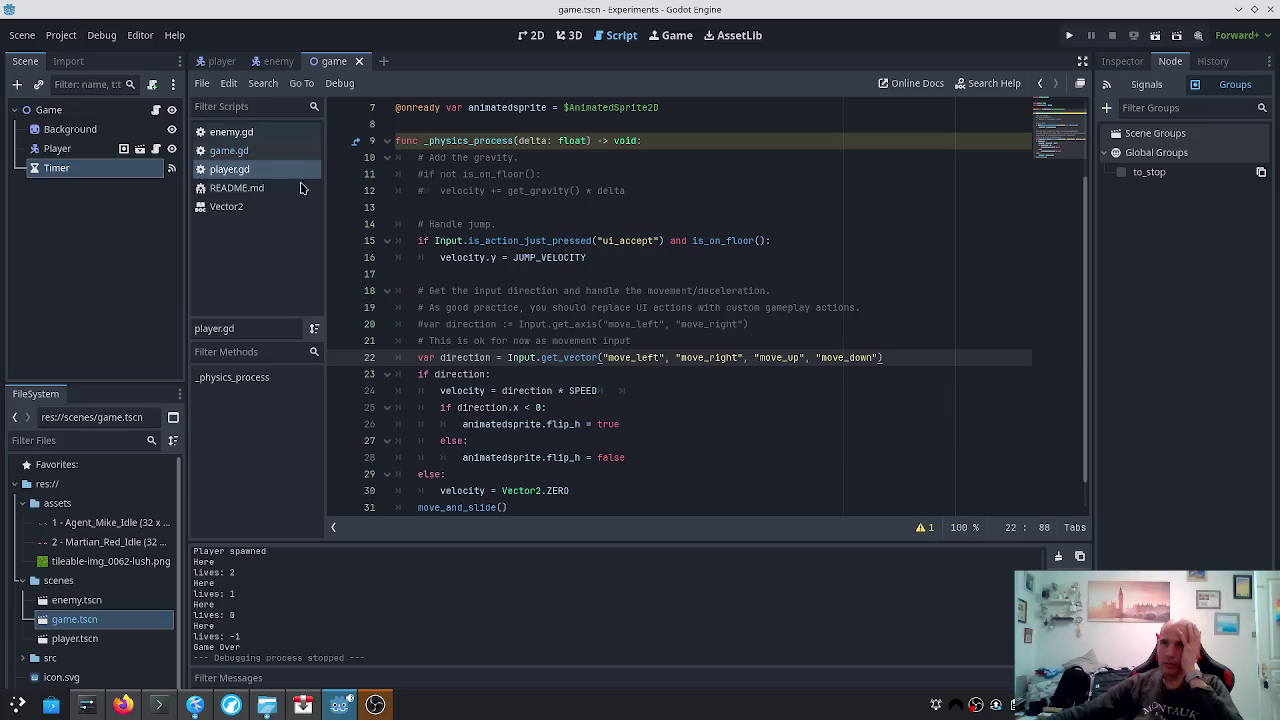
scroll(462, 273, up, 2)
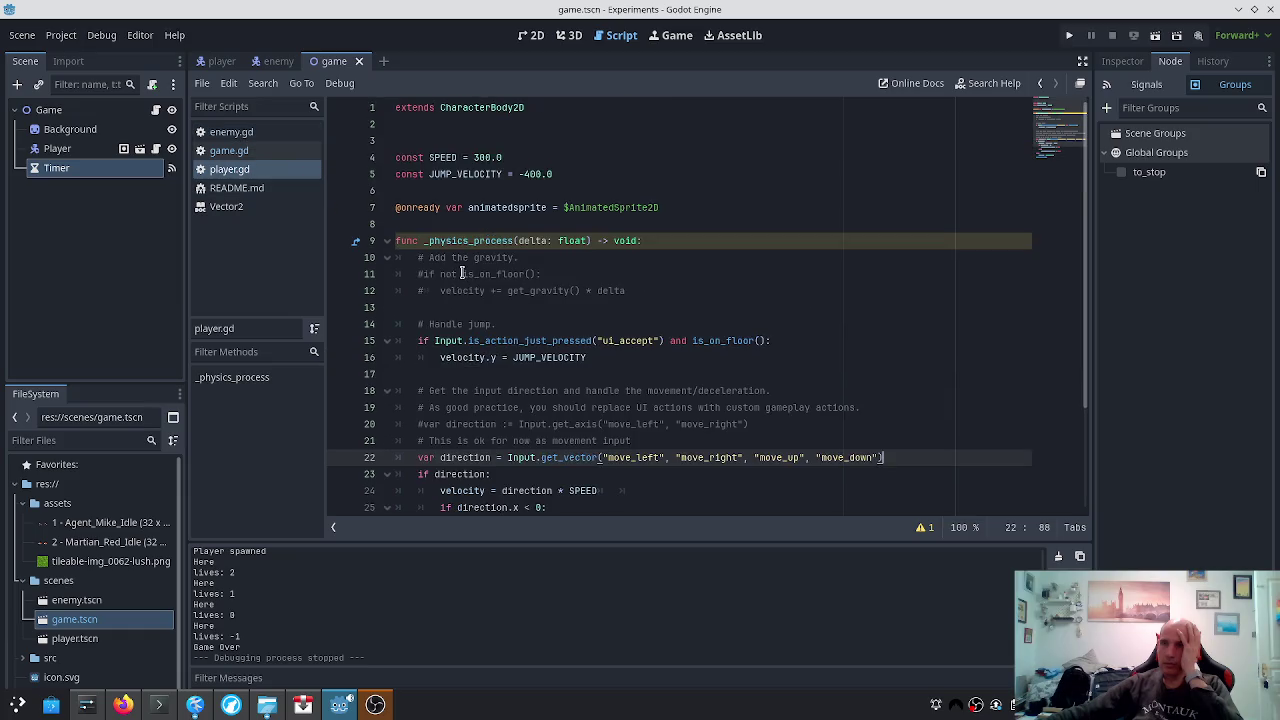
click(1148, 85)
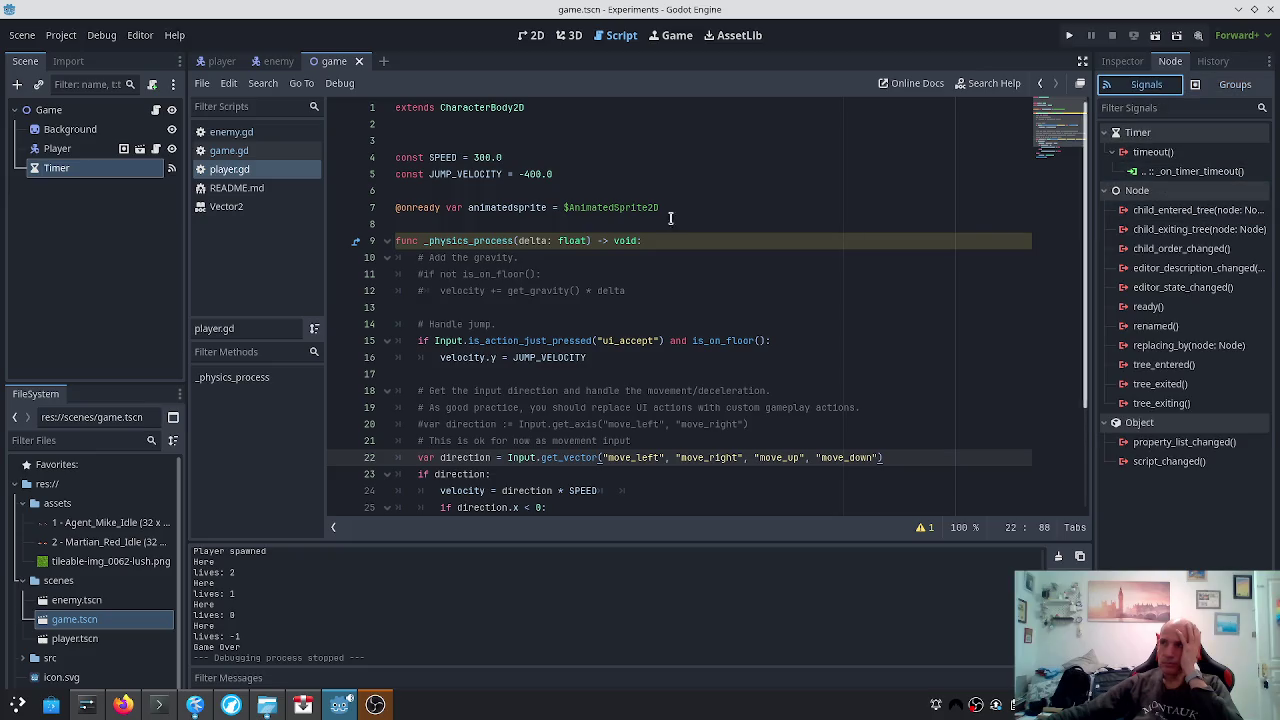
click(89, 150)
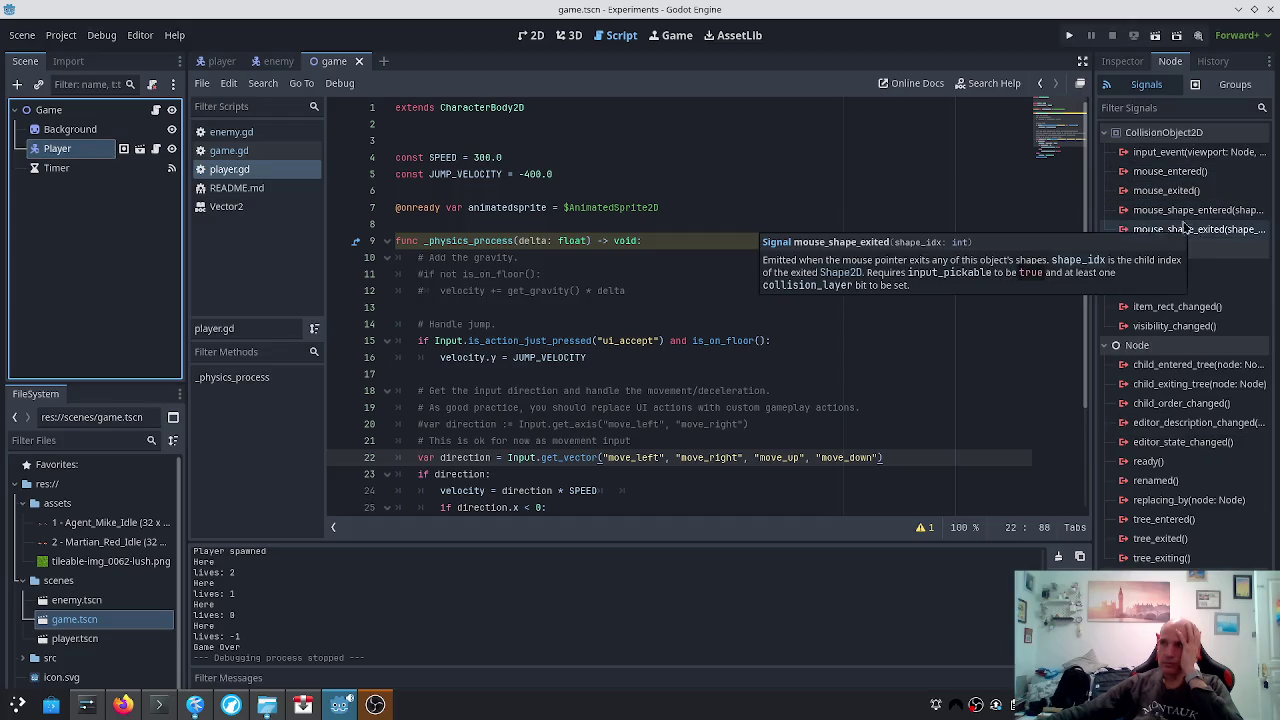
Open the player scene, recheck the three scripts, and show CollisionShape2D's signals
click(200, 62)
click(234, 173)
scroll(811, 303, down, 3)
scroll(805, 305, up, 2)
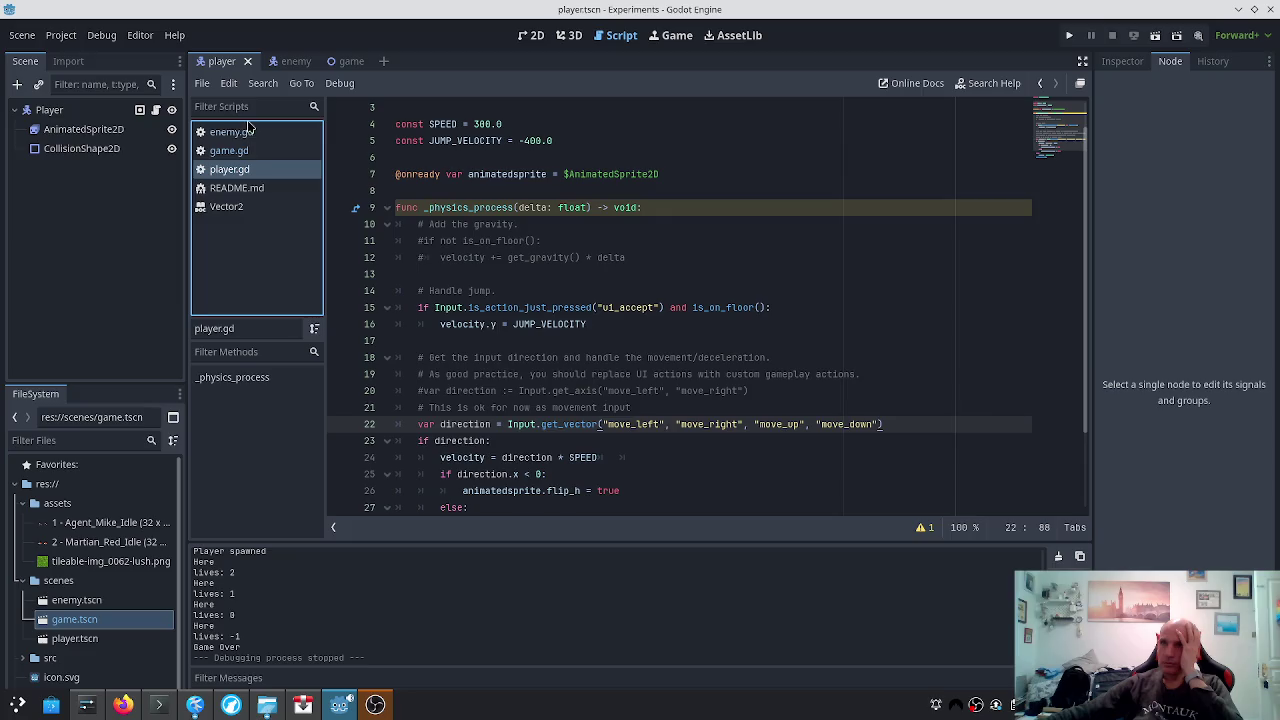
click(244, 131)
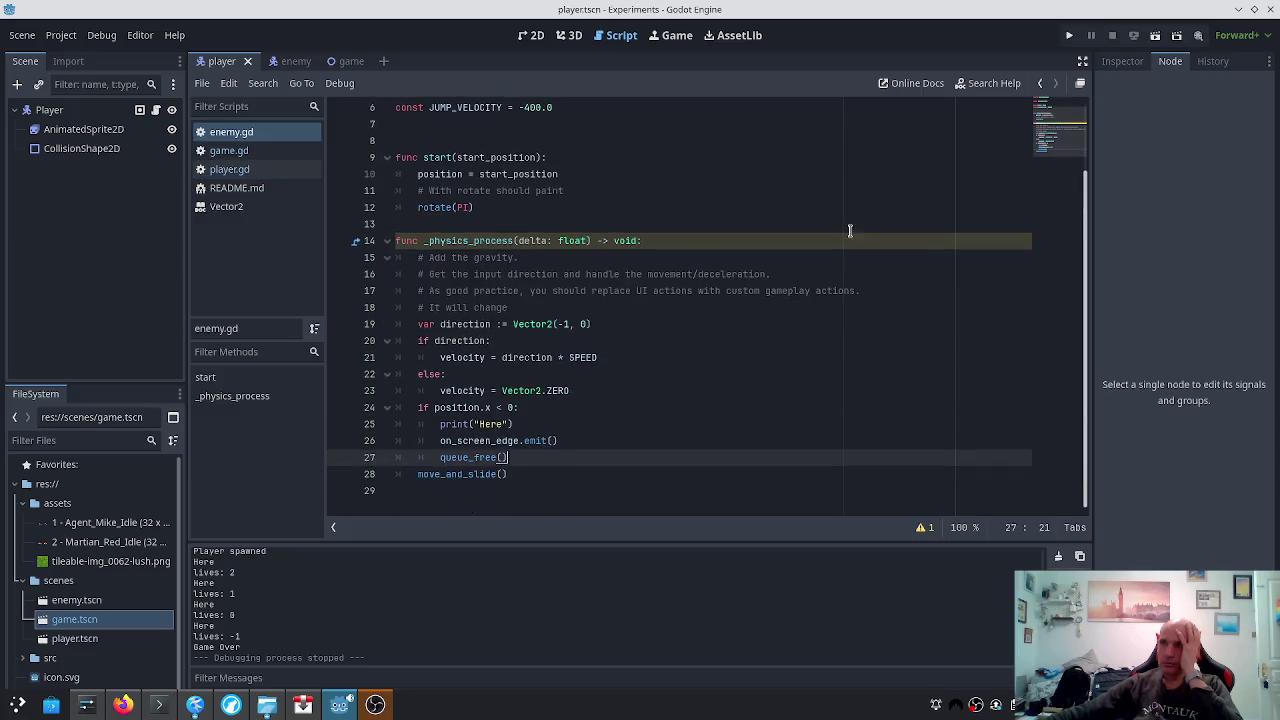
scroll(845, 230, up, 2)
click(220, 153)
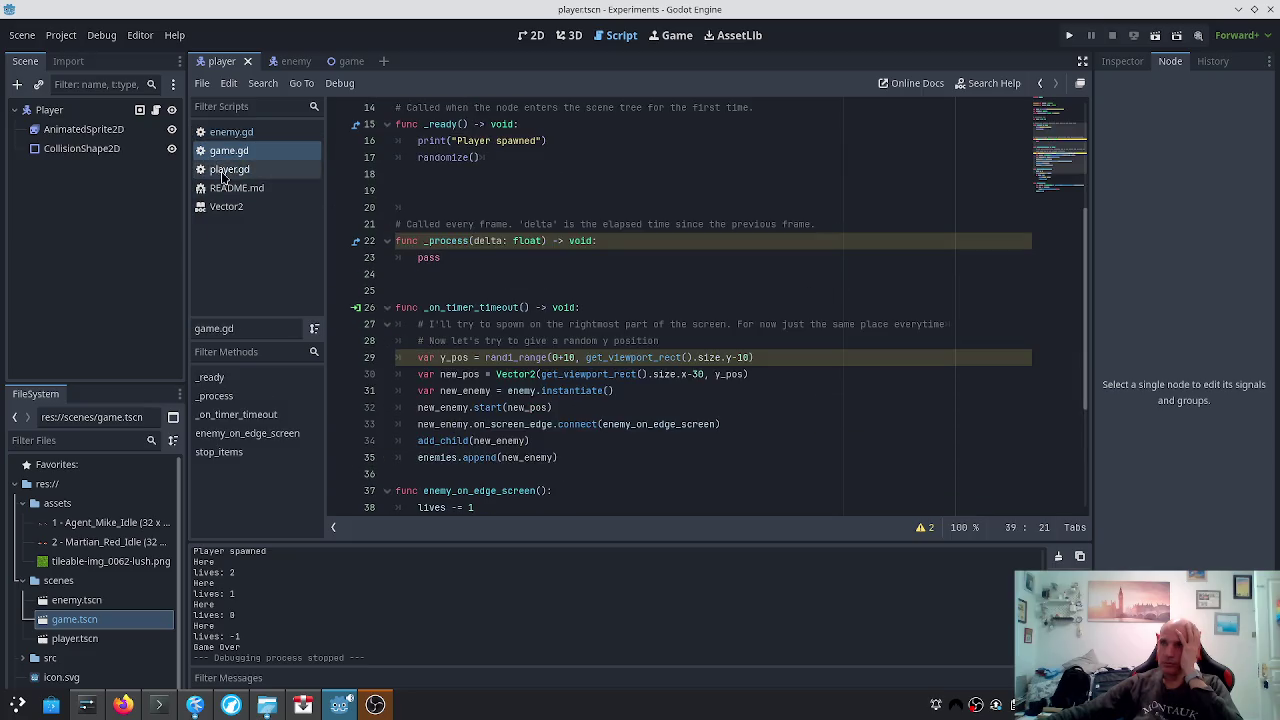
click(224, 169)
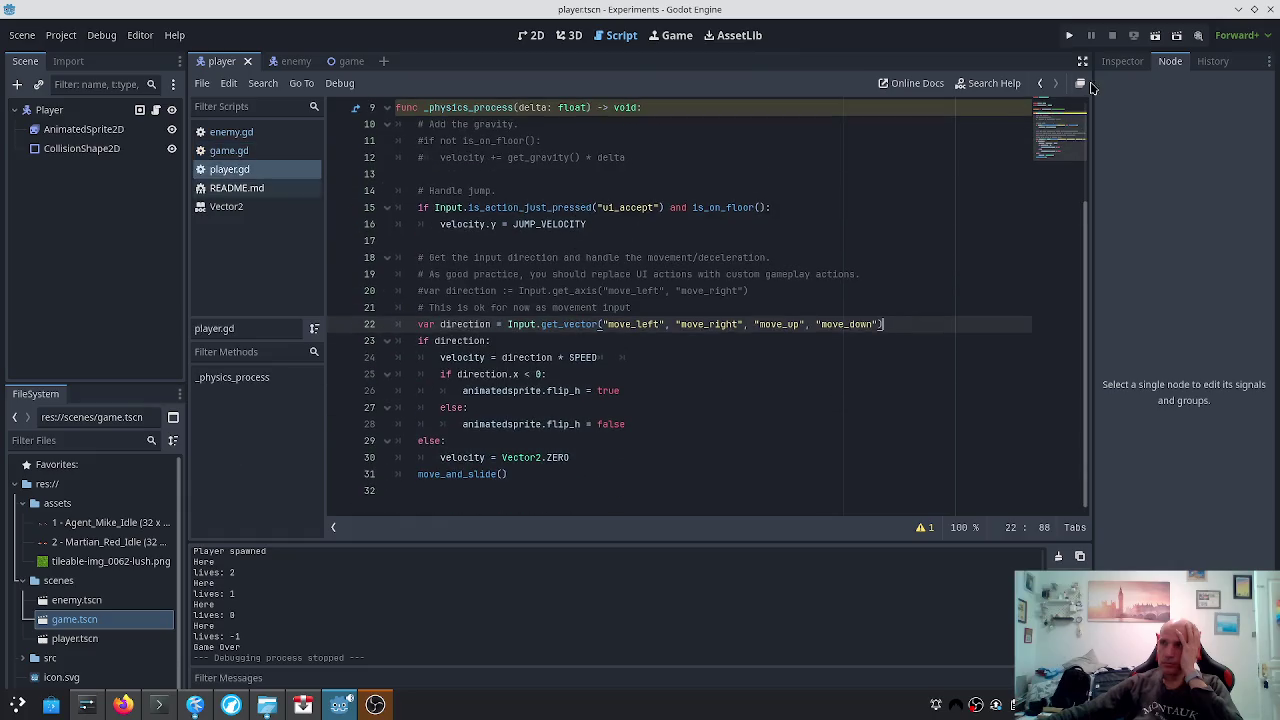
click(66, 148)
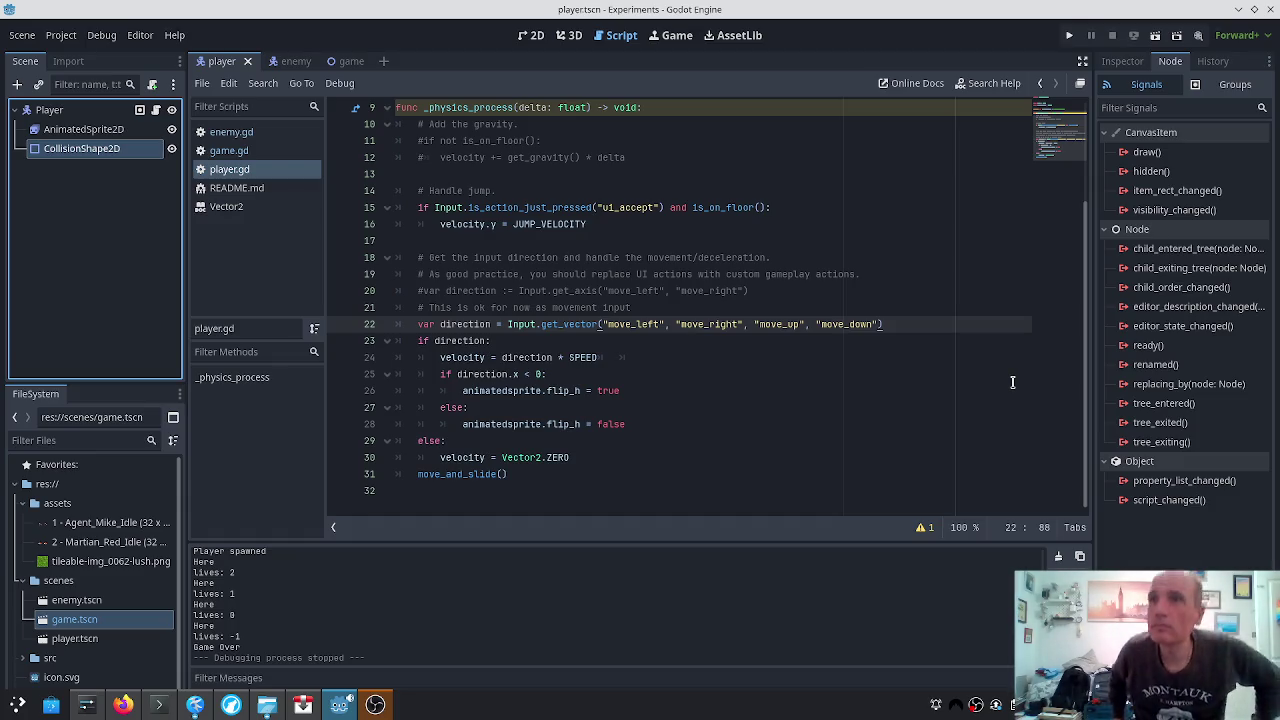
Check the Player, AnimatedSprite2D and CollisionShape2D nodes, ending on the sprite's idle frames
click(60, 110)
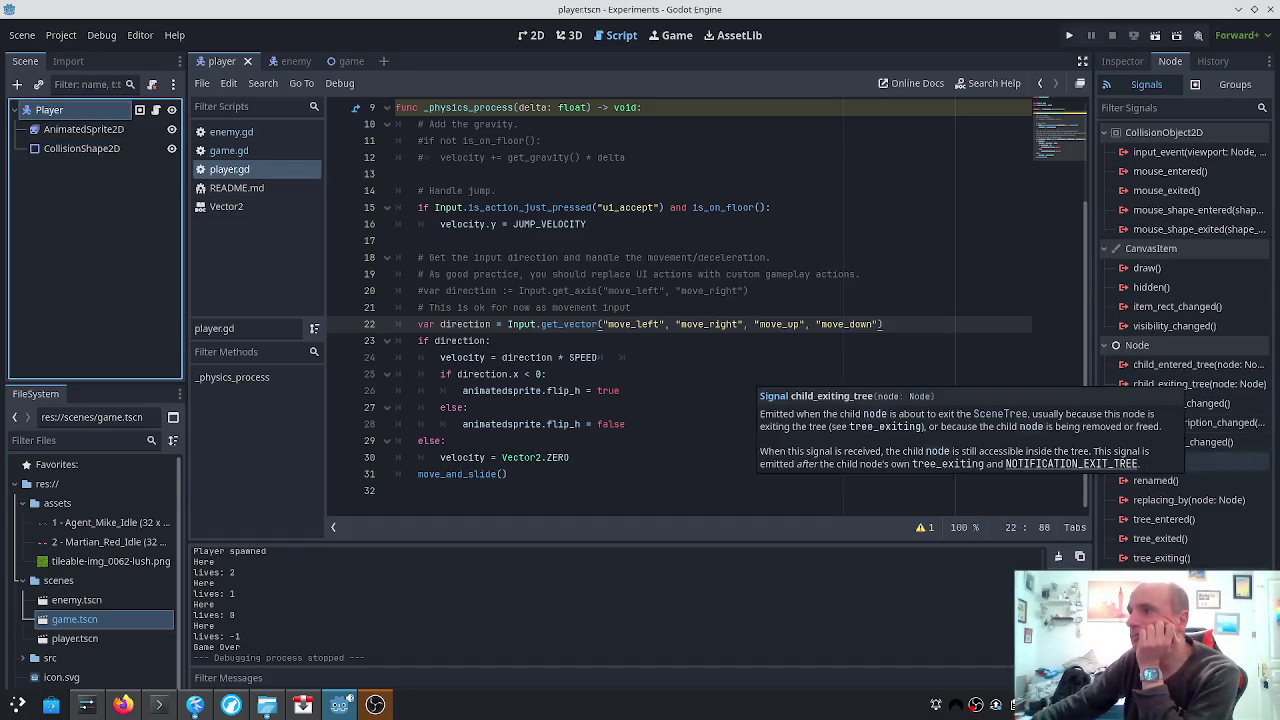
click(69, 132)
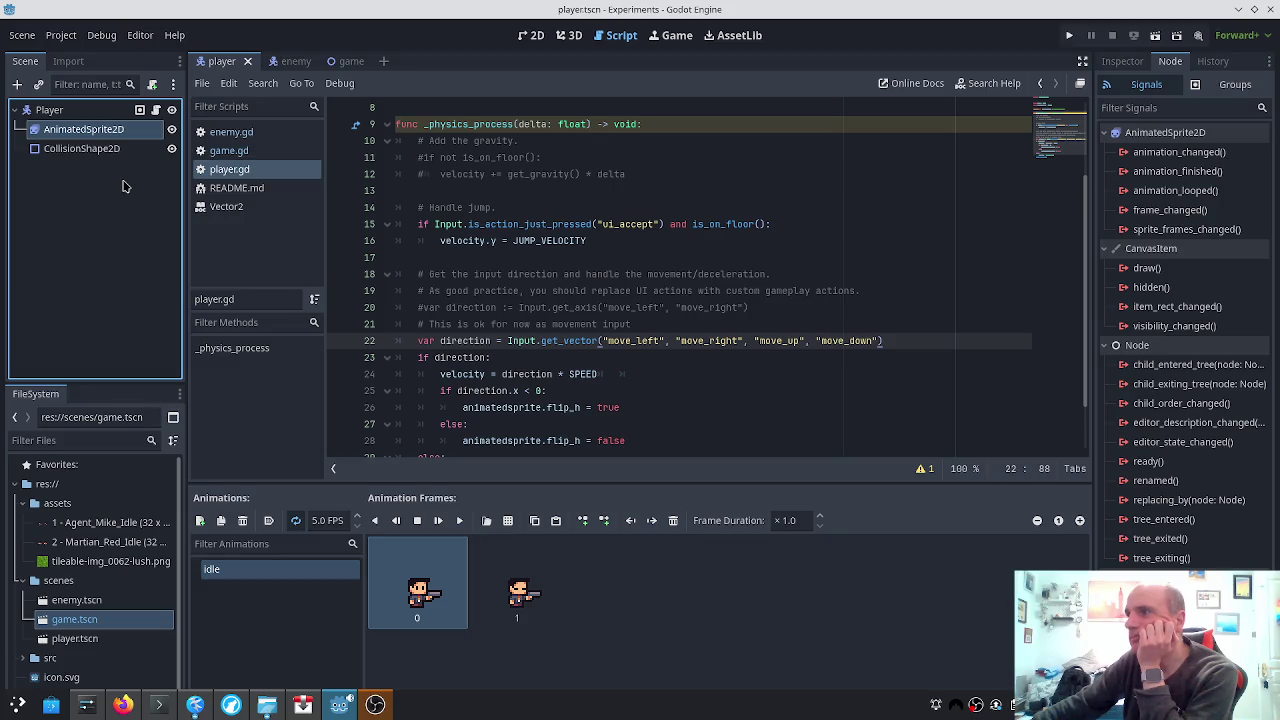
click(80, 148)
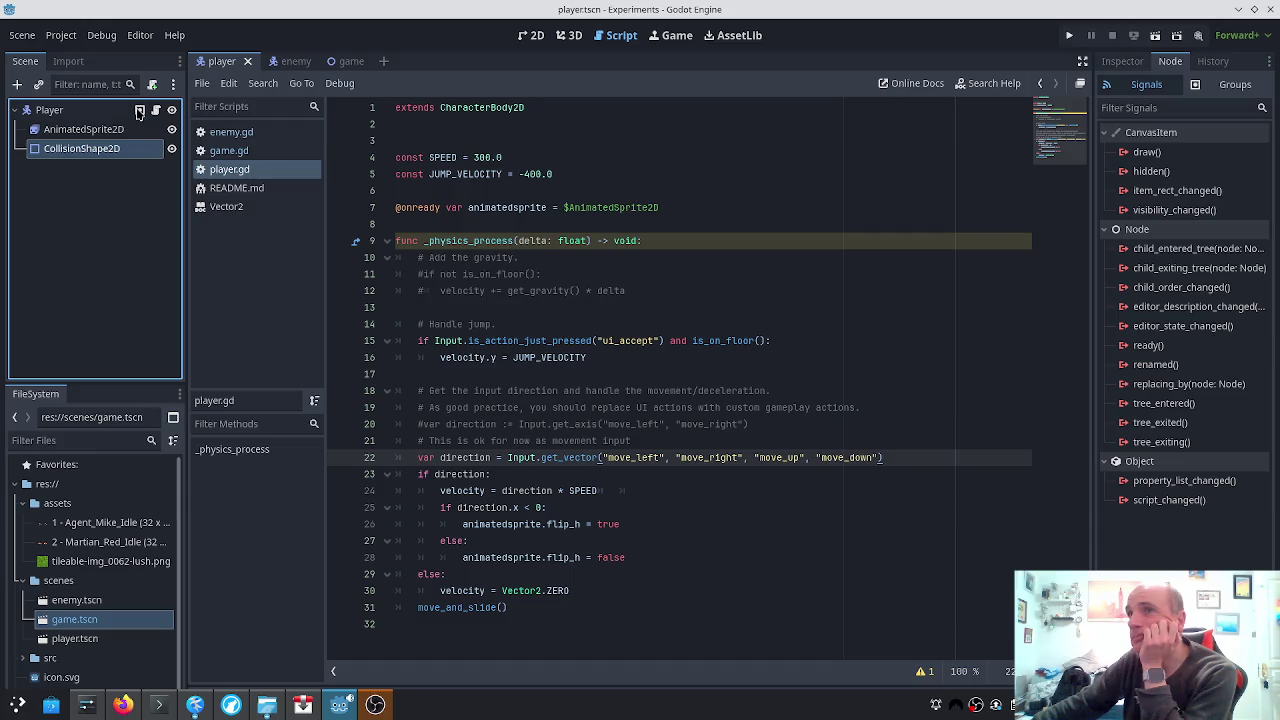
click(120, 129)
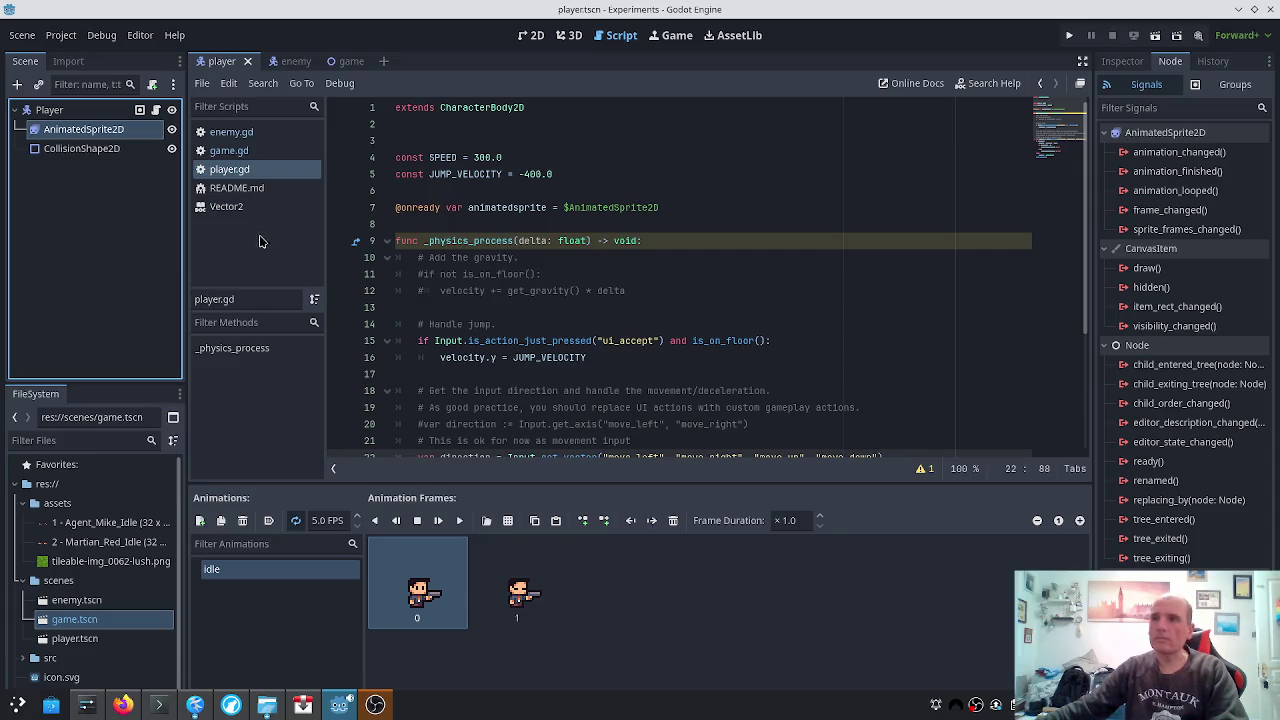
key(alt+Tab)
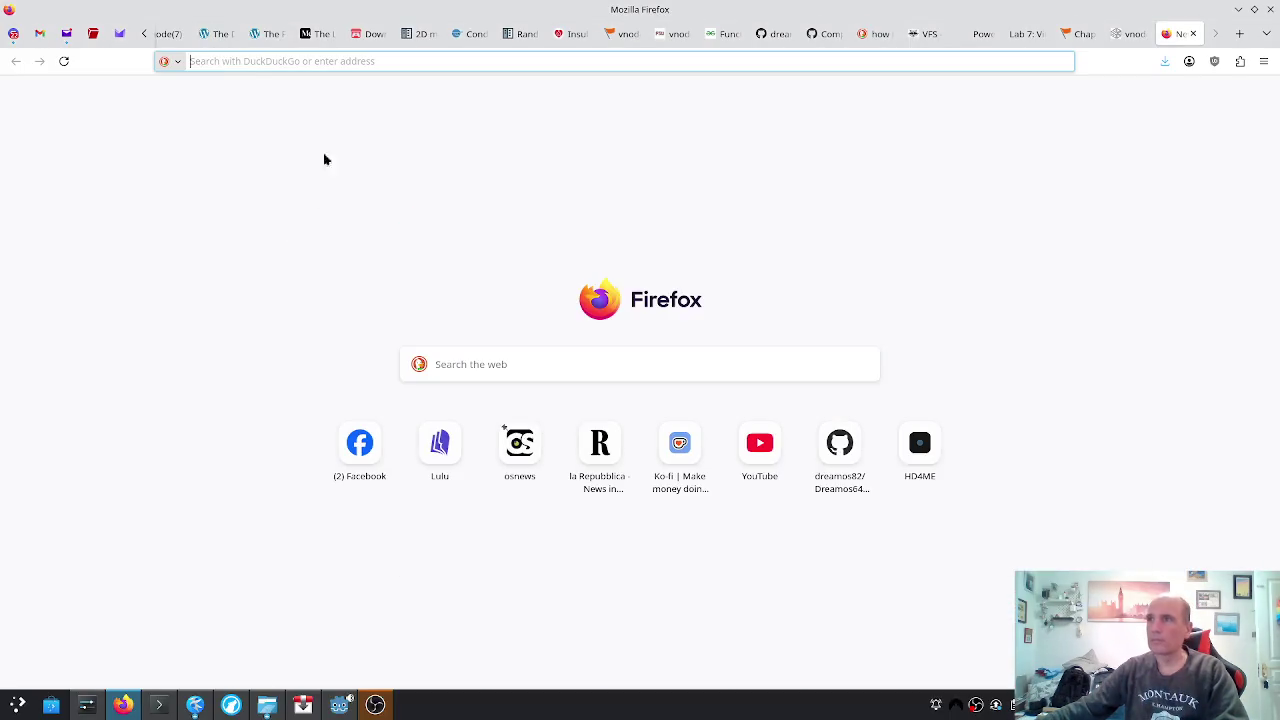
Search DuckDuckGo in Firefox for 'godot characterbody2d on area entered'
click(323, 61)
text(godot )
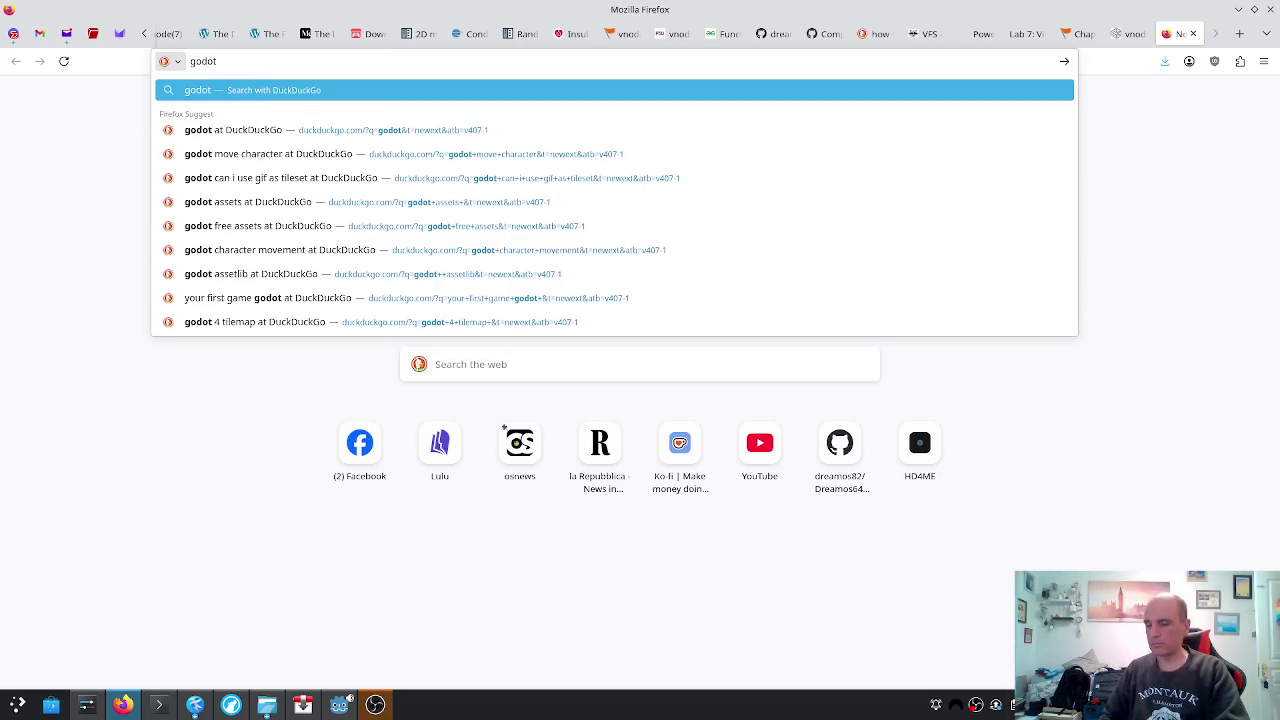
text(character)
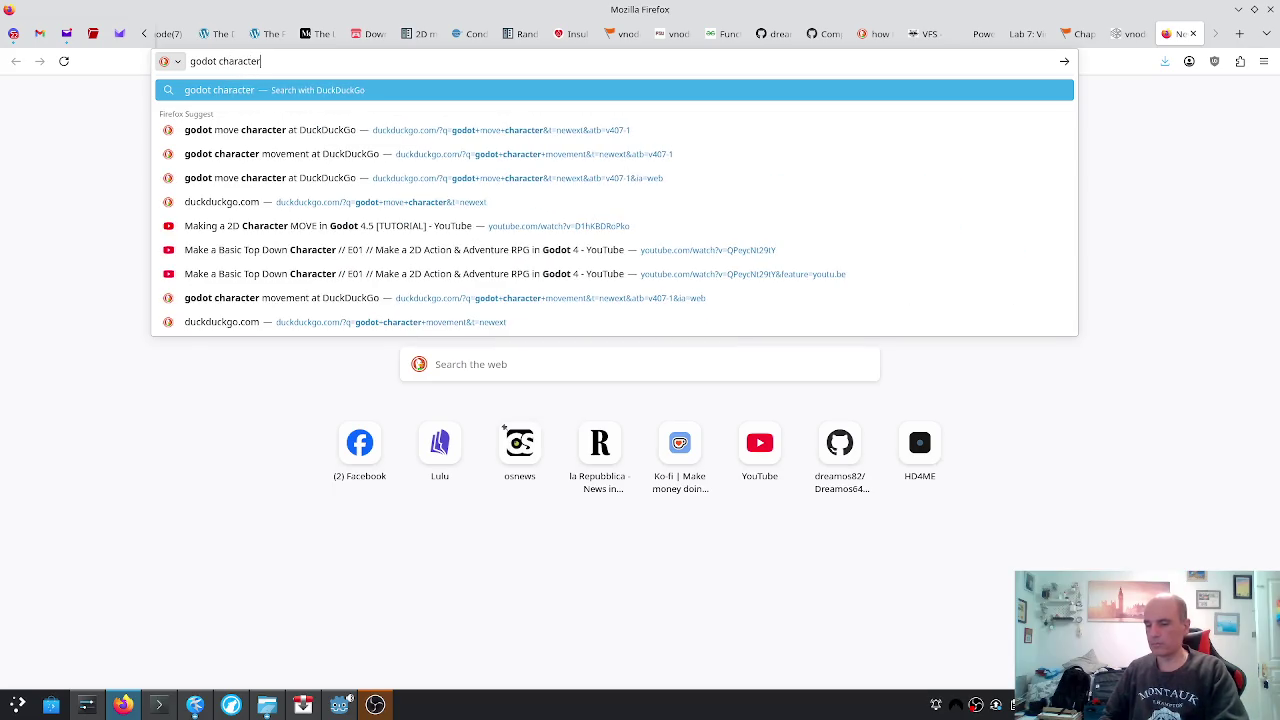
text(body)
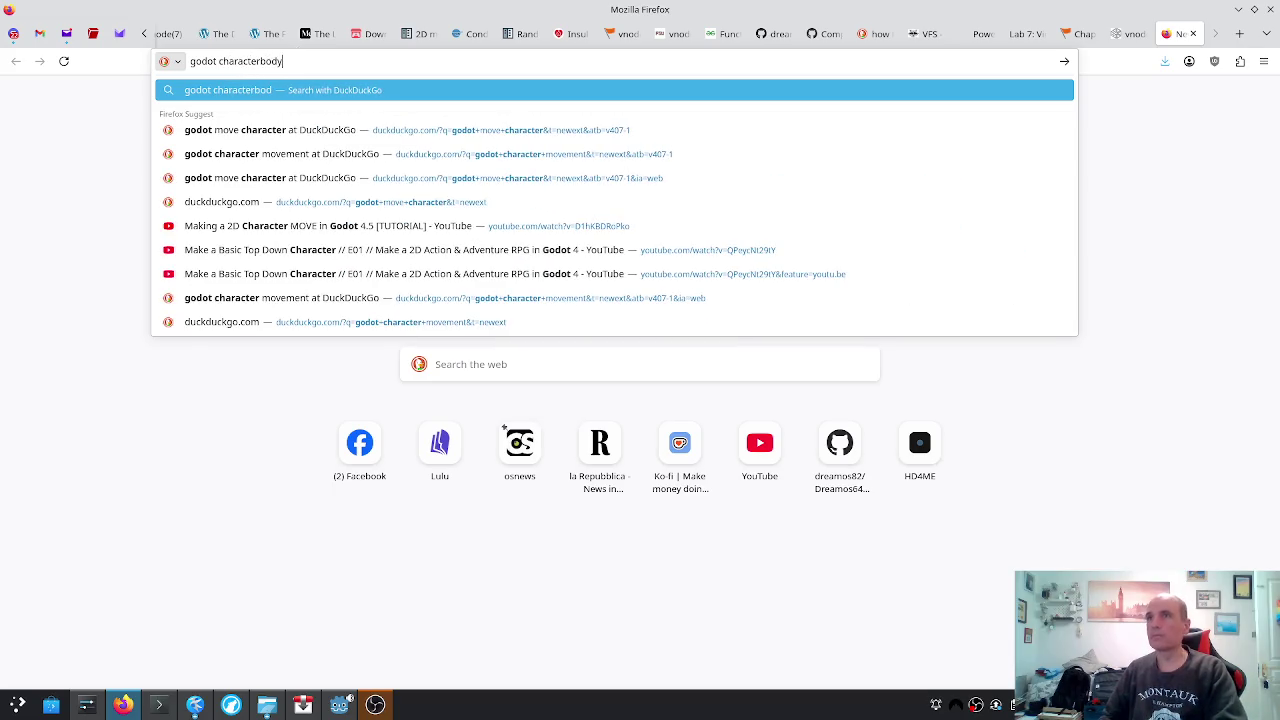
text(2d on area entered)
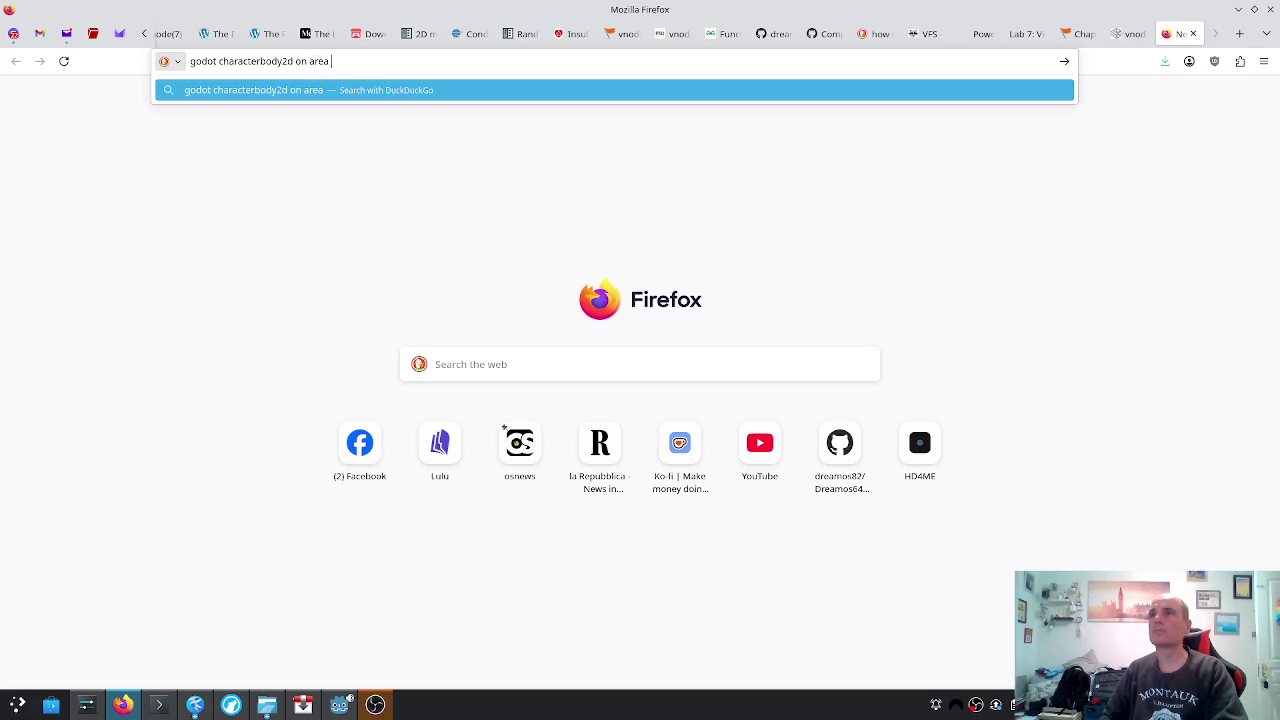
key(Return)
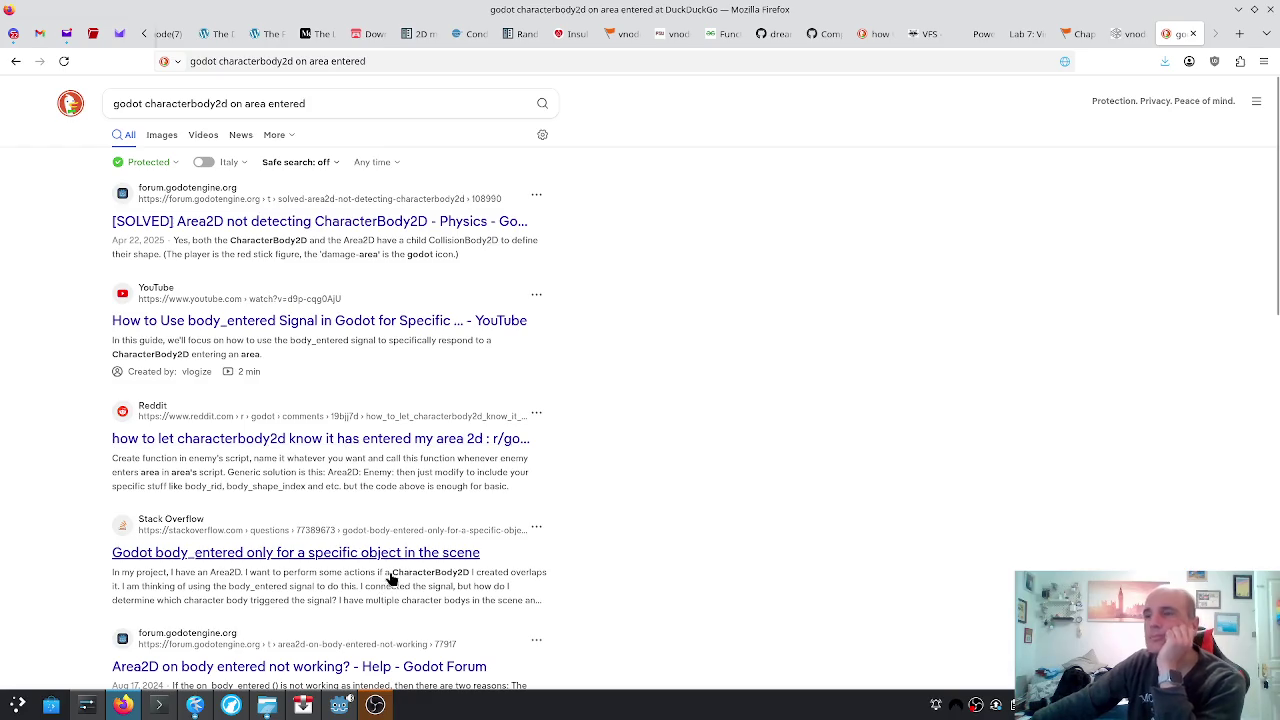
Open and read GitHub issue #84511 about CharacterBody2D not detecting Area2D
scroll(408, 530, down, 3)
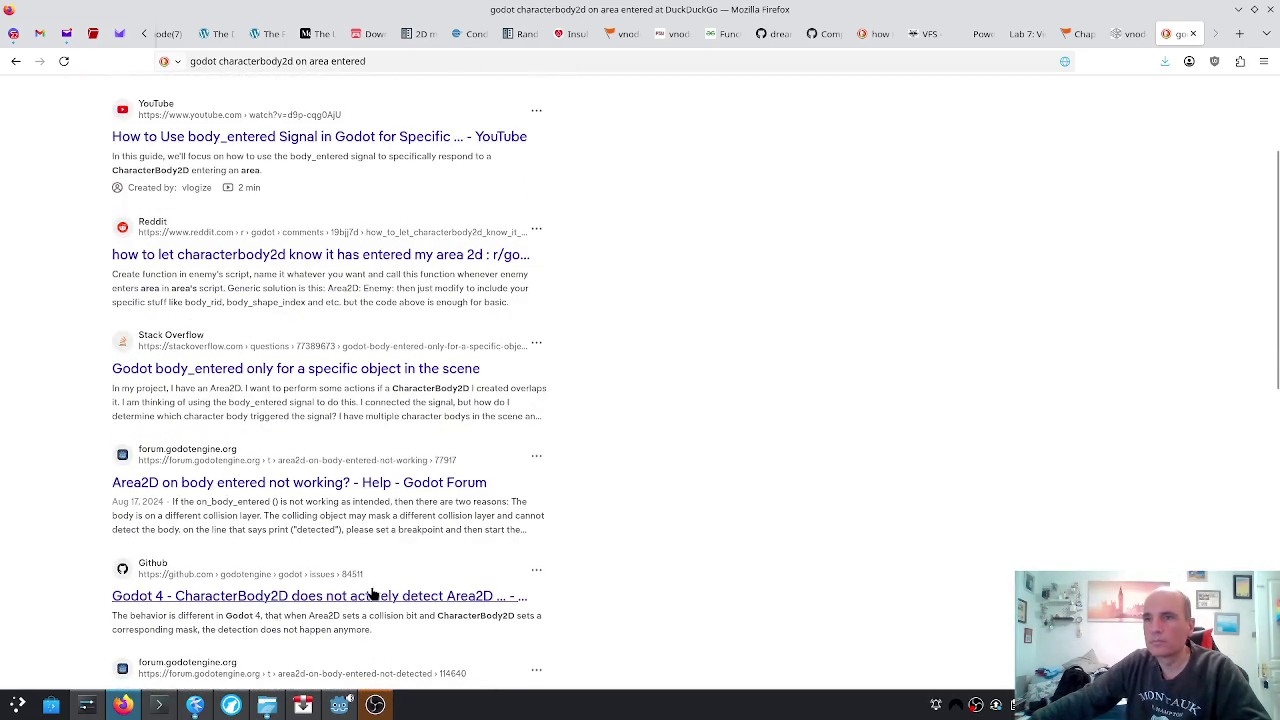
click(380, 604)
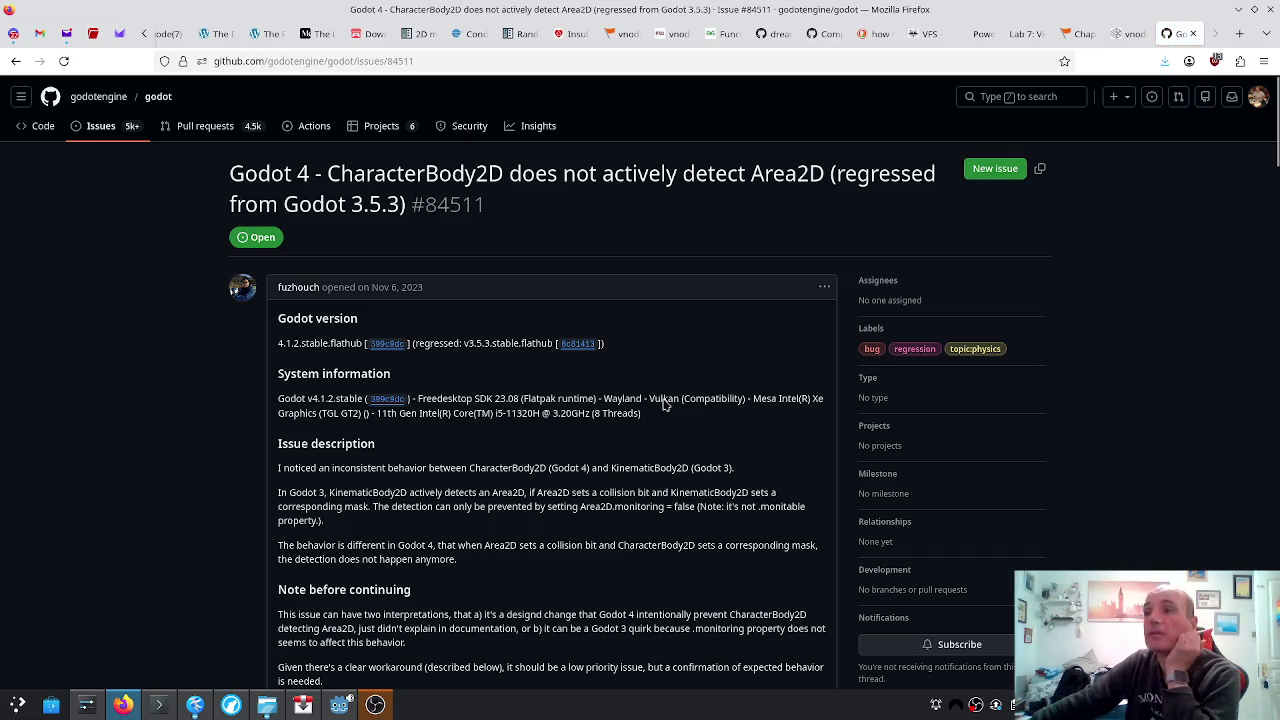
scroll(669, 400, down, 1)
scroll(669, 400, down, 10)
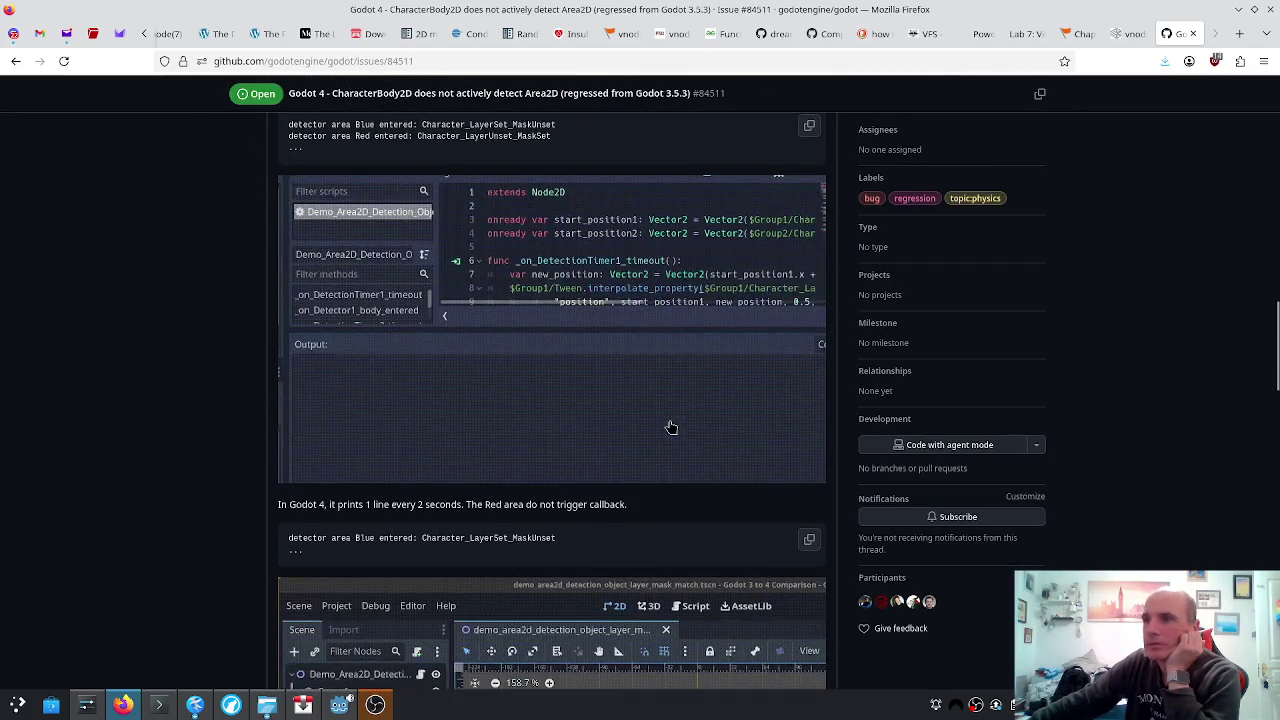
scroll(674, 421, down, 5)
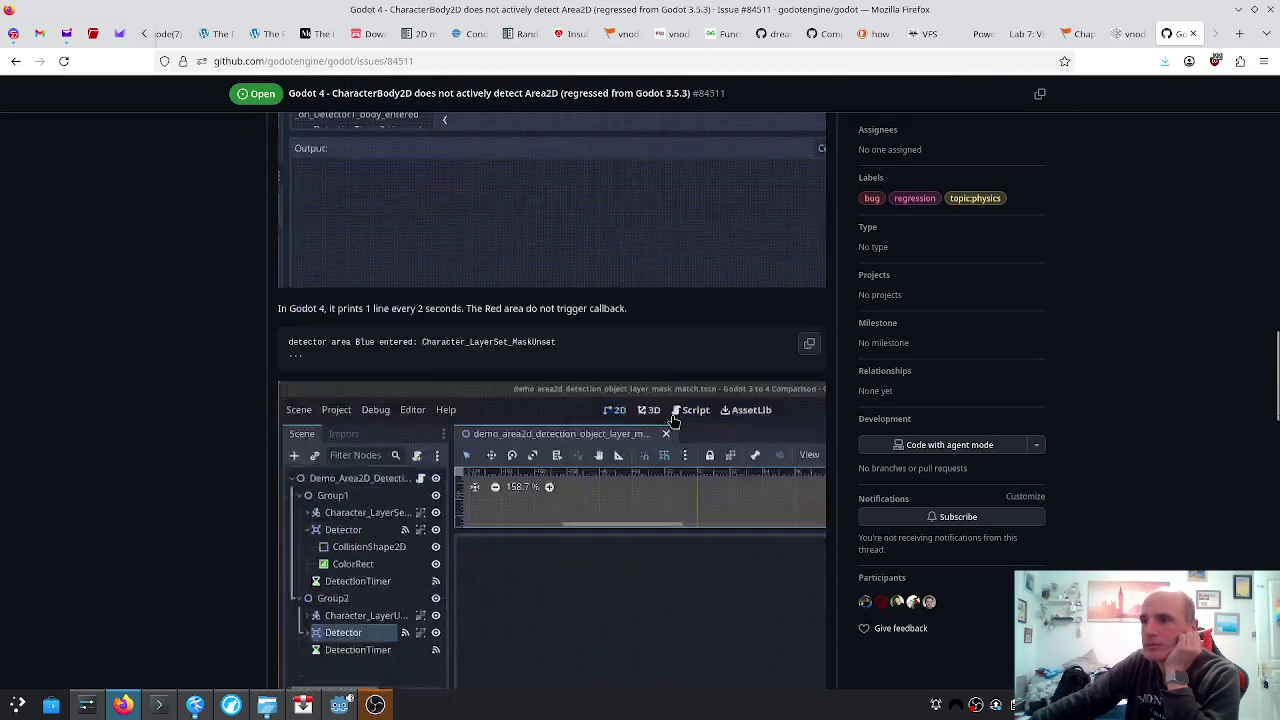
scroll(674, 421, down, 4)
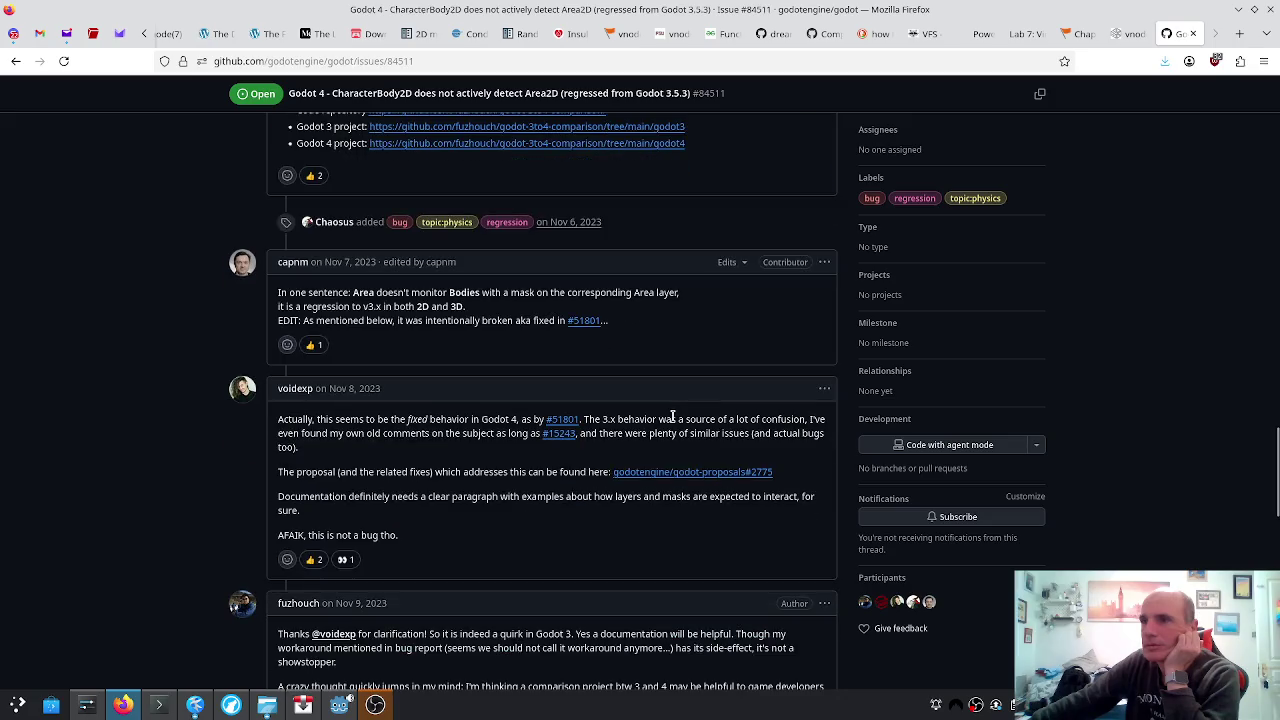
scroll(674, 418, down, 1)
scroll(672, 421, down, 6)
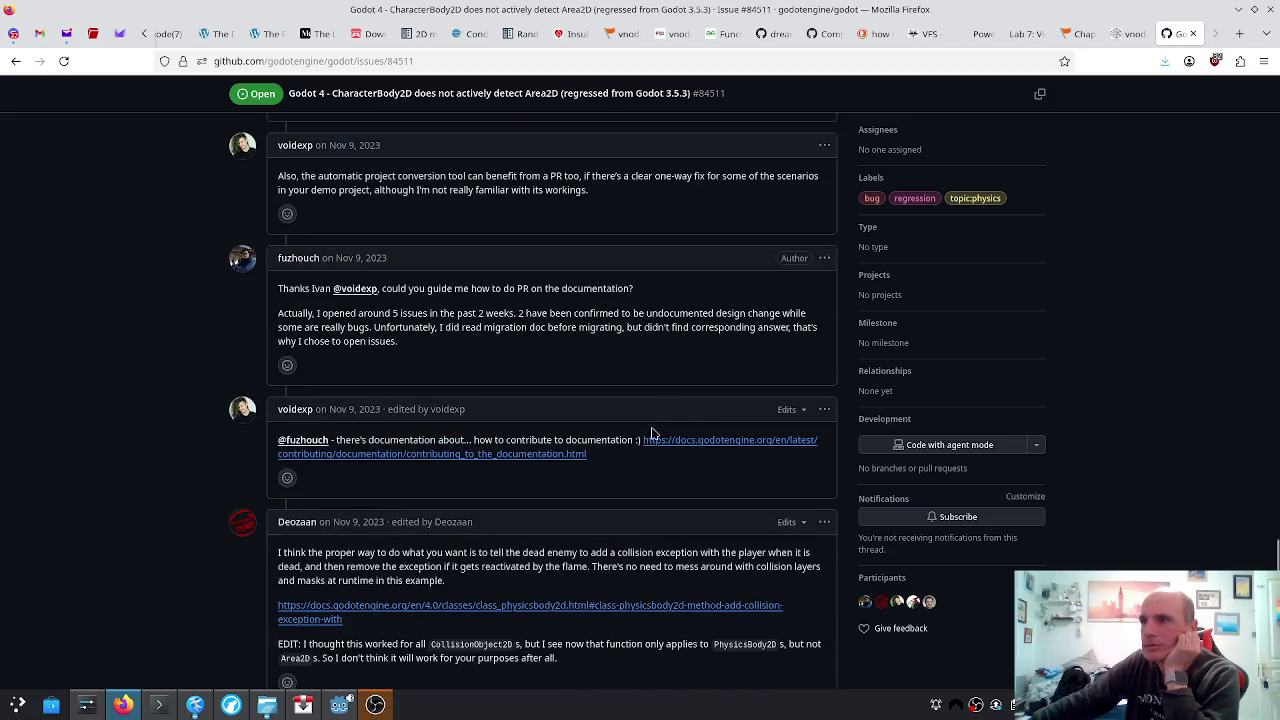
Go back to the search results and return to Godot's player.gd script
click(15, 61)
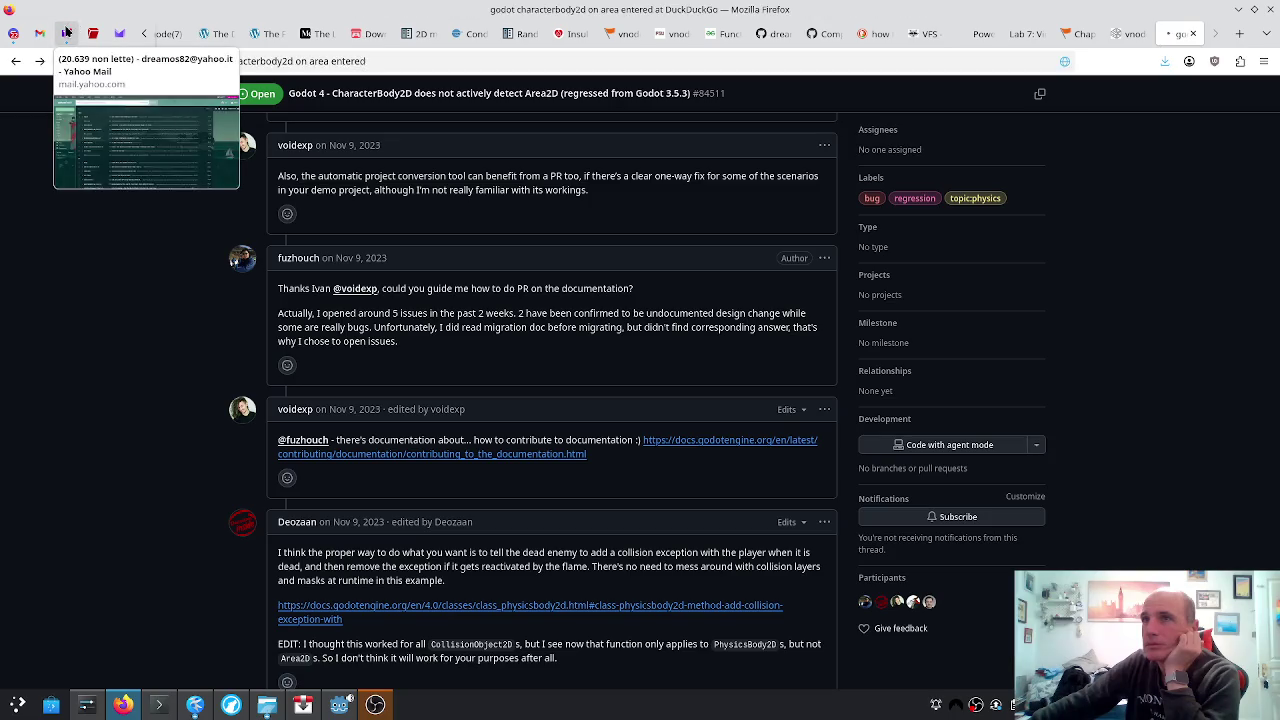
click(66, 33)
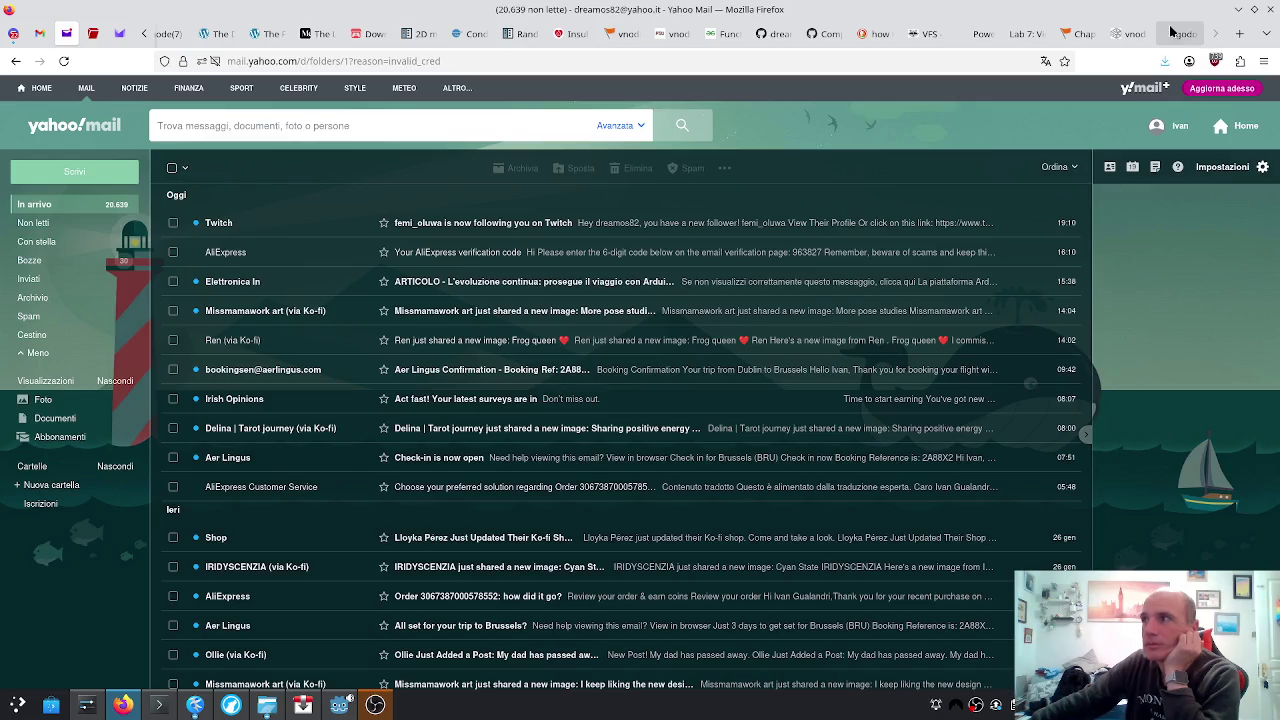
click(1178, 33)
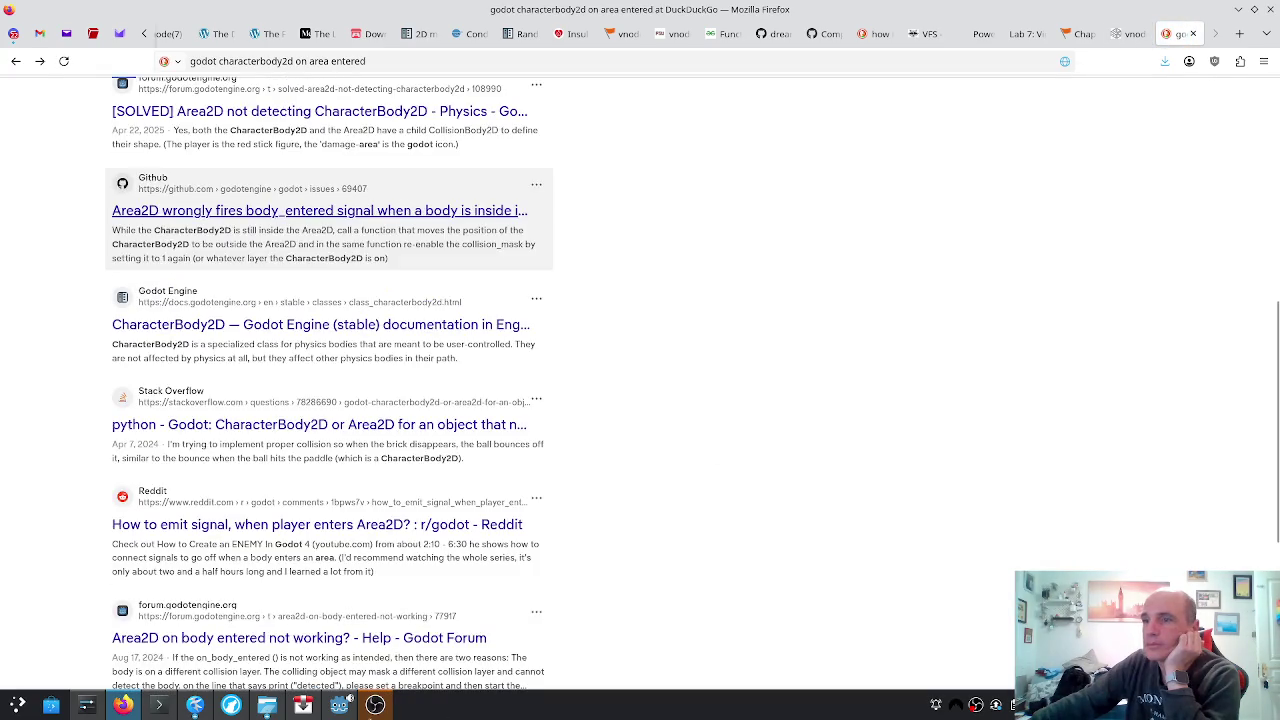
click(340, 705)
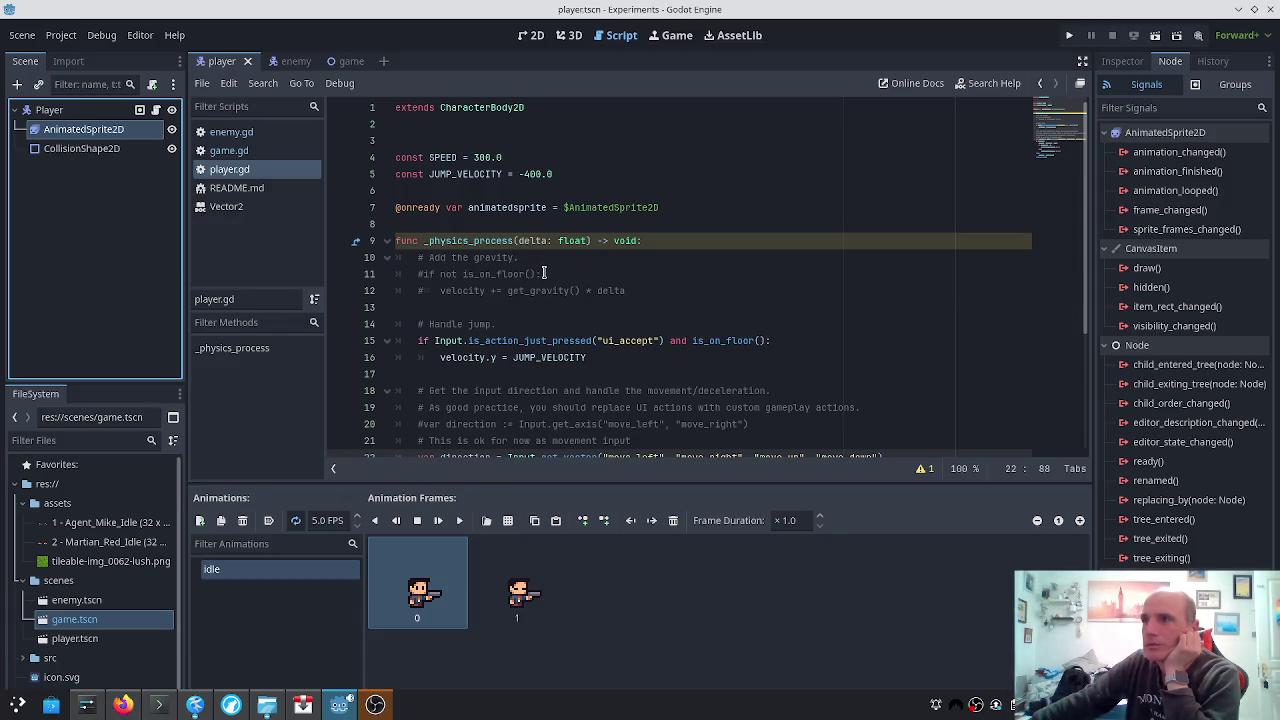
Scroll through the player.gd script to review it
scroll(543, 273, down, 3)
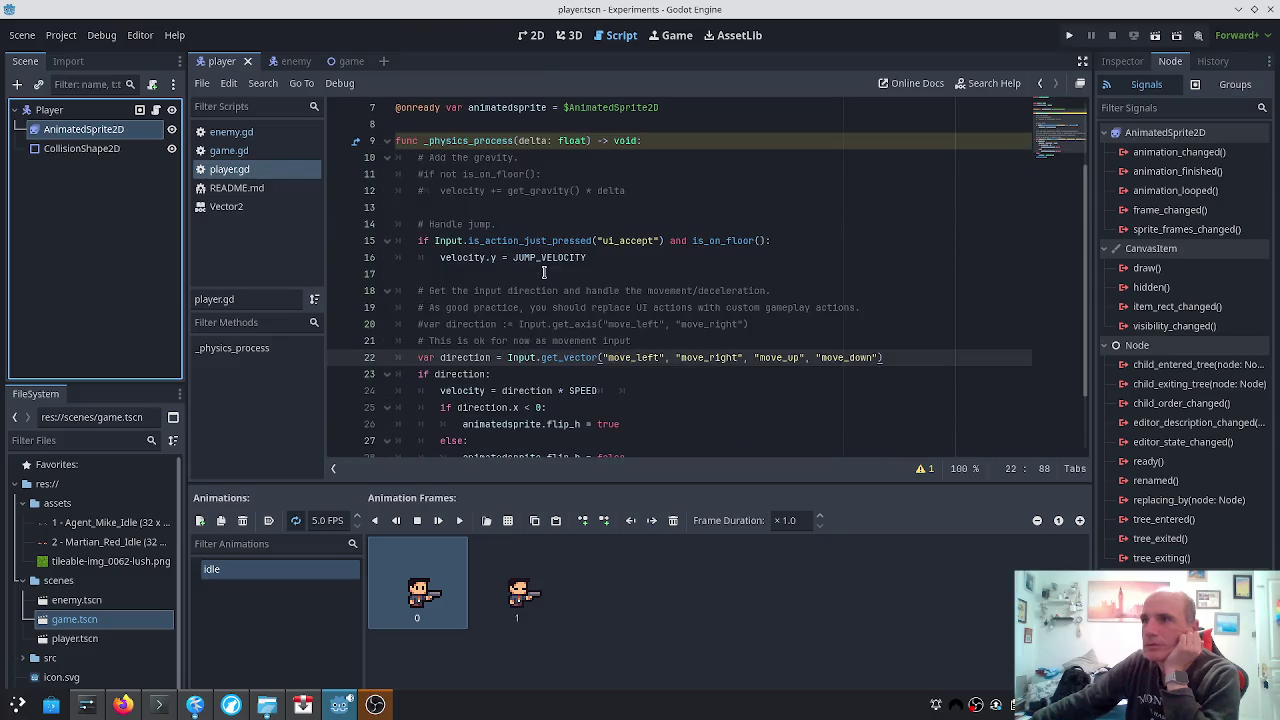
scroll(543, 273, down, 1)
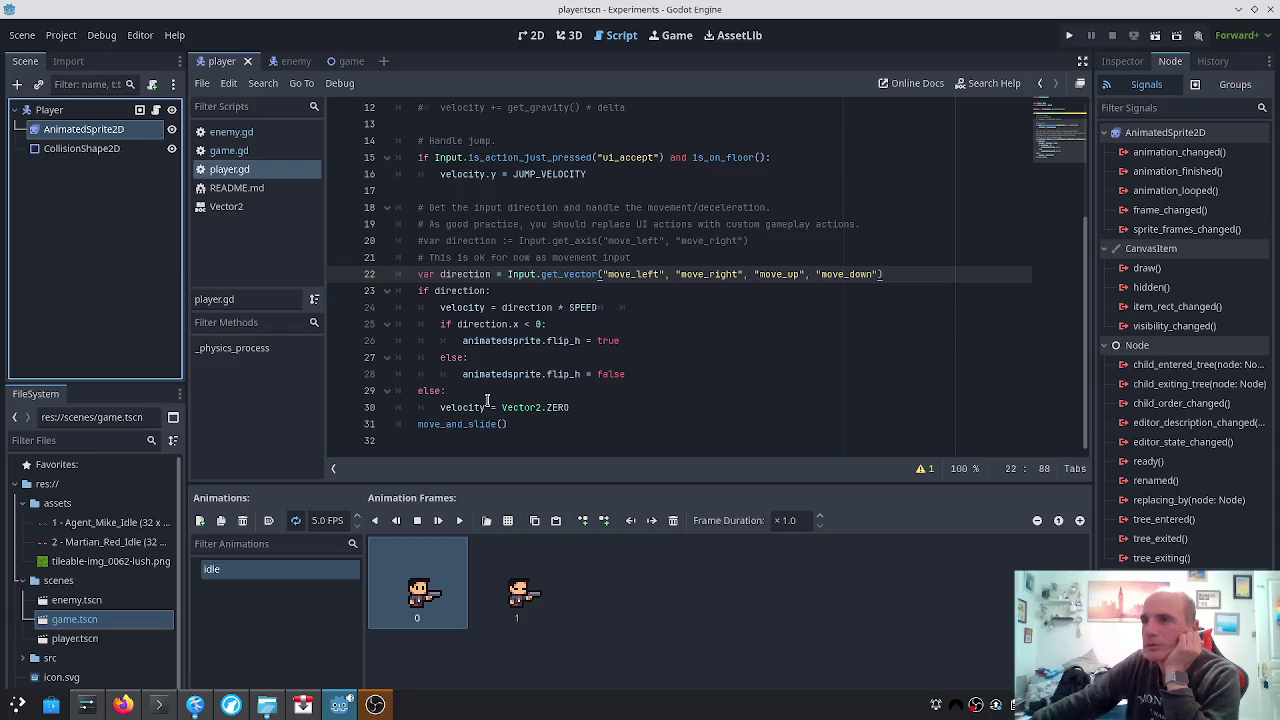
scroll(488, 398, up, 1)
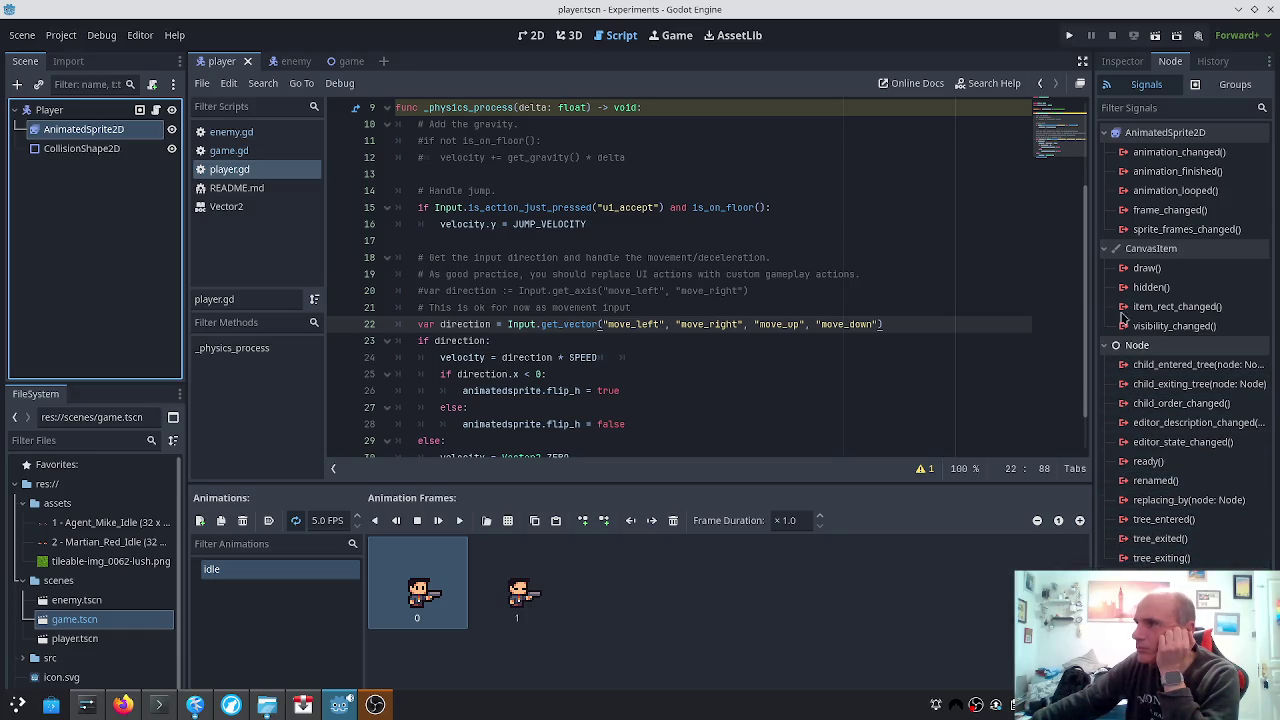
Inspect the Player and CollisionShape2D signals, selecting child_entered_tree in the Signals list
click(55, 110)
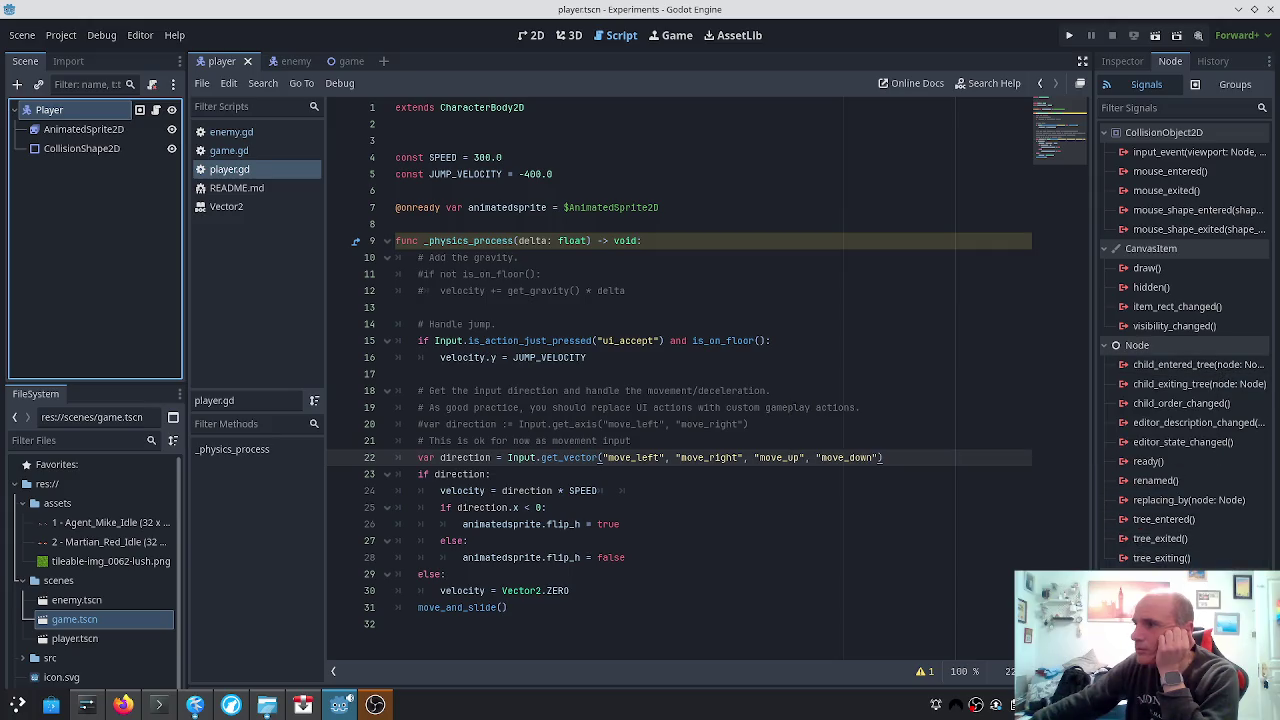
click(50, 150)
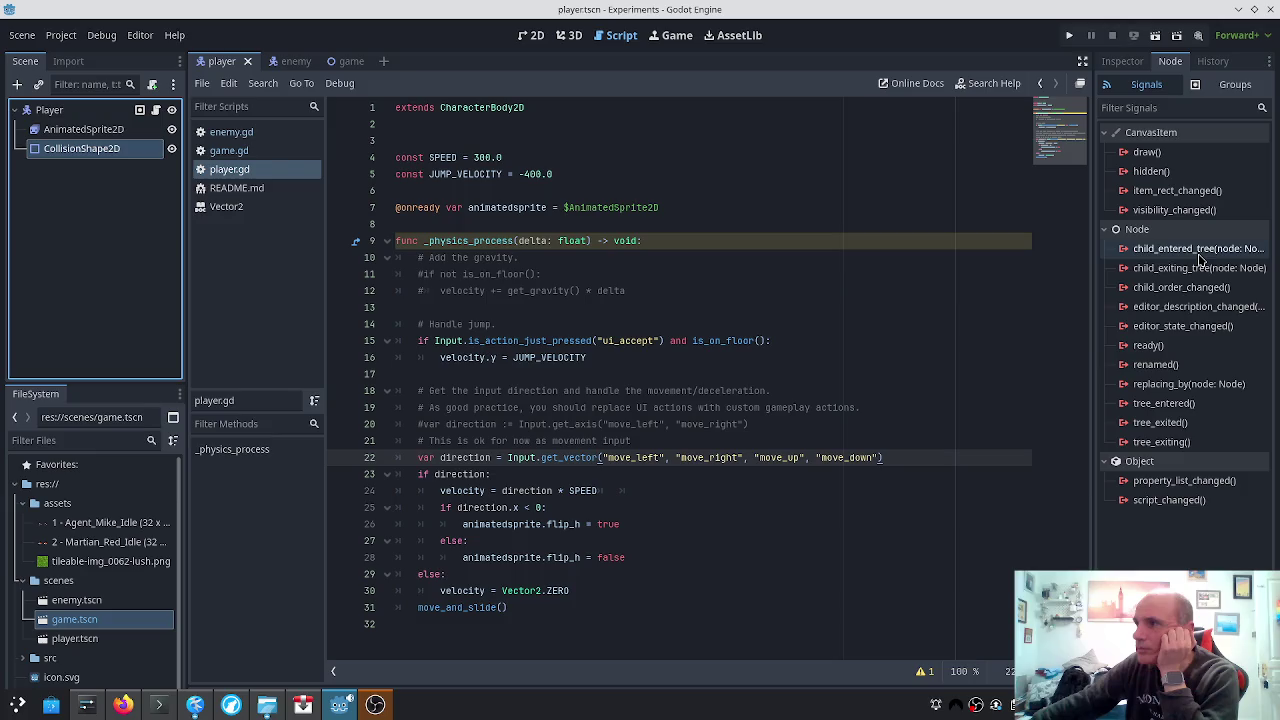
mouse_move(1200, 260)
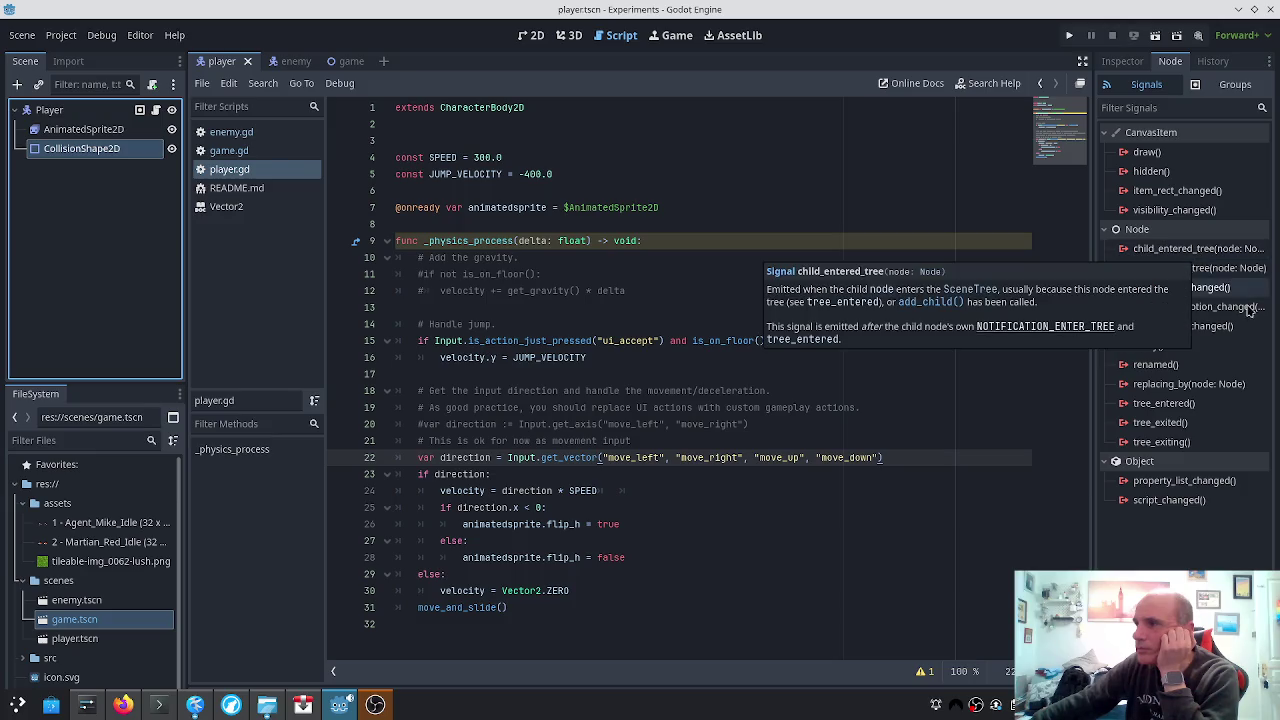
mouse_move(1247, 313)
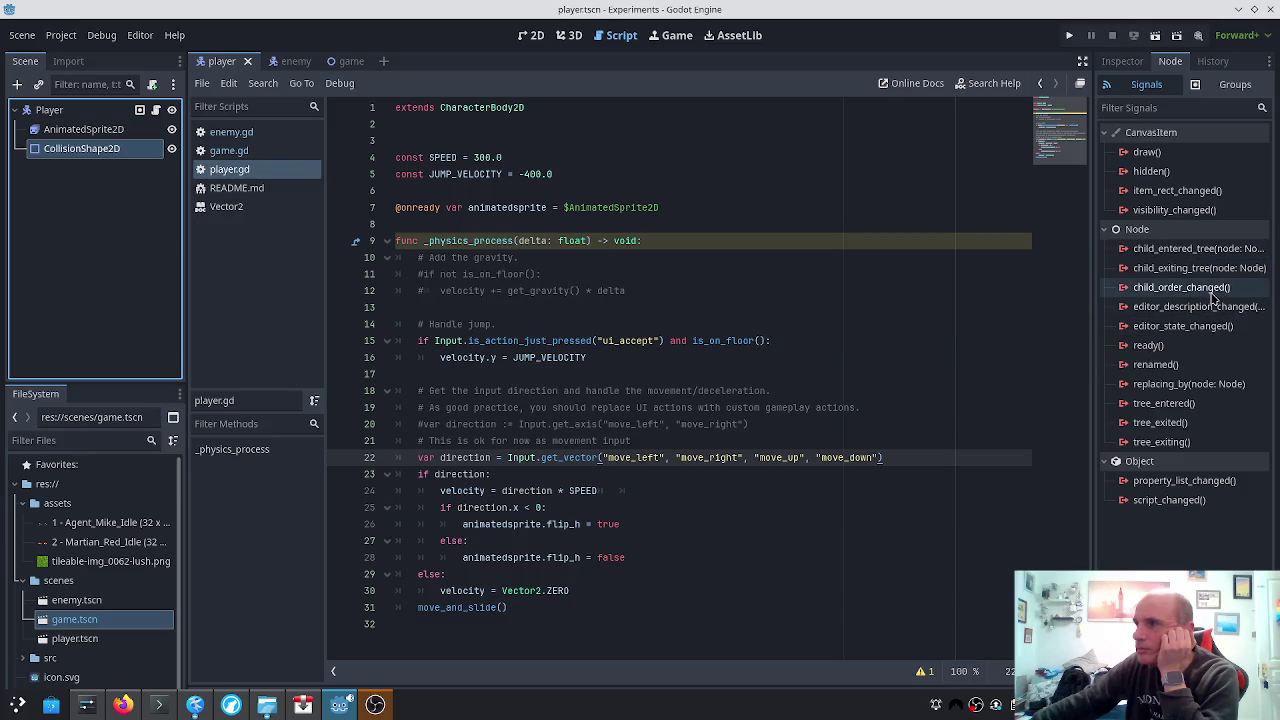
click(1190, 257)
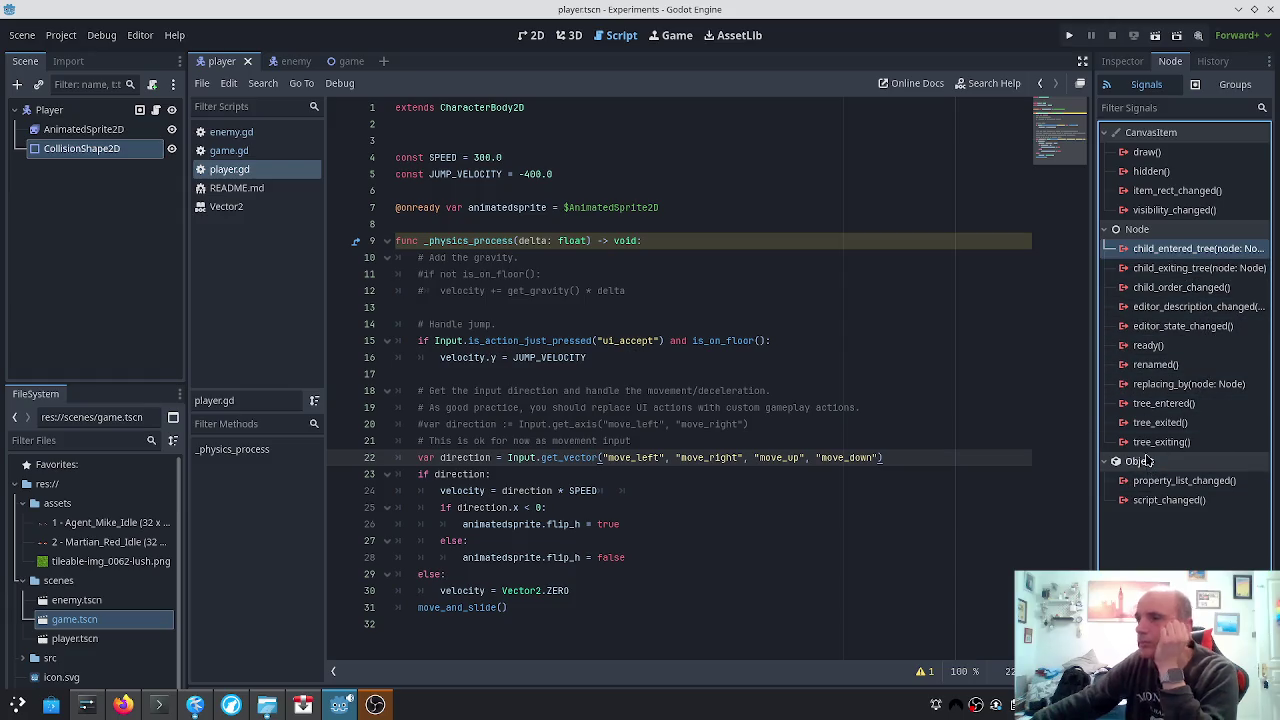
key(alt+Tab)
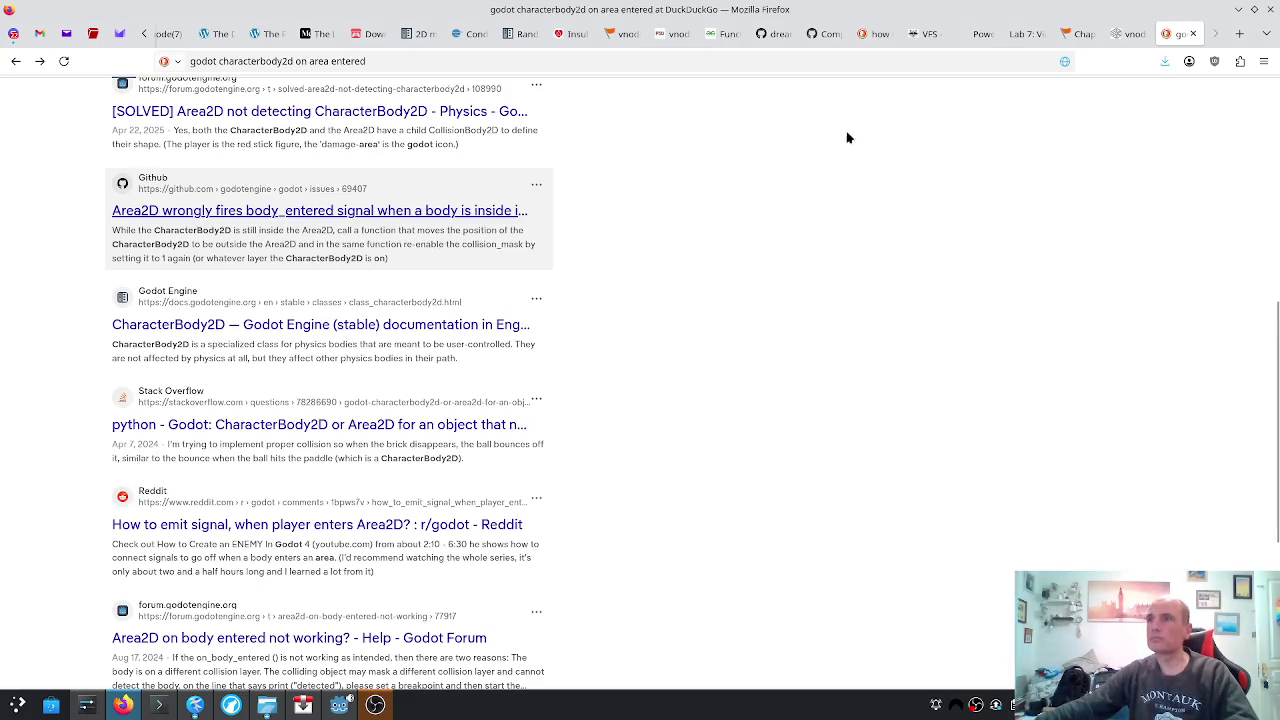
In a new Firefox tab, search for 'character body 2d collision detection'
key(ctrl+t)
text(codeberg.org/)
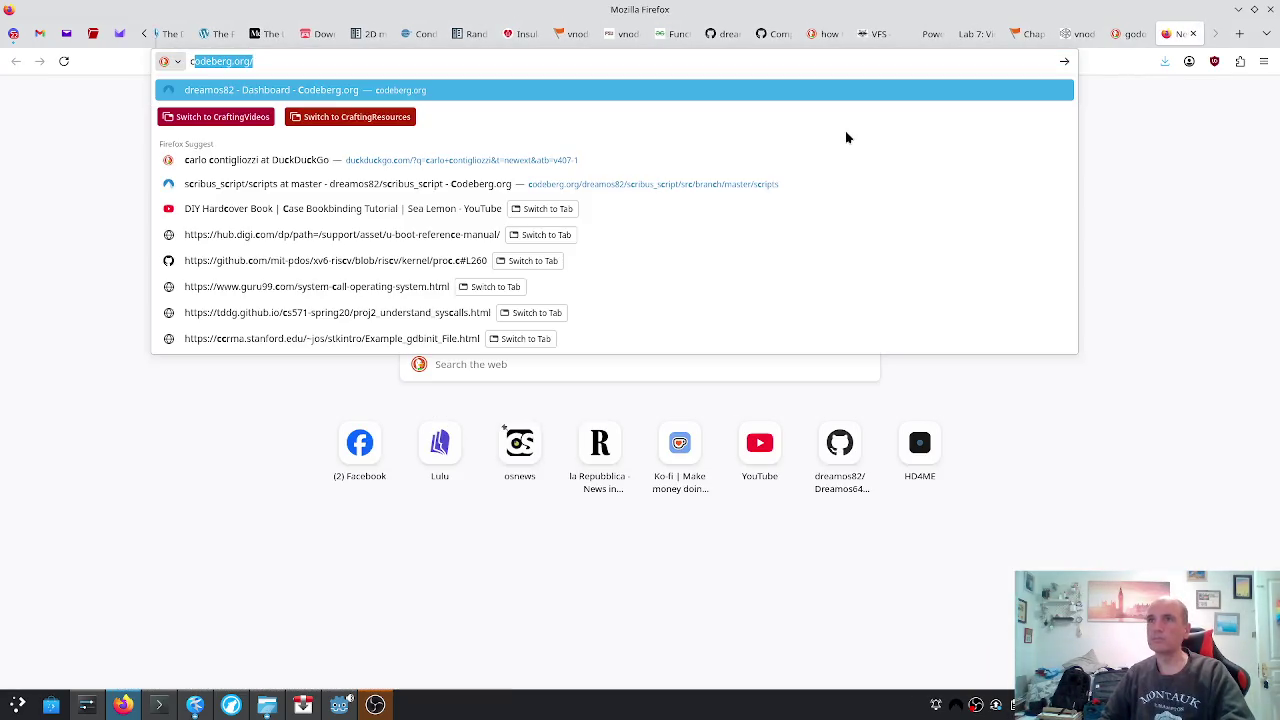
text(haracter )
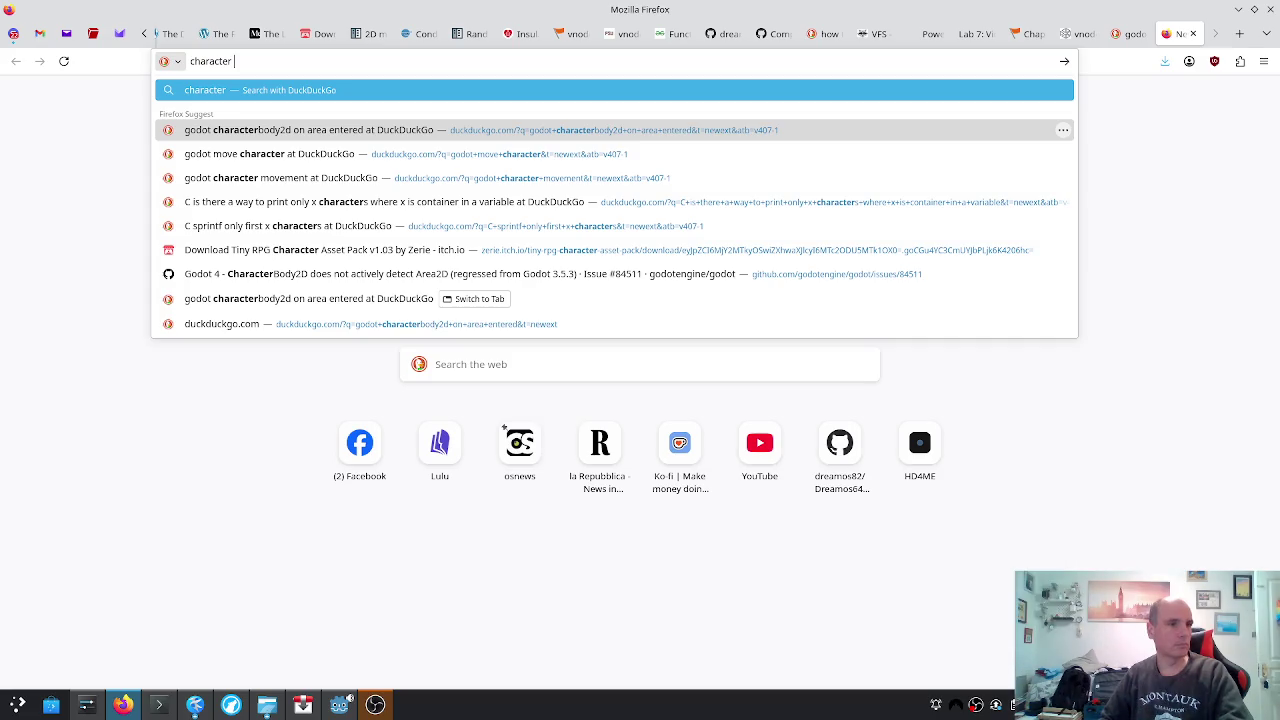
text(b)
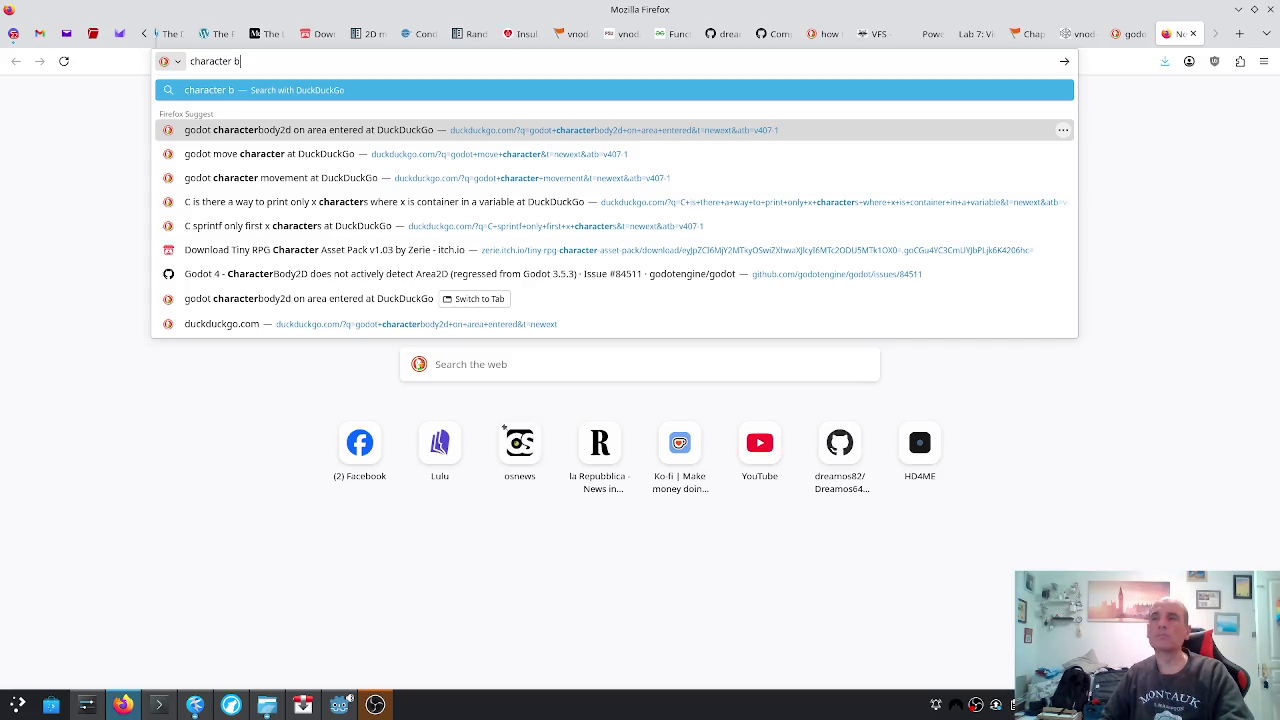
text(ody 2d)
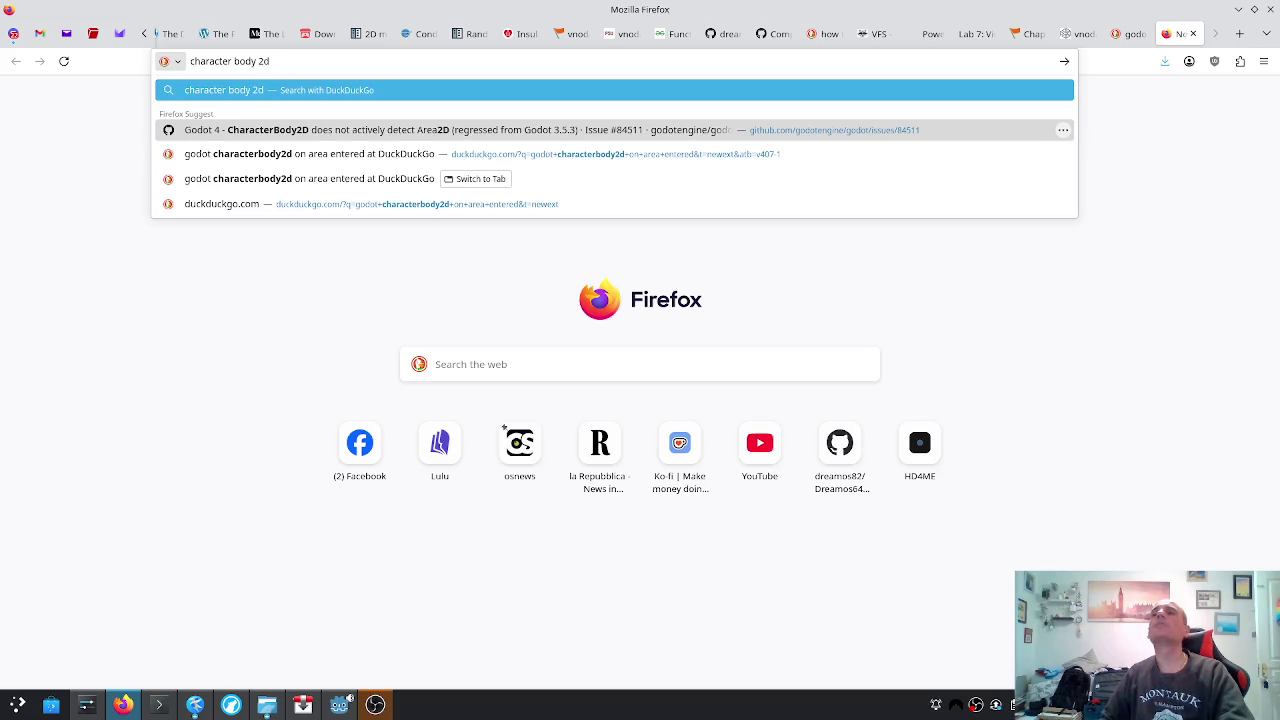
text(search)
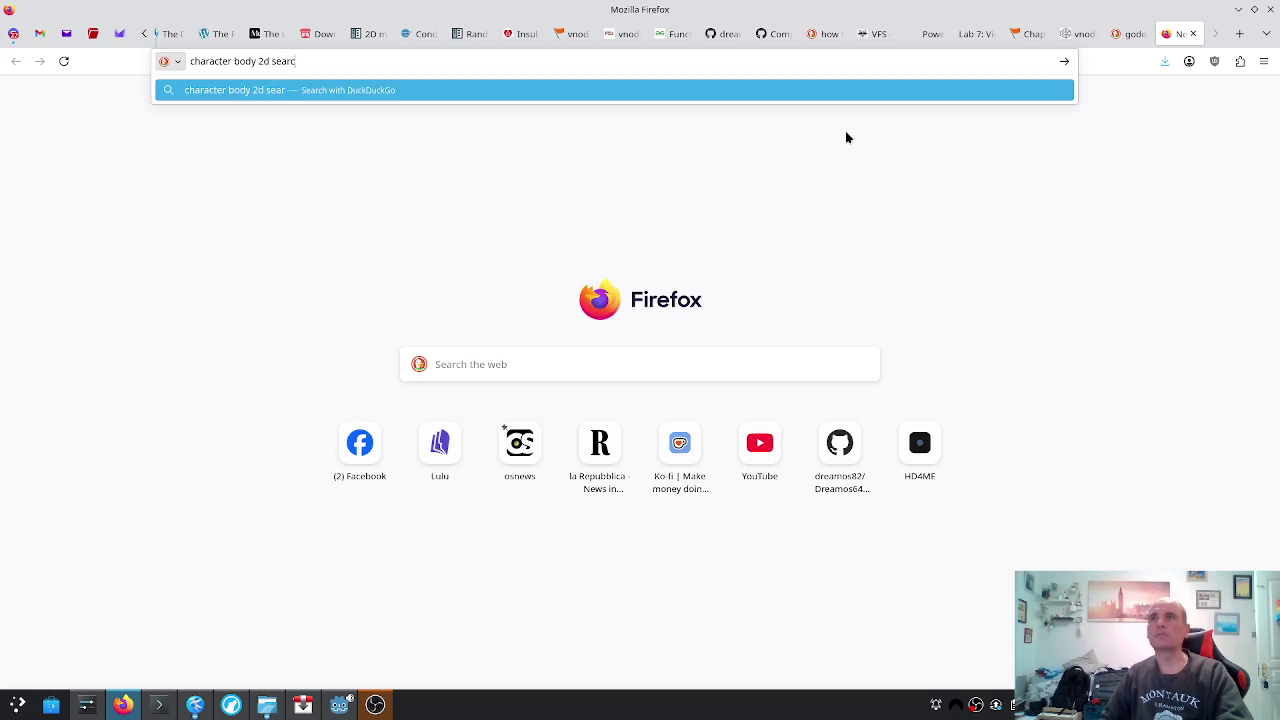
key(BackSpace)
key(BackSpace)
key(BackSpace)
text(odyent)
key(BackSpace)
key(BackSpace)
key(BackSpace)
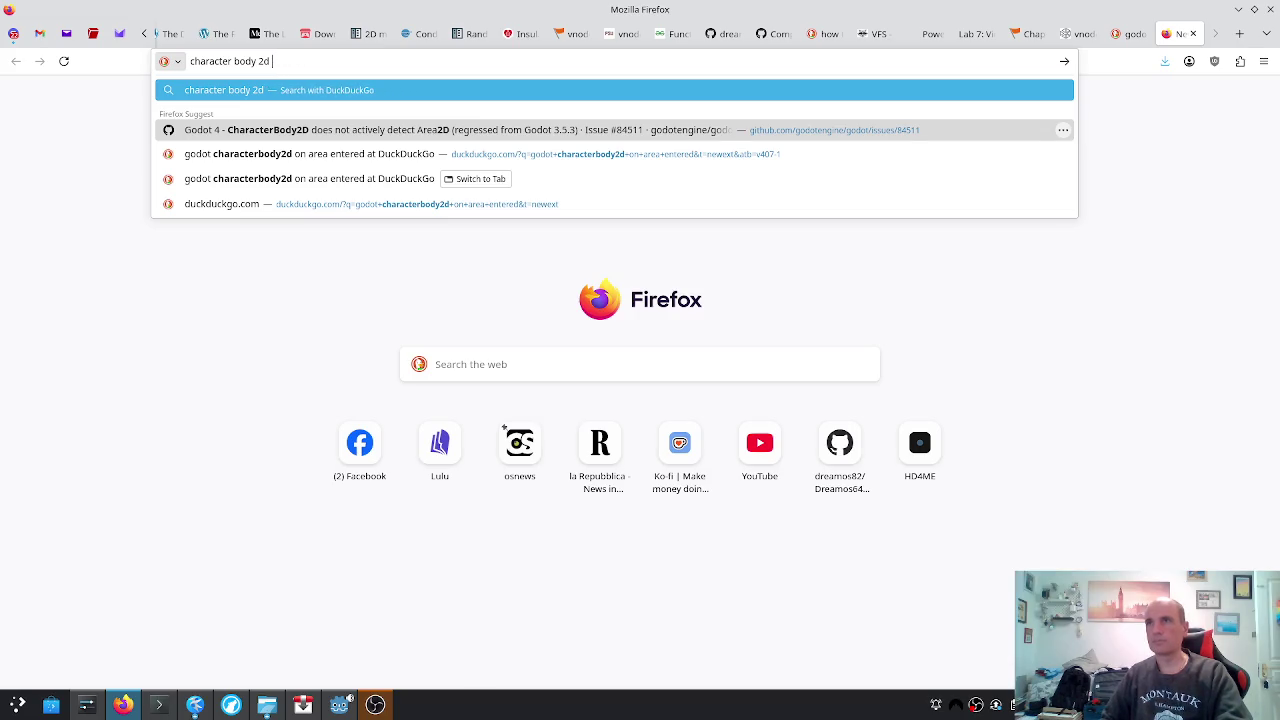
text(coll)
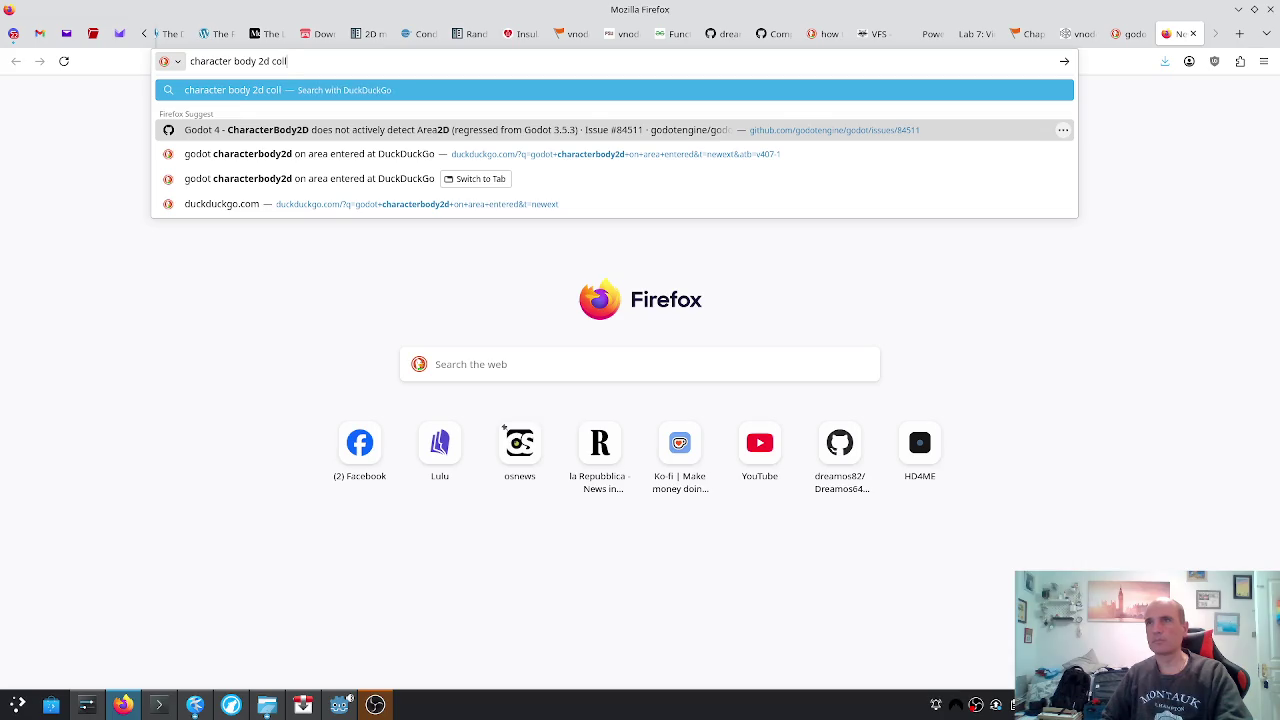
text(ision detection)
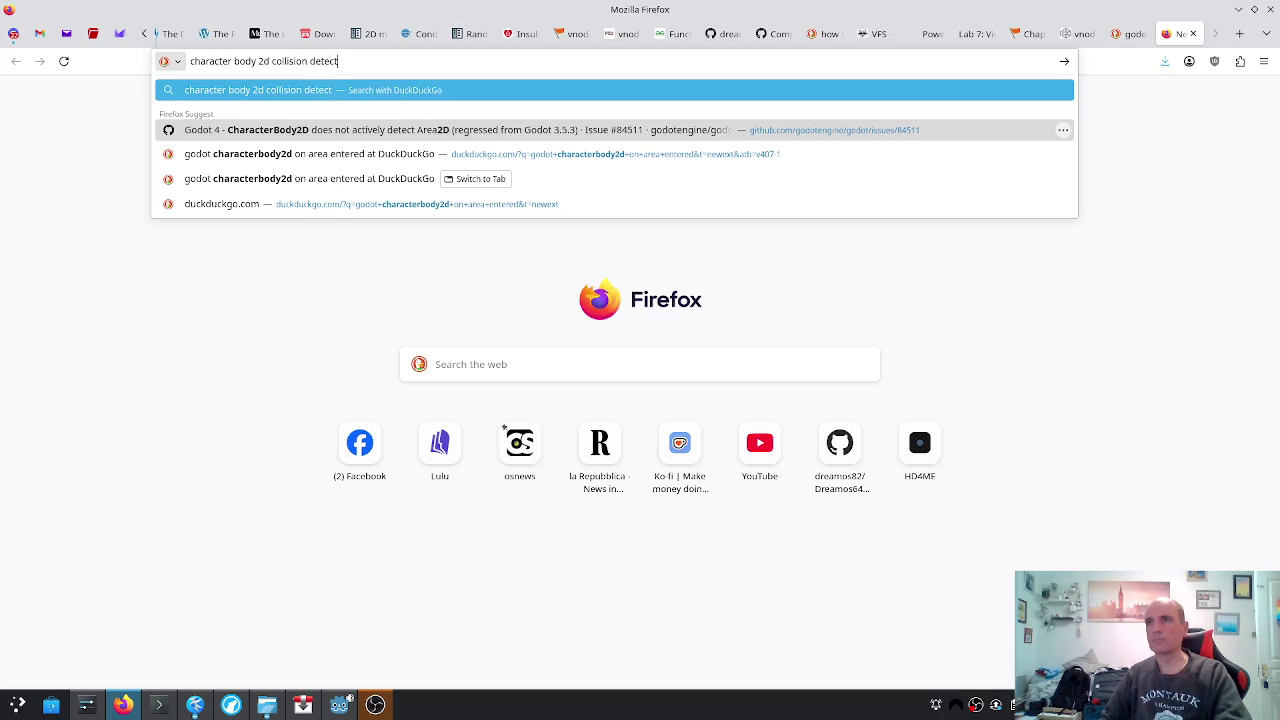
key(Return)
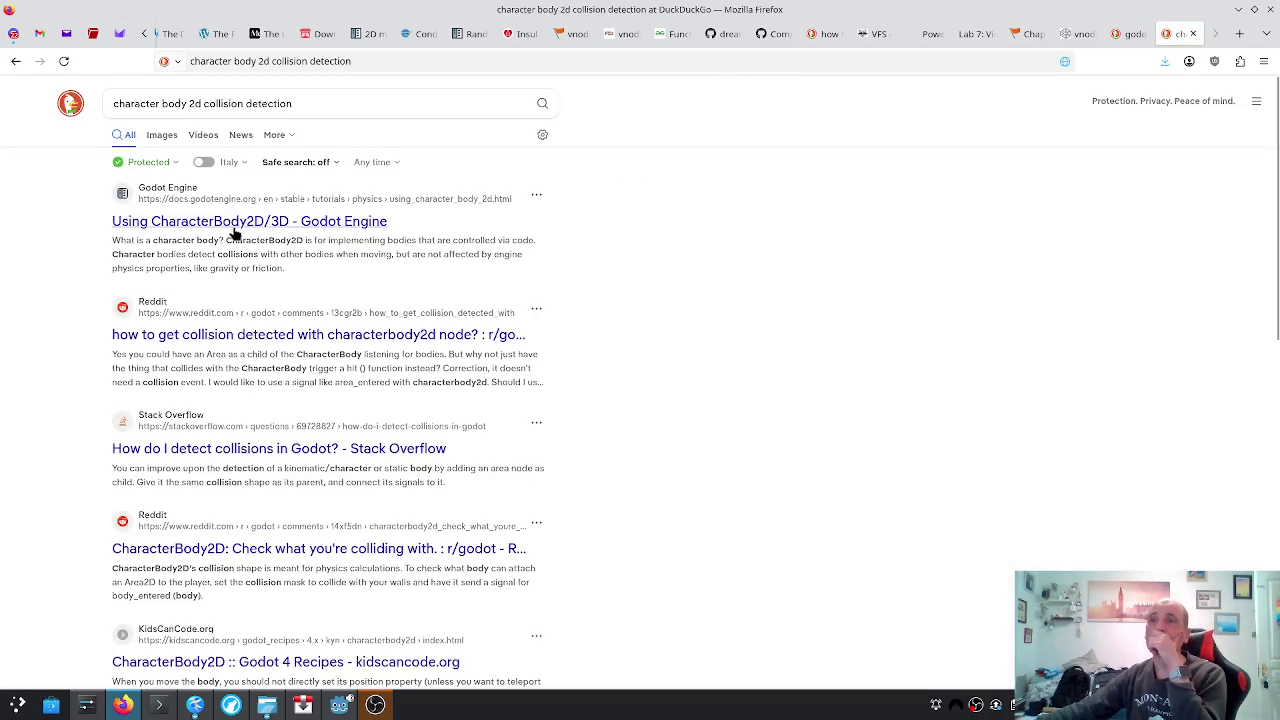
click(235, 228)
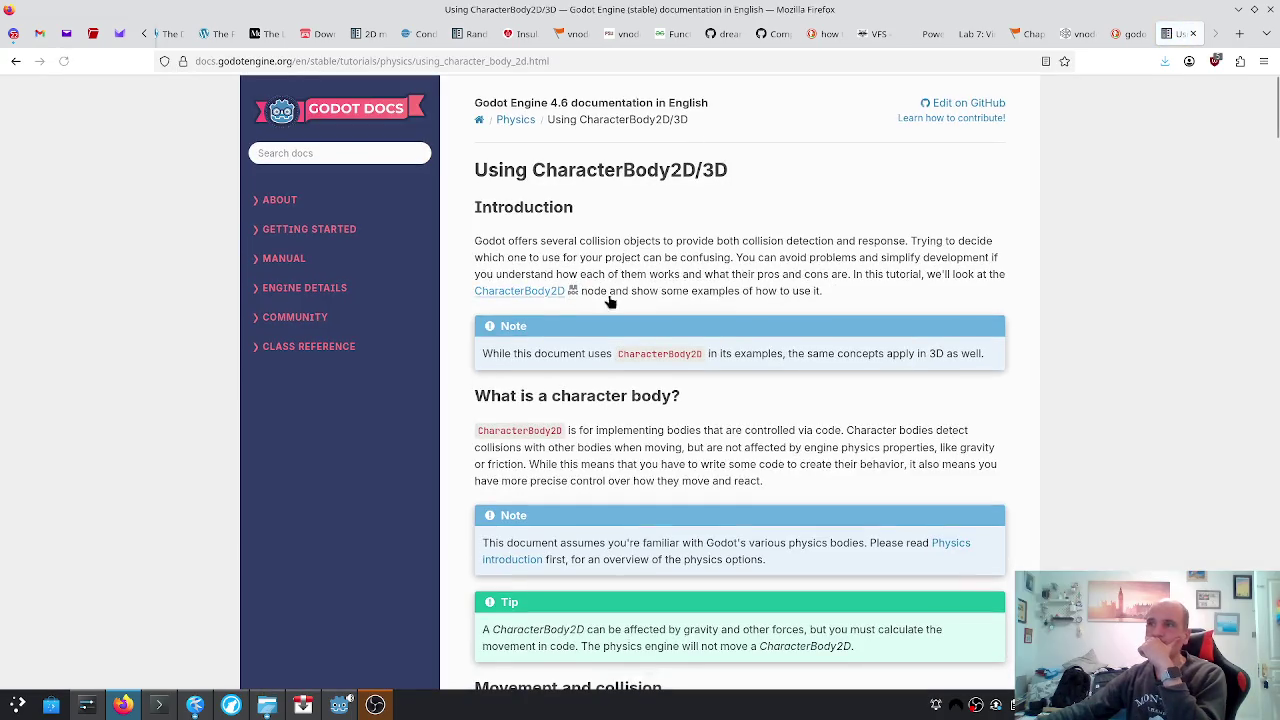
scroll(735, 372, down, 2)
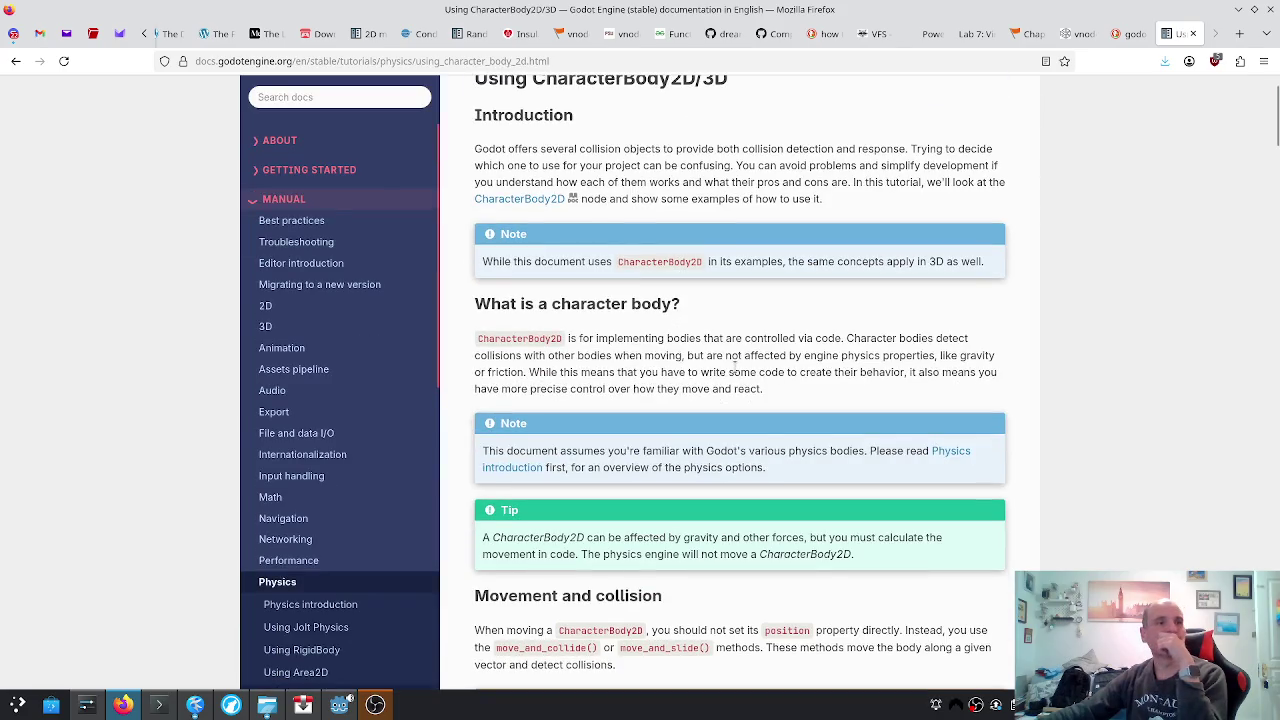
scroll(734, 360, down, 4)
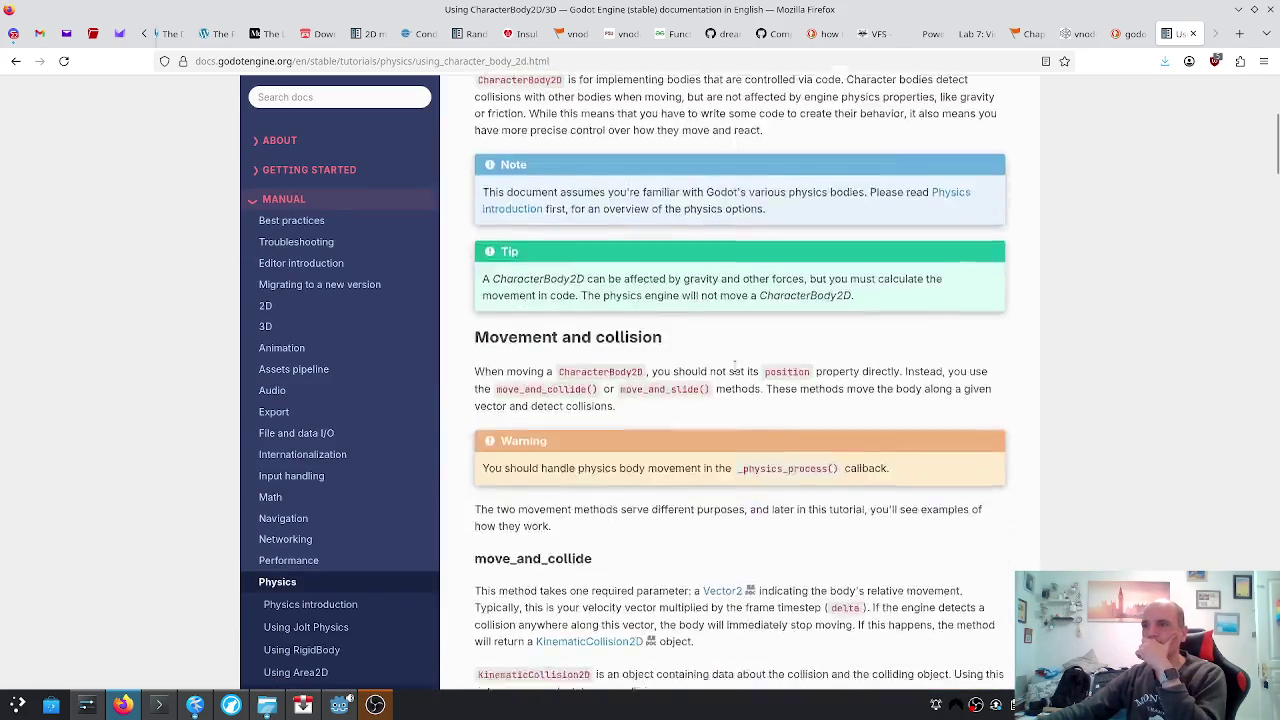
scroll(735, 372, down, 2)
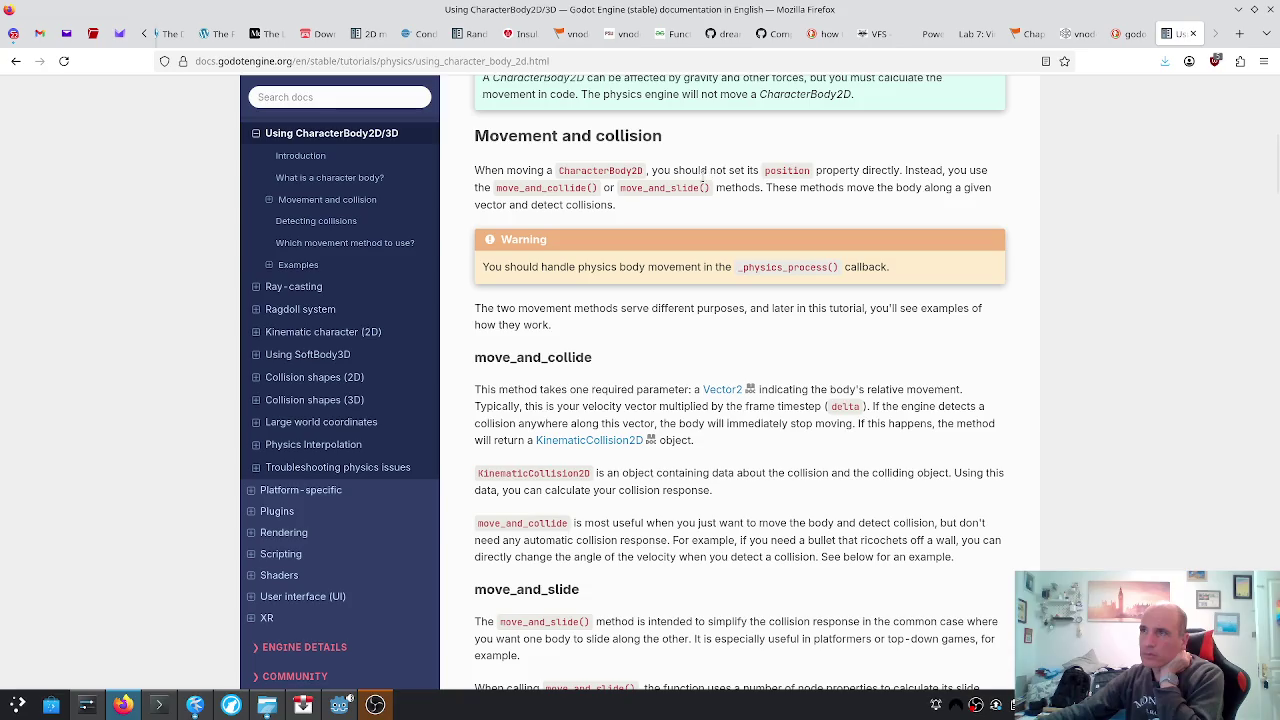
scroll(649, 186, down, 5)
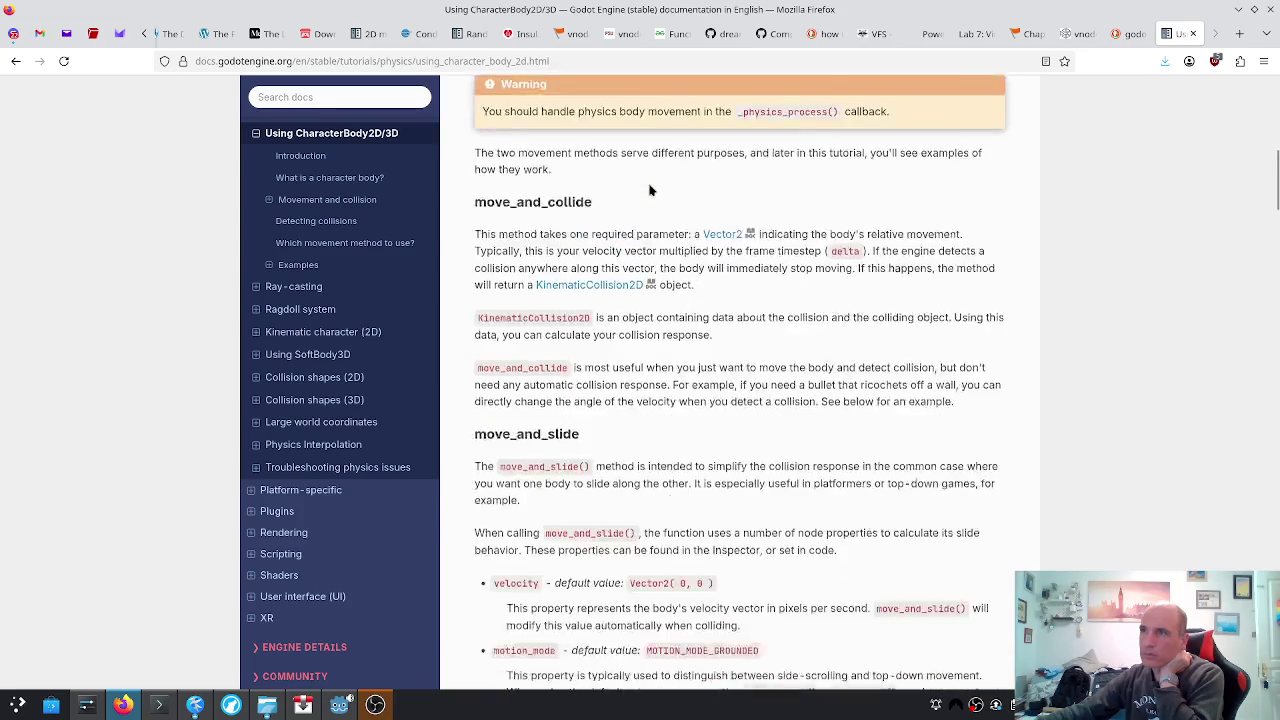
scroll(652, 186, down, 7)
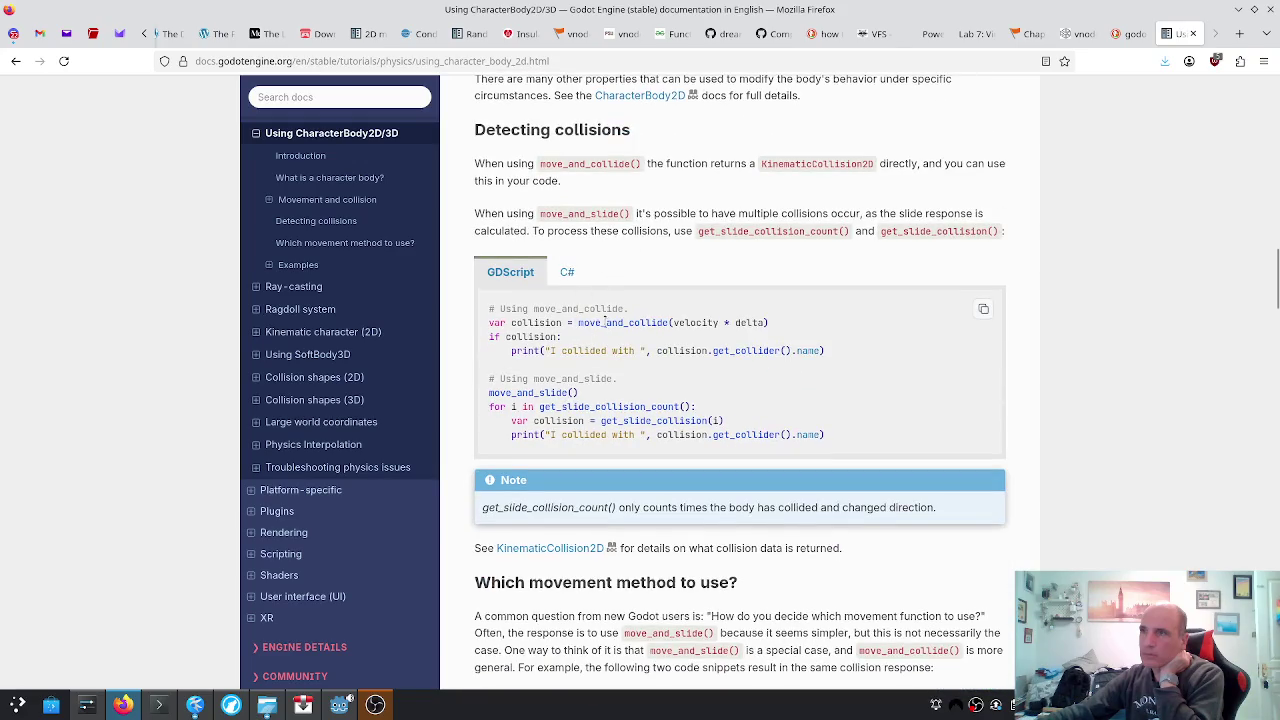
scroll(559, 348, down, 3)
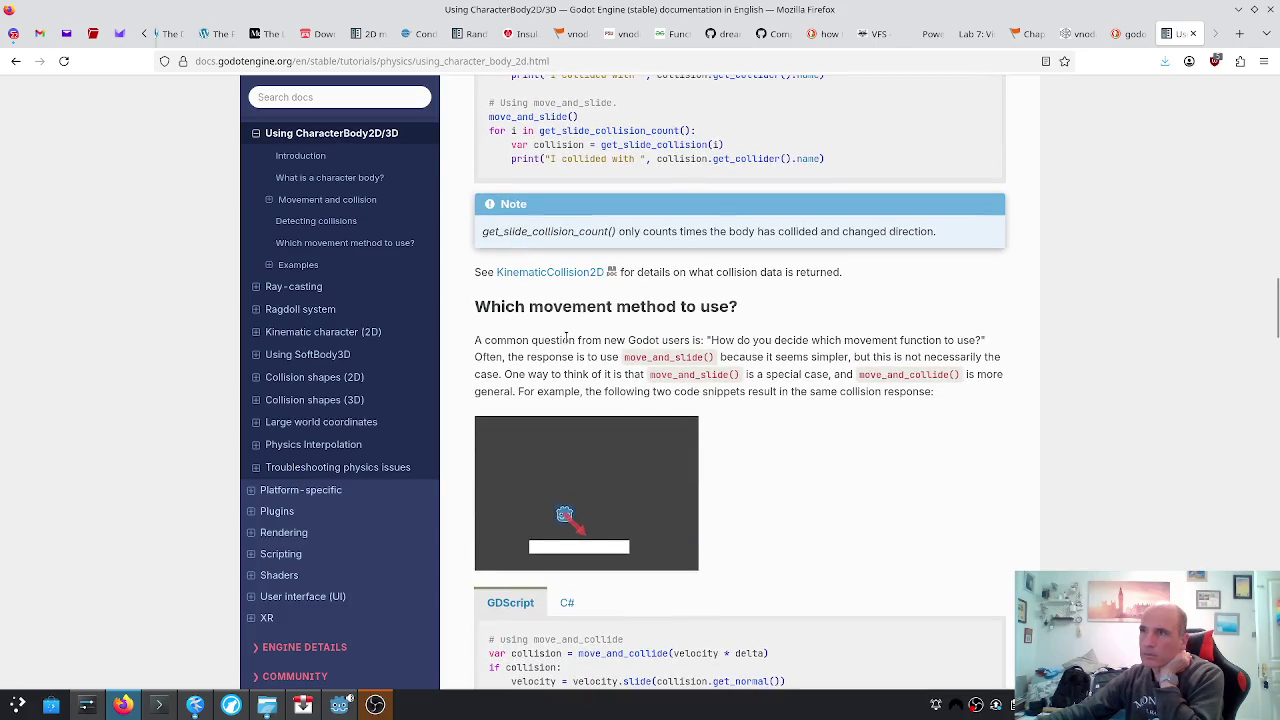
scroll(573, 336, down, 2)
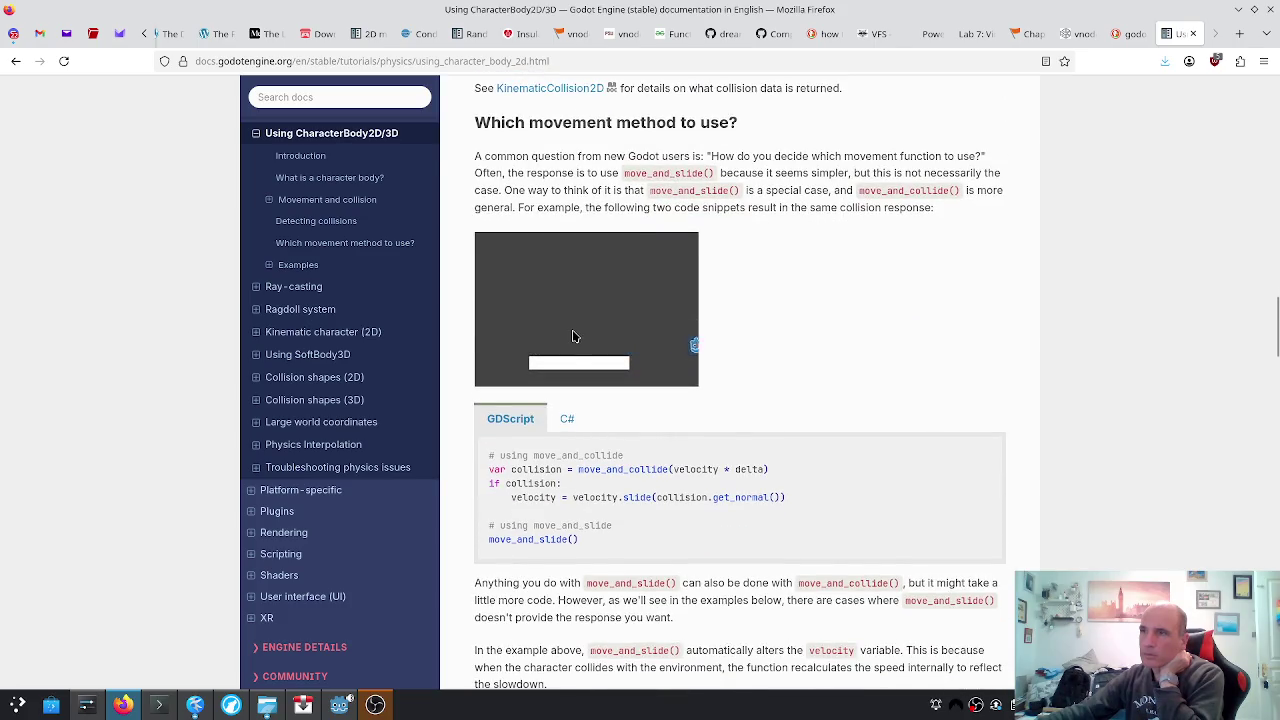
scroll(573, 336, down, 5)
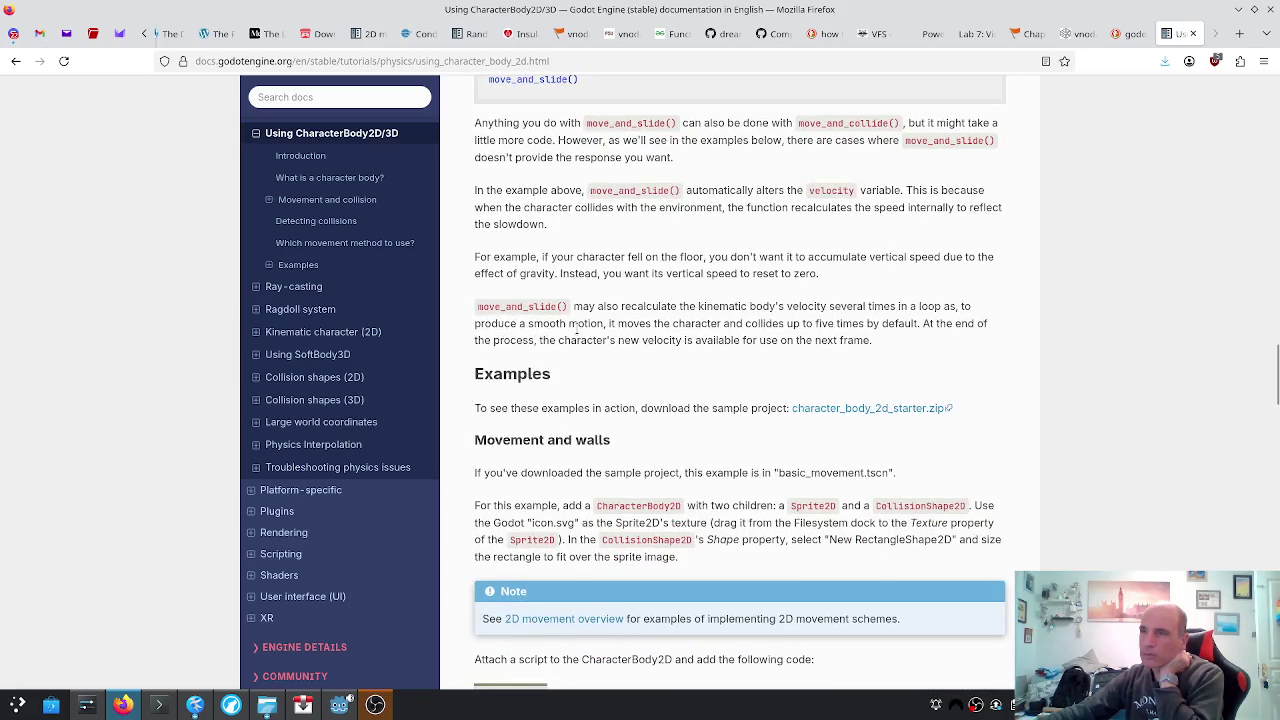
scroll(576, 327, down, 3)
scroll(576, 327, down, 7)
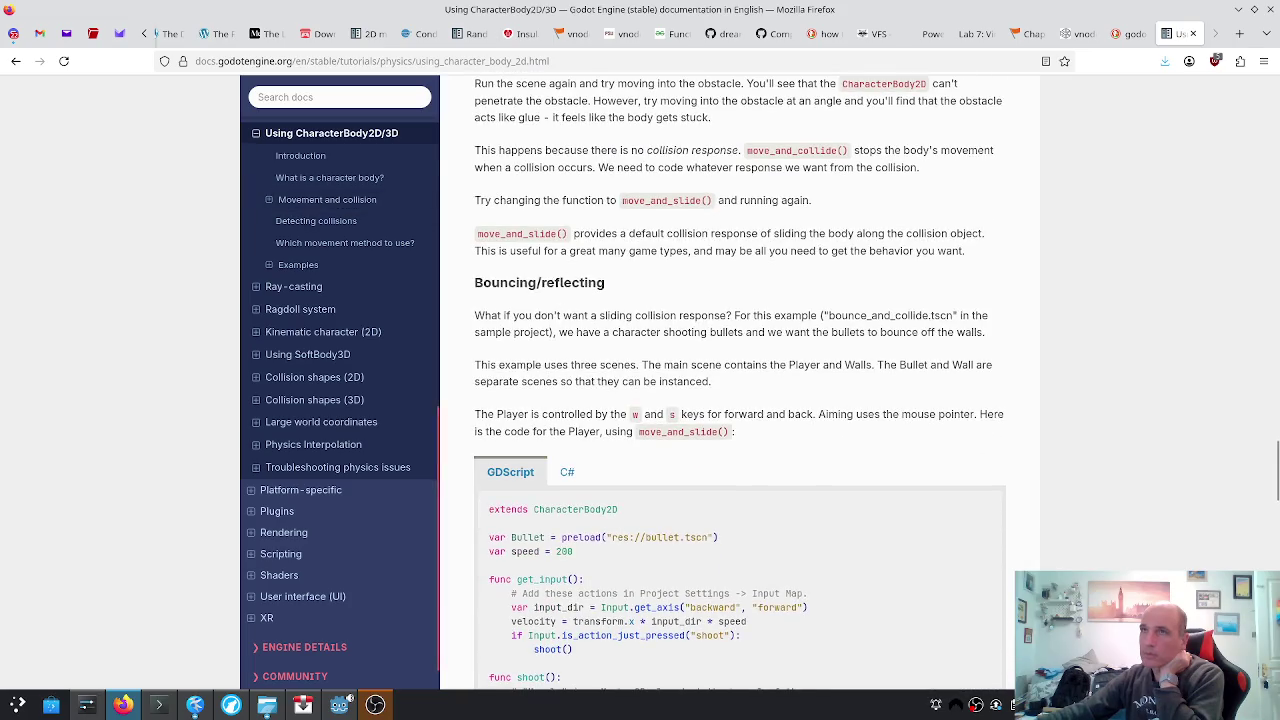
click(15, 61)
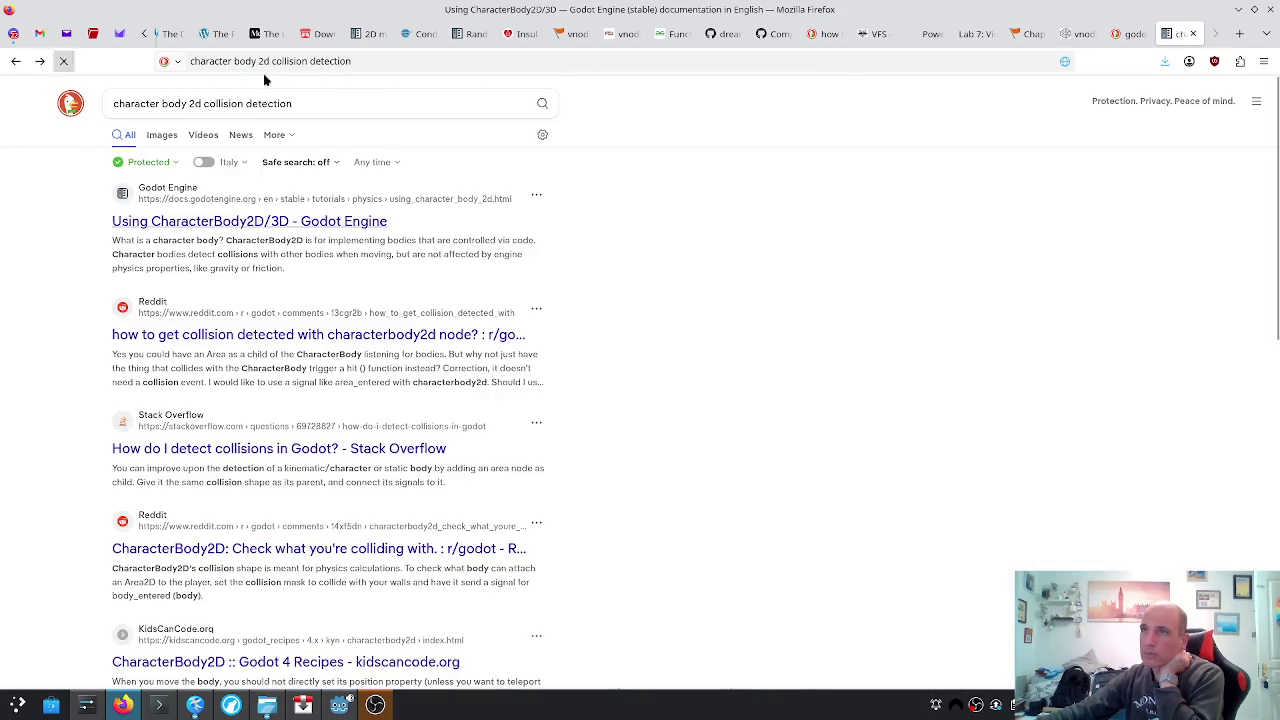
Search 'characterbody2d area entered', read the r/godot thread, and return to the results
click(364, 105)
key(ctrl+BackSpace)
key(ctrl+BackSpace)
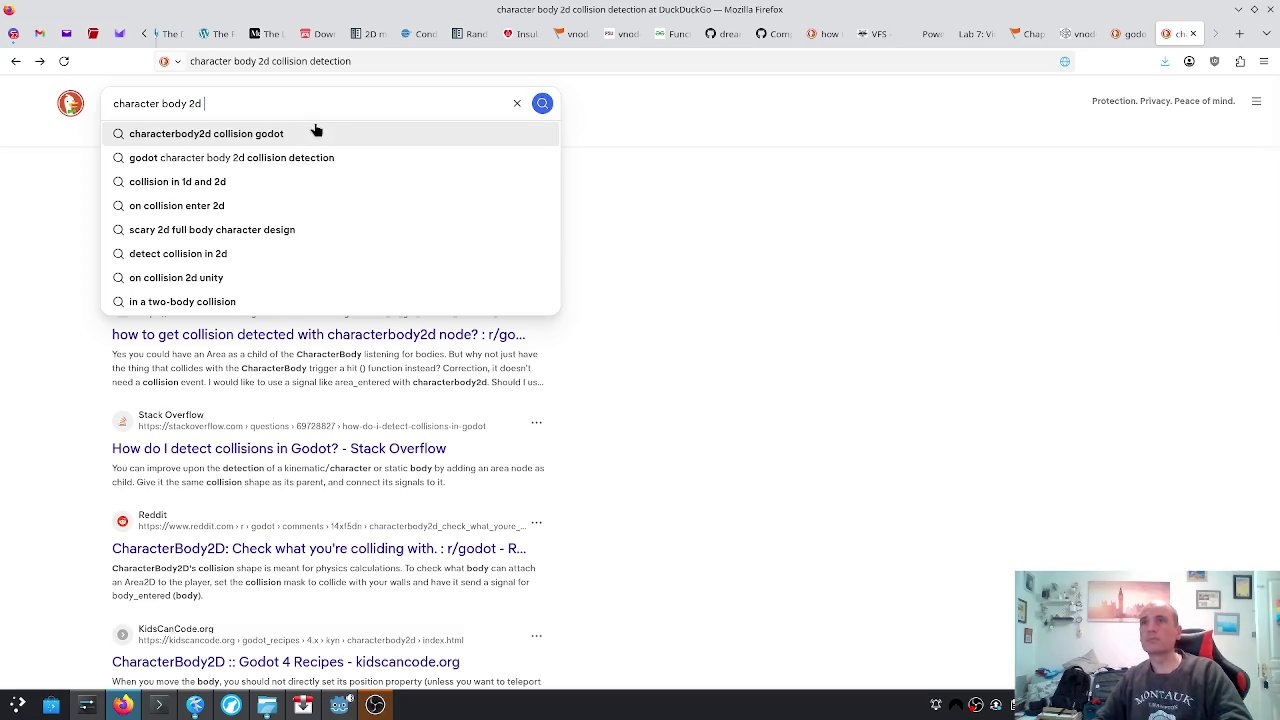
key(Left)
key(Left)
key(Left)
key(BackSpace)
key(Left)
key(Left)
key(Left)
key(BackSpace)
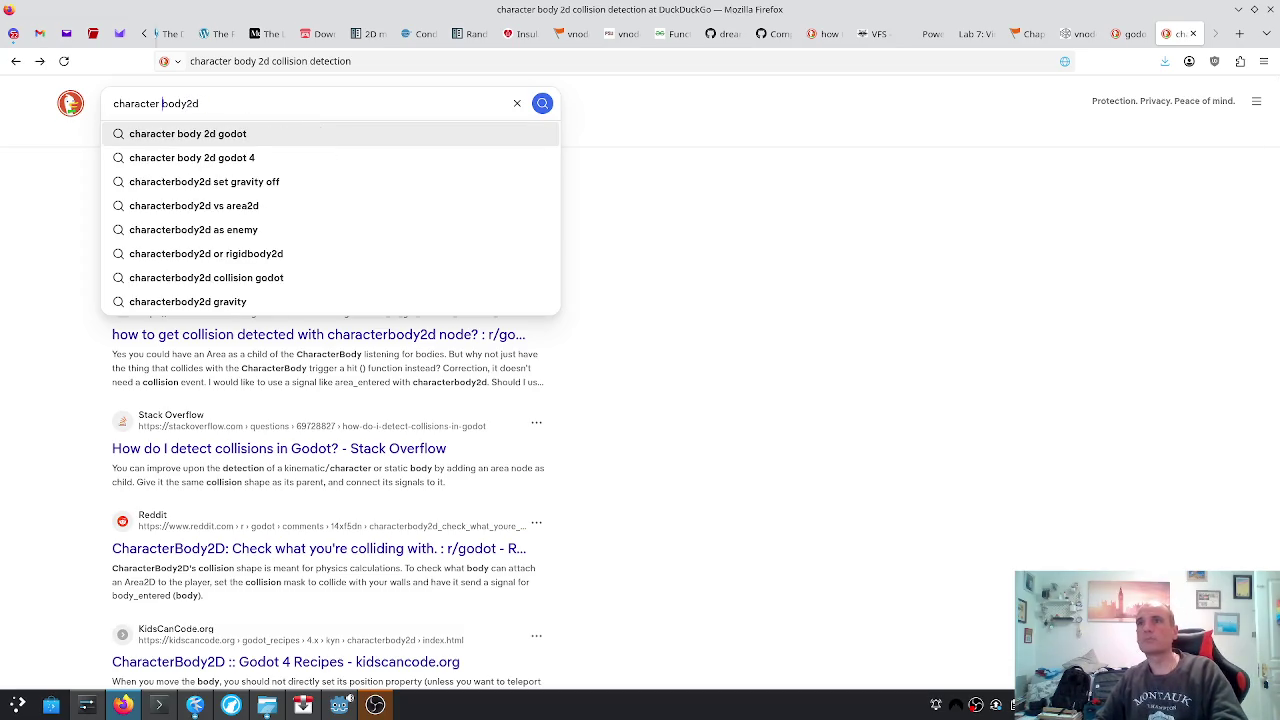
key(End)
text(area)
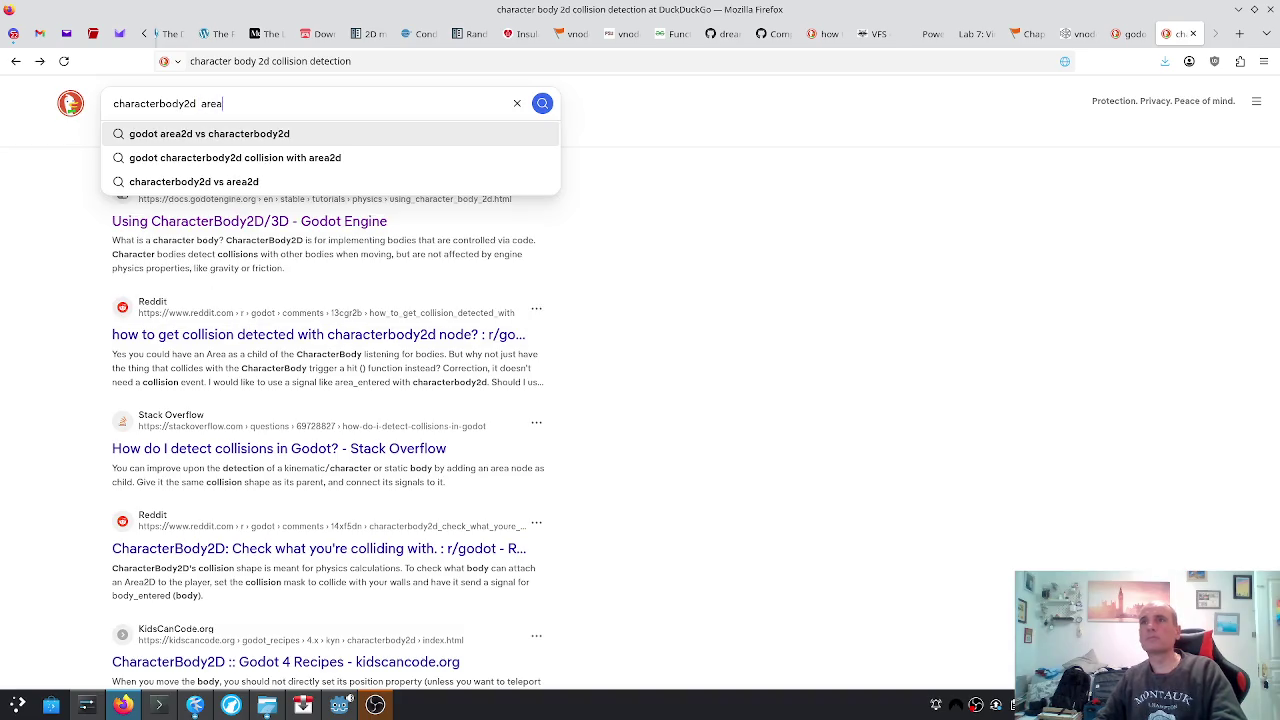
text( te)
key(BackSpace)
text(entered)
key(Return)
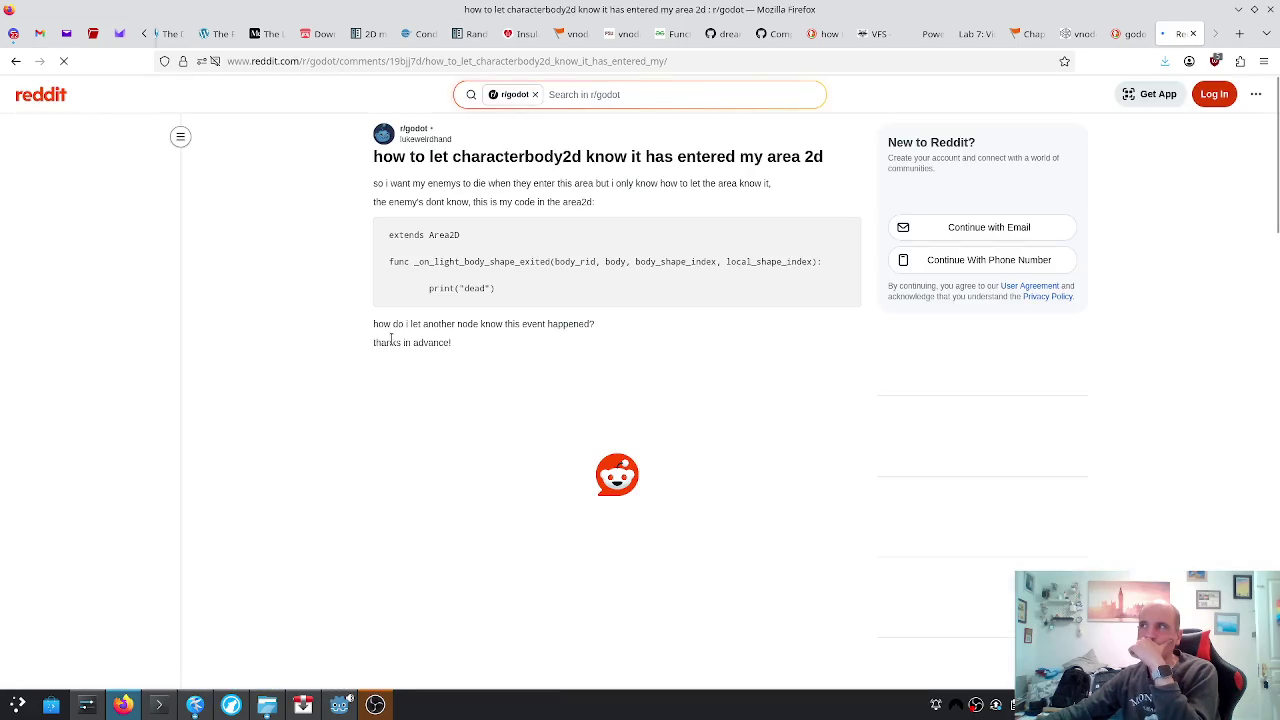
scroll(452, 299, down, 3)
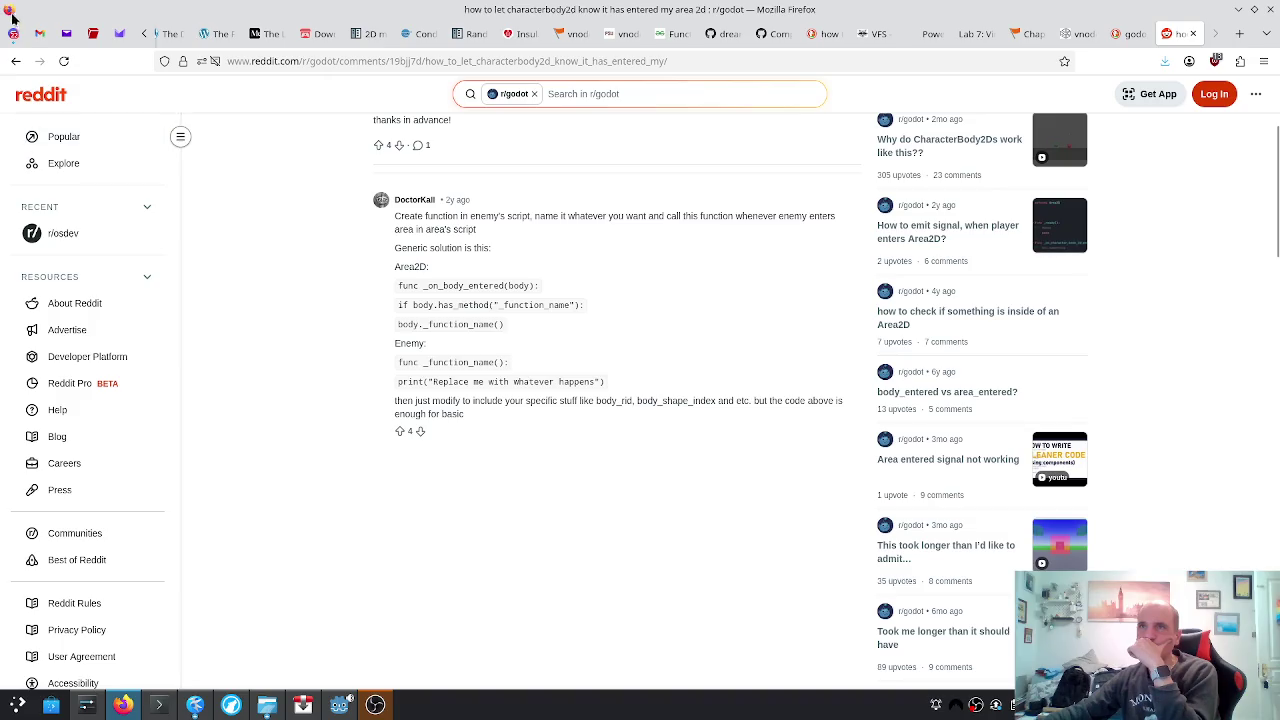
click(18, 62)
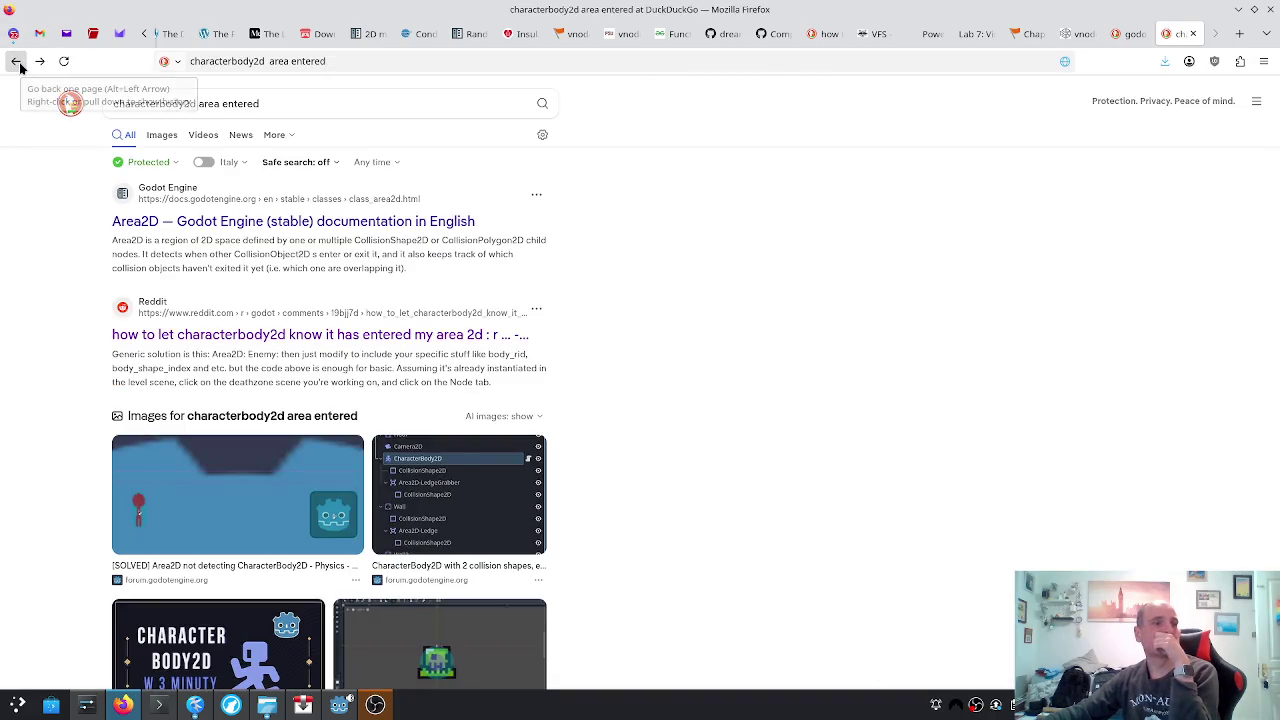
Scroll the 'characterbody2d area entered' results and load more results
scroll(428, 286, down, 4)
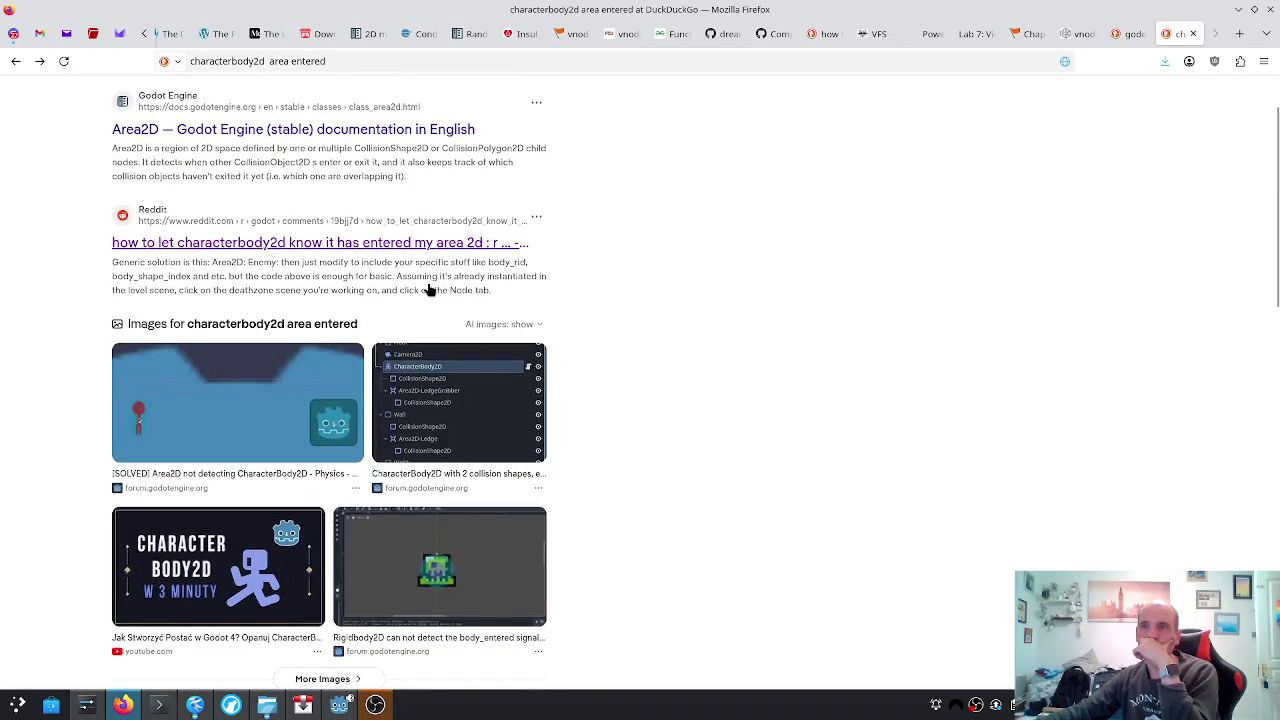
scroll(423, 296, down, 3)
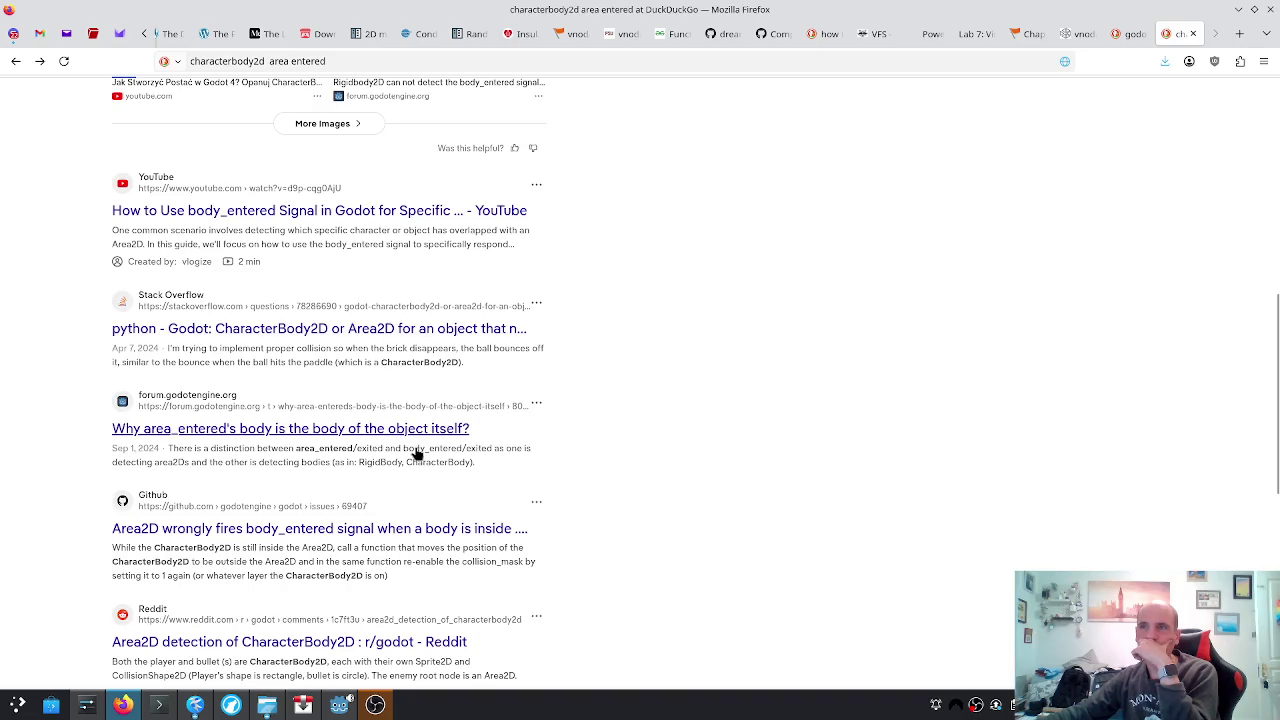
scroll(413, 432, down, 1)
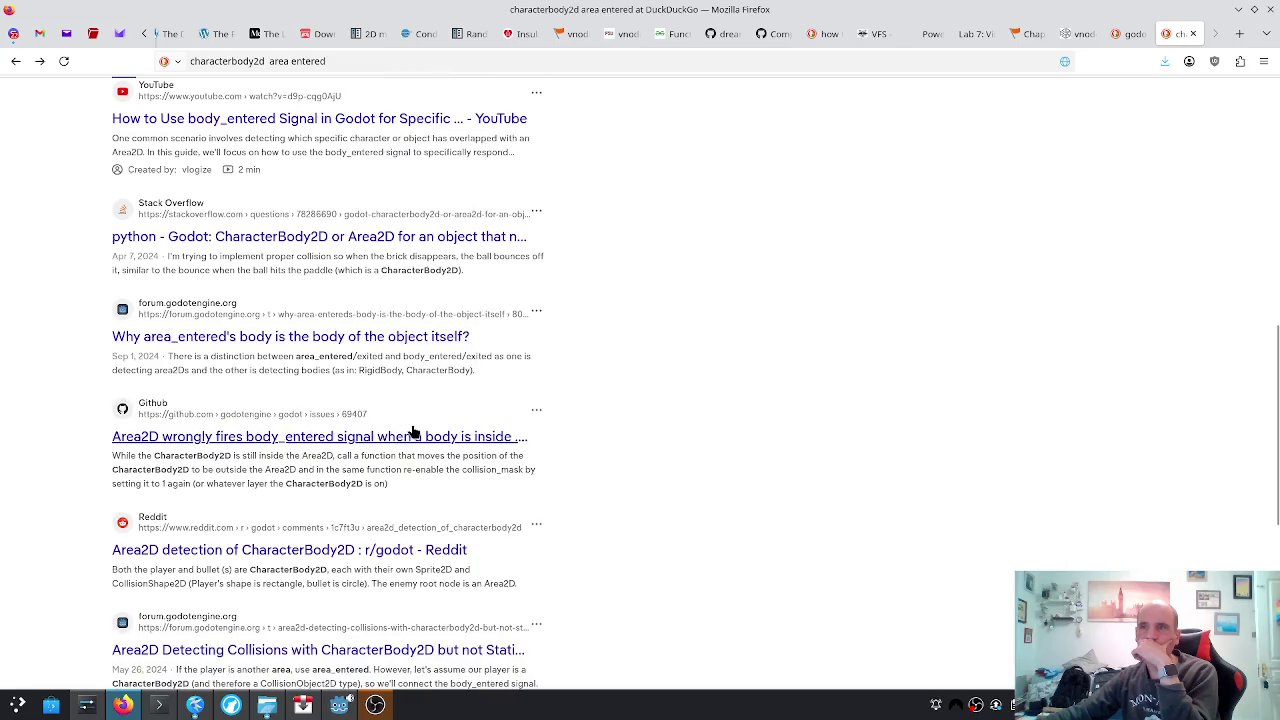
scroll(413, 432, down, 2)
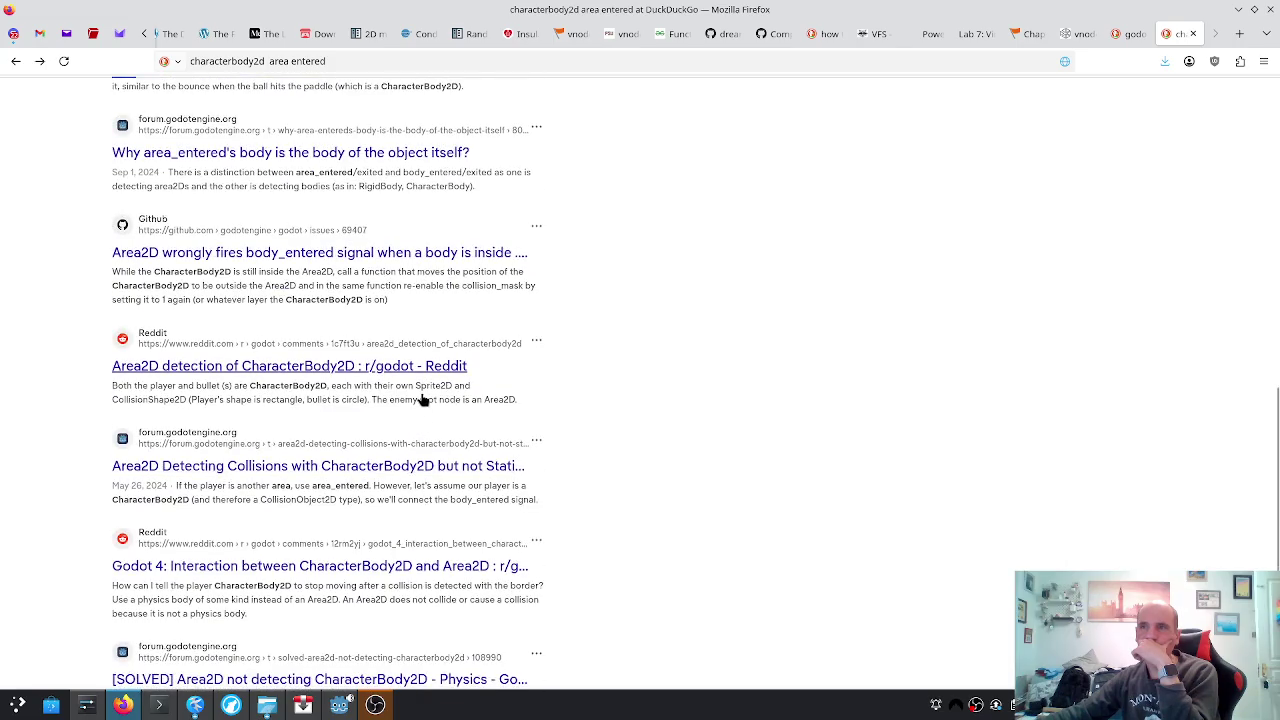
scroll(425, 387, down, 2)
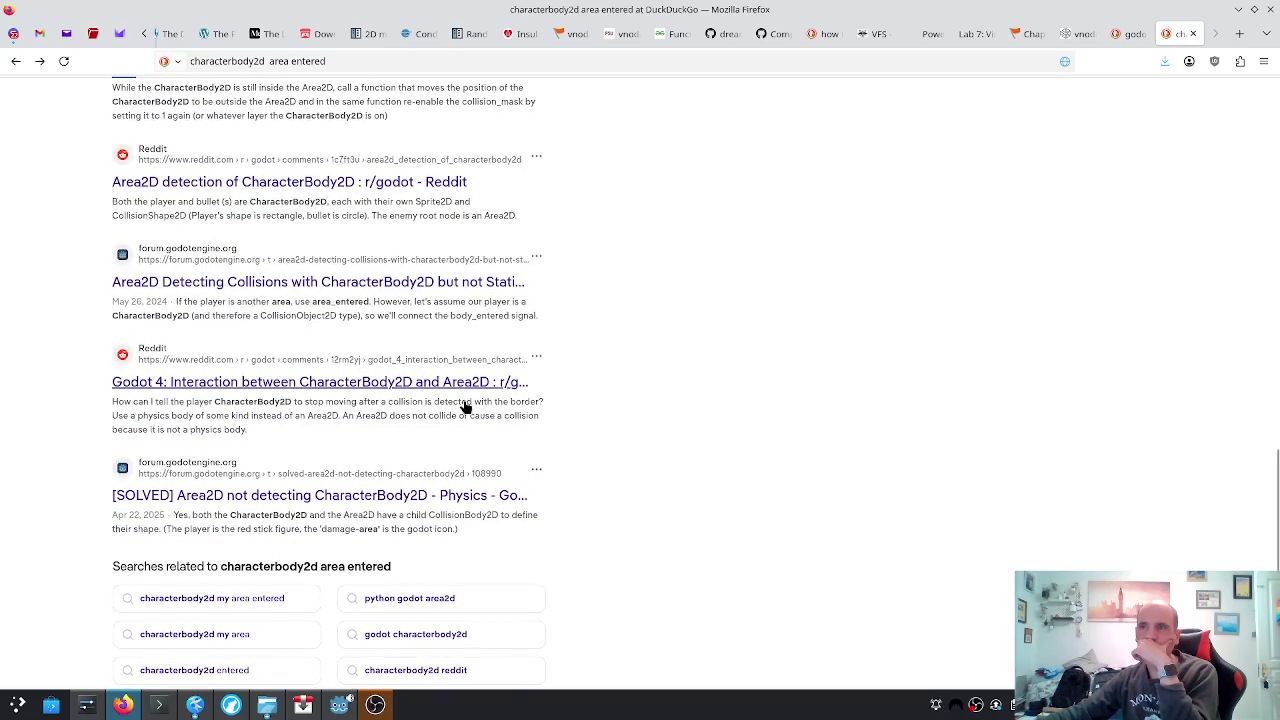
scroll(403, 511, down, 2)
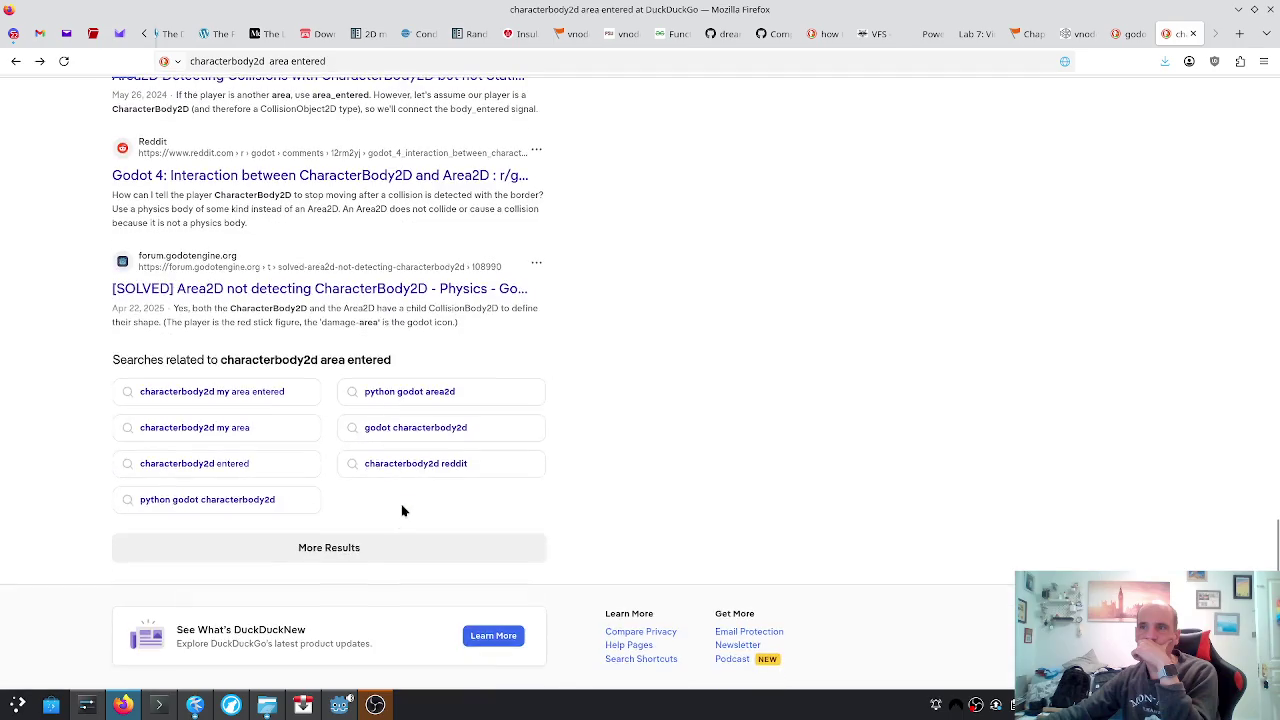
click(357, 549)
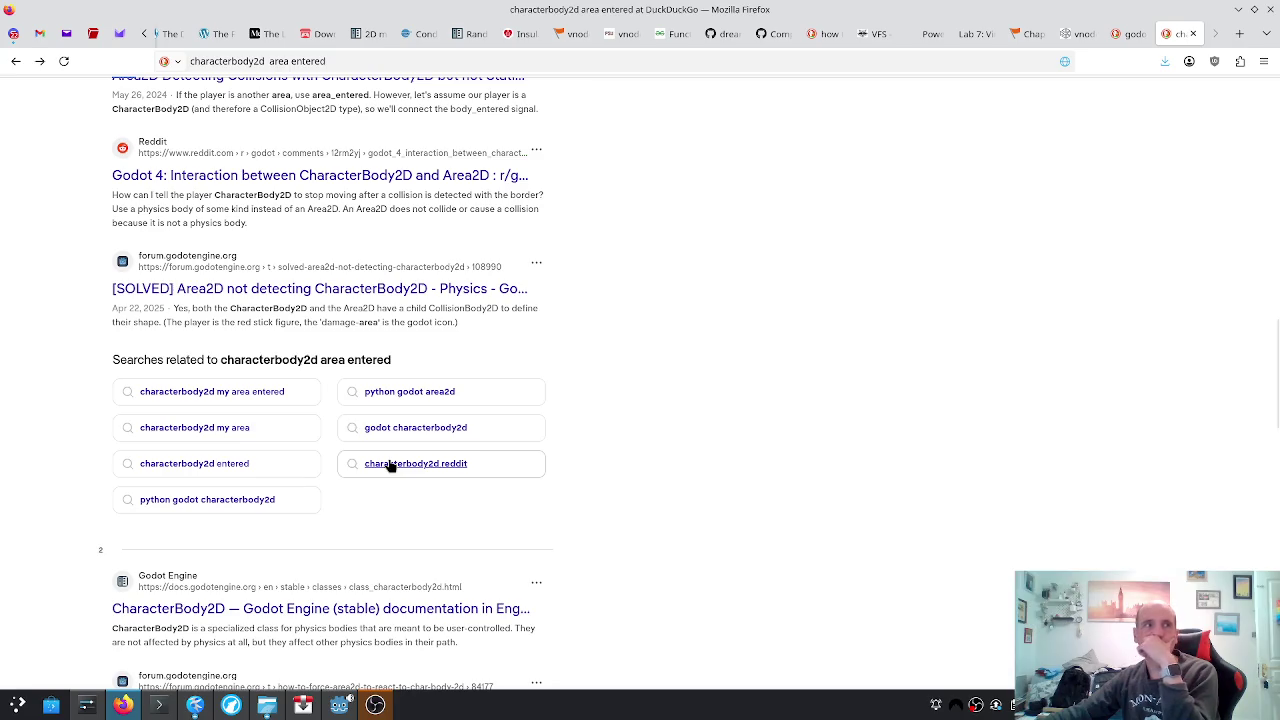
Browse the extra results like 'Area2D on body entered not working?' and a forum link's options
scroll(390, 466, down, 1)
scroll(396, 461, down, 3)
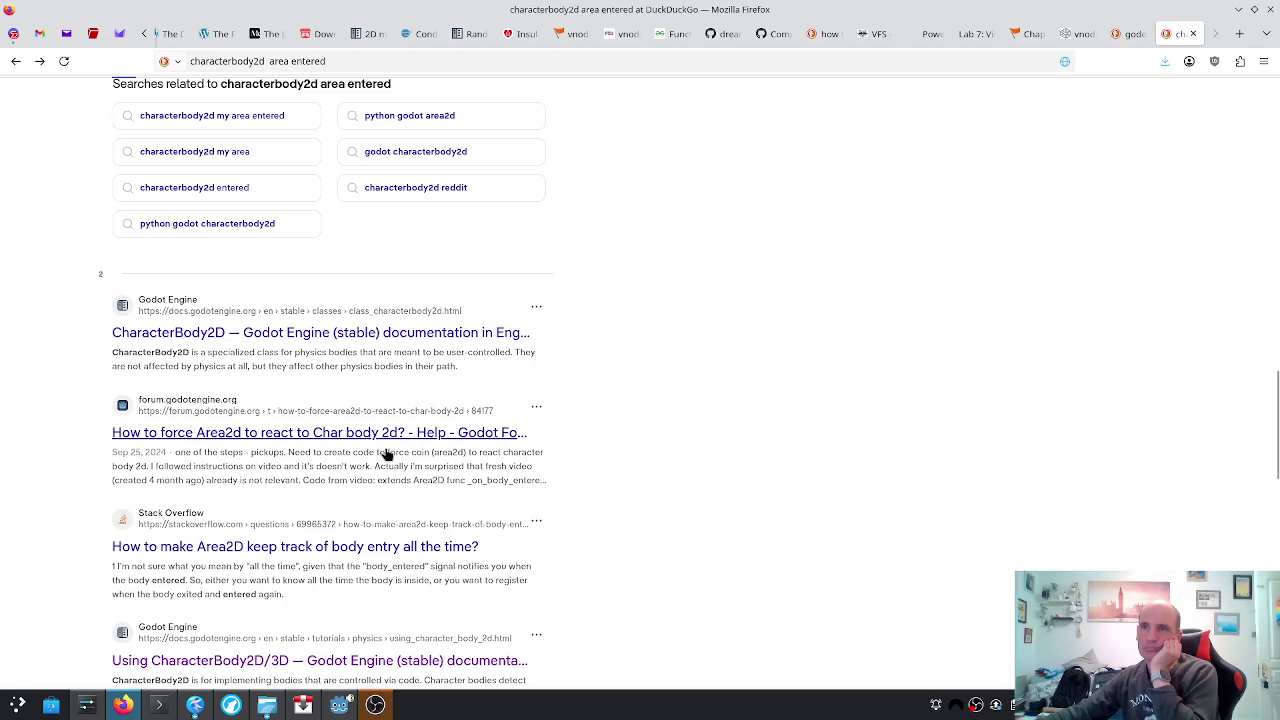
scroll(385, 455, down, 3)
scroll(388, 475, down, 1)
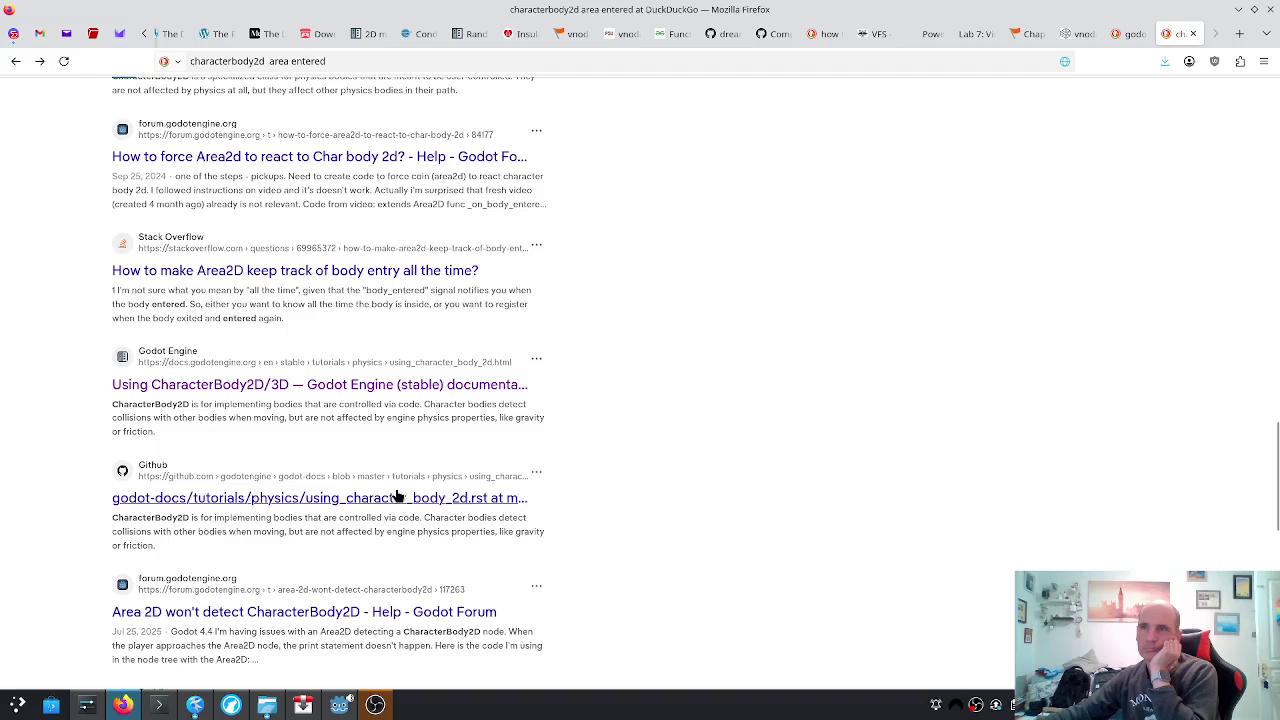
scroll(396, 493, down, 3)
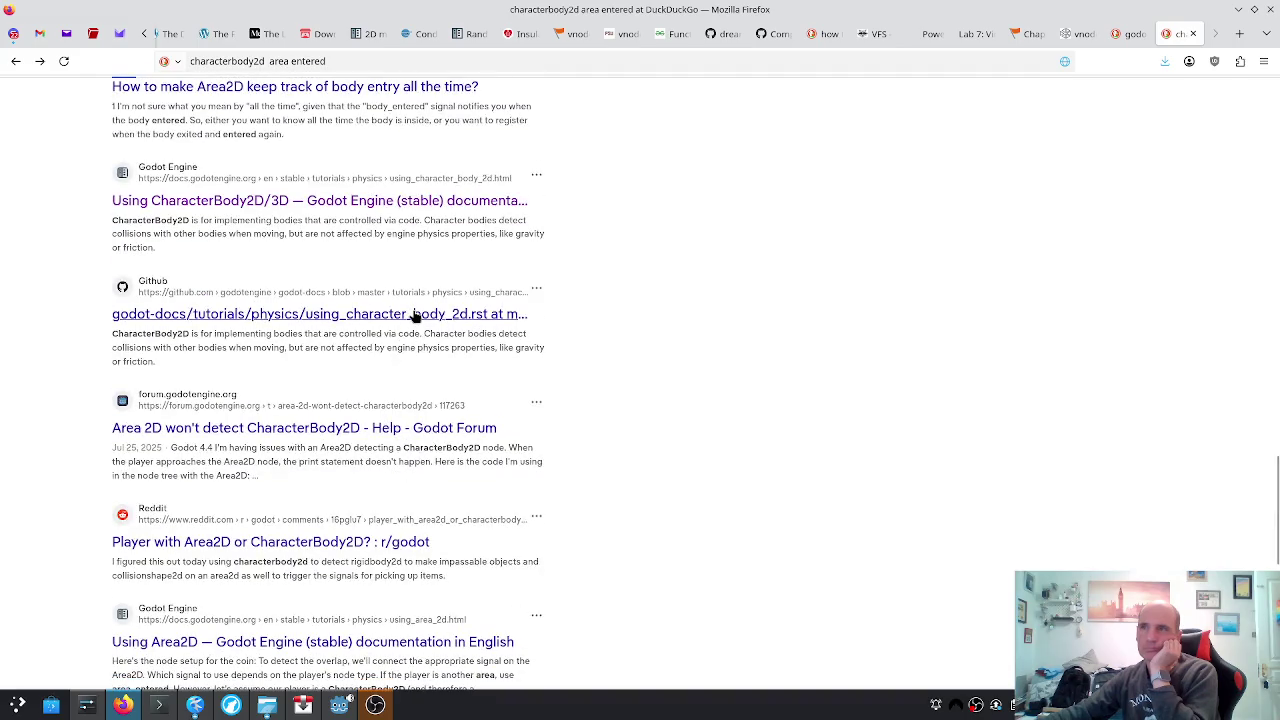
scroll(415, 316, down, 1)
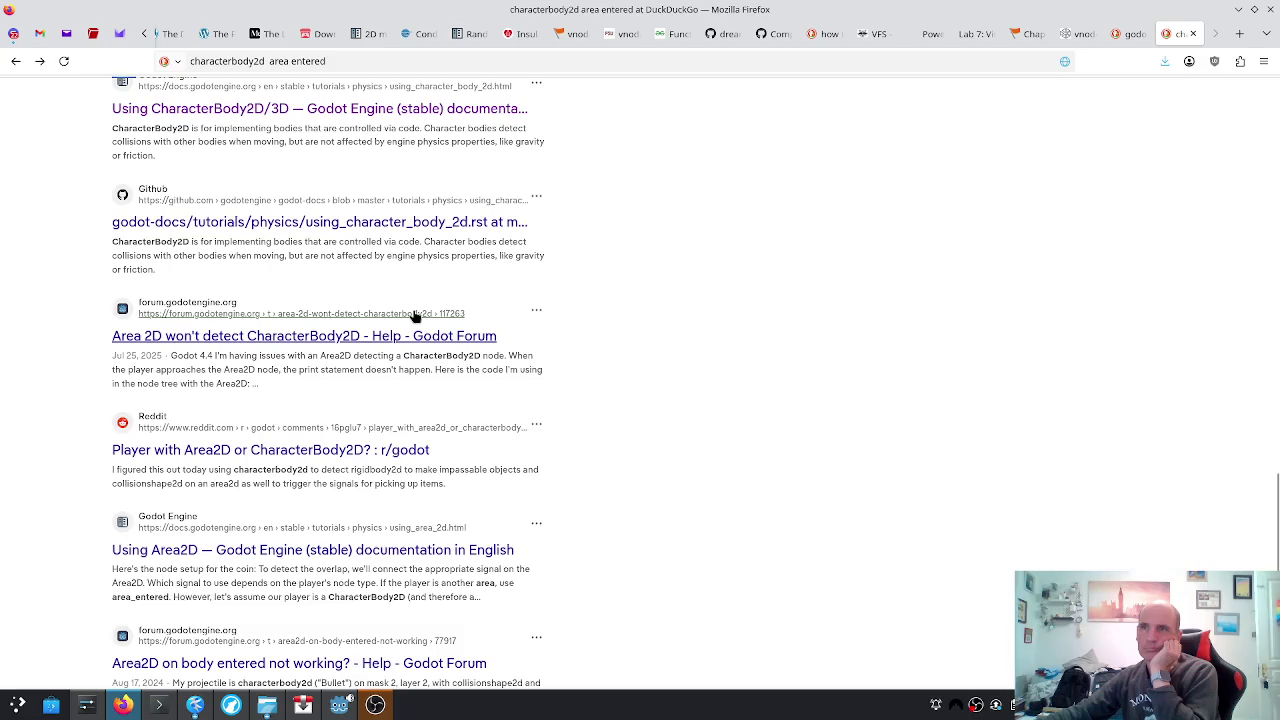
right_click(415, 316)
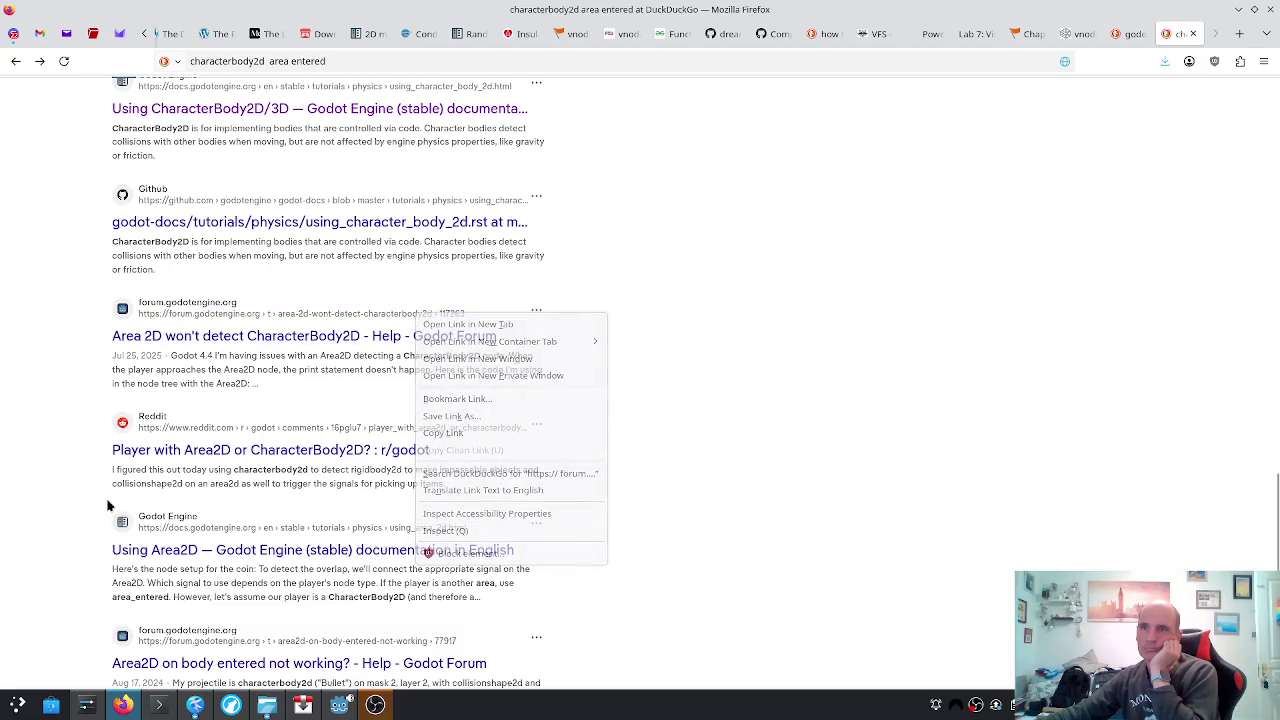
scroll(108, 505, down, 3)
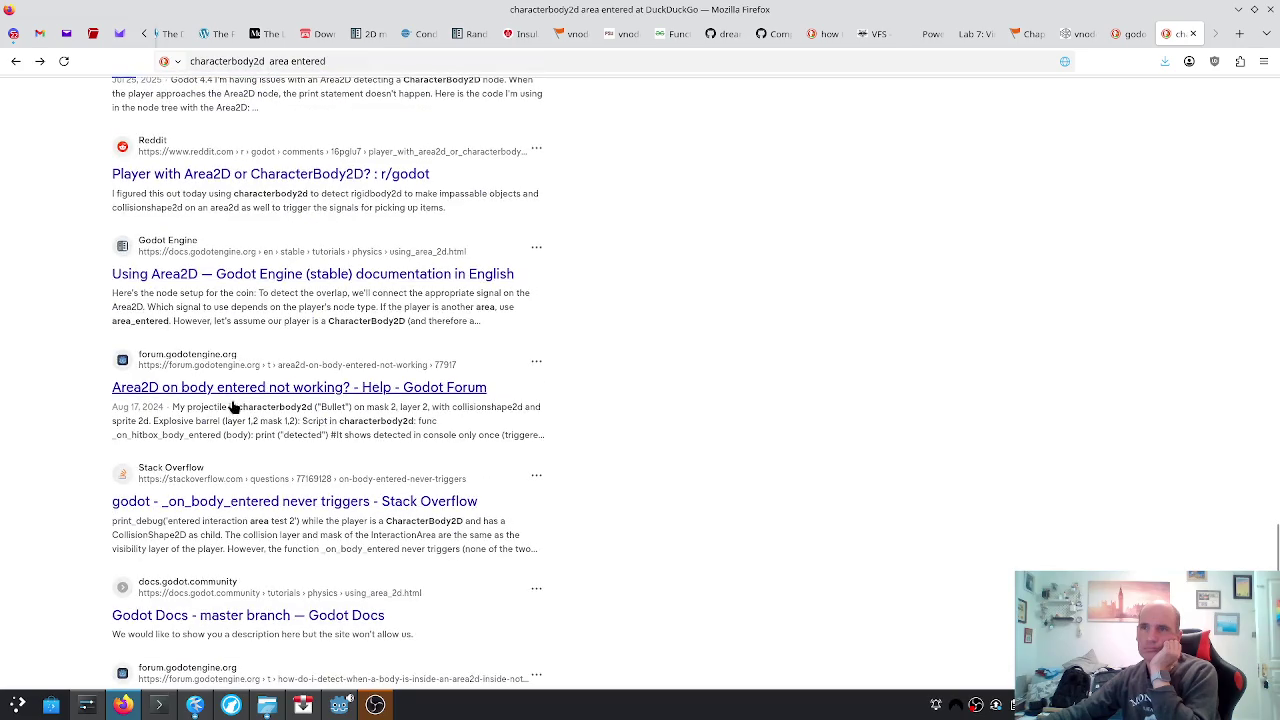
scroll(232, 406, down, 2)
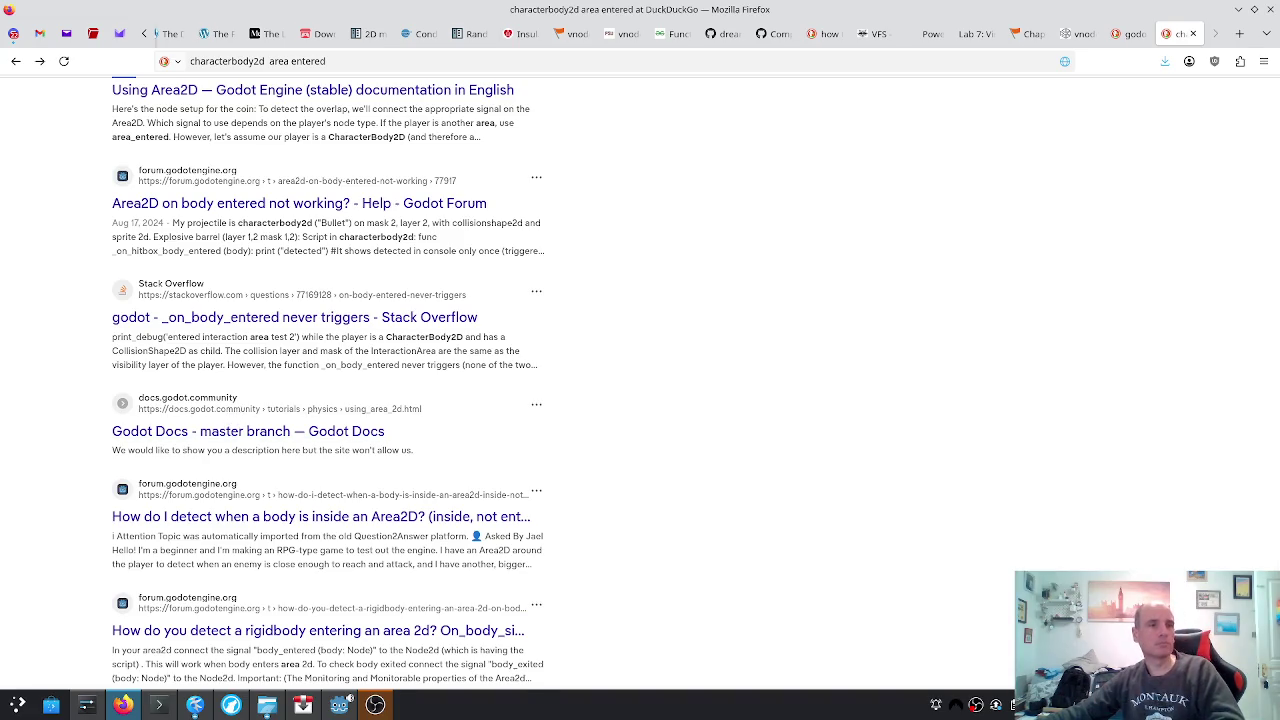
key(alt+Tab)
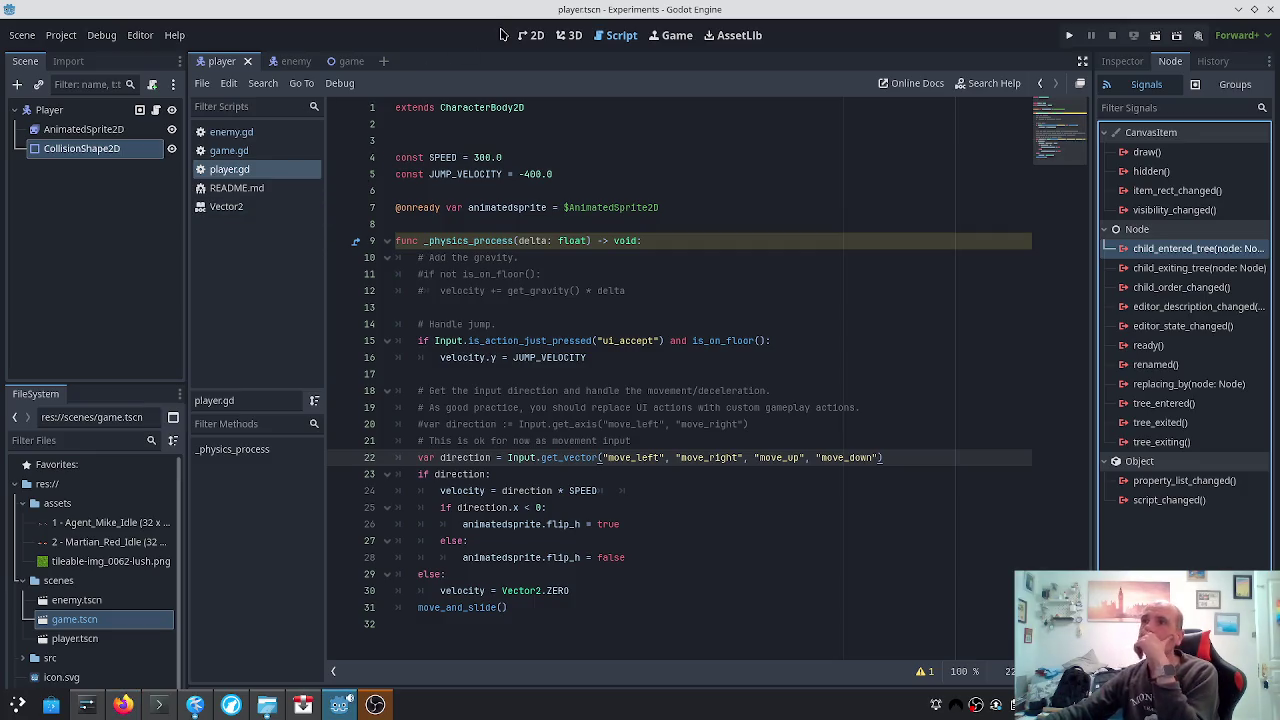
Glance at the enemy scene, then select the Player scene's AnimatedSprite2D, CollisionShape2D and Player nodes
click(287, 62)
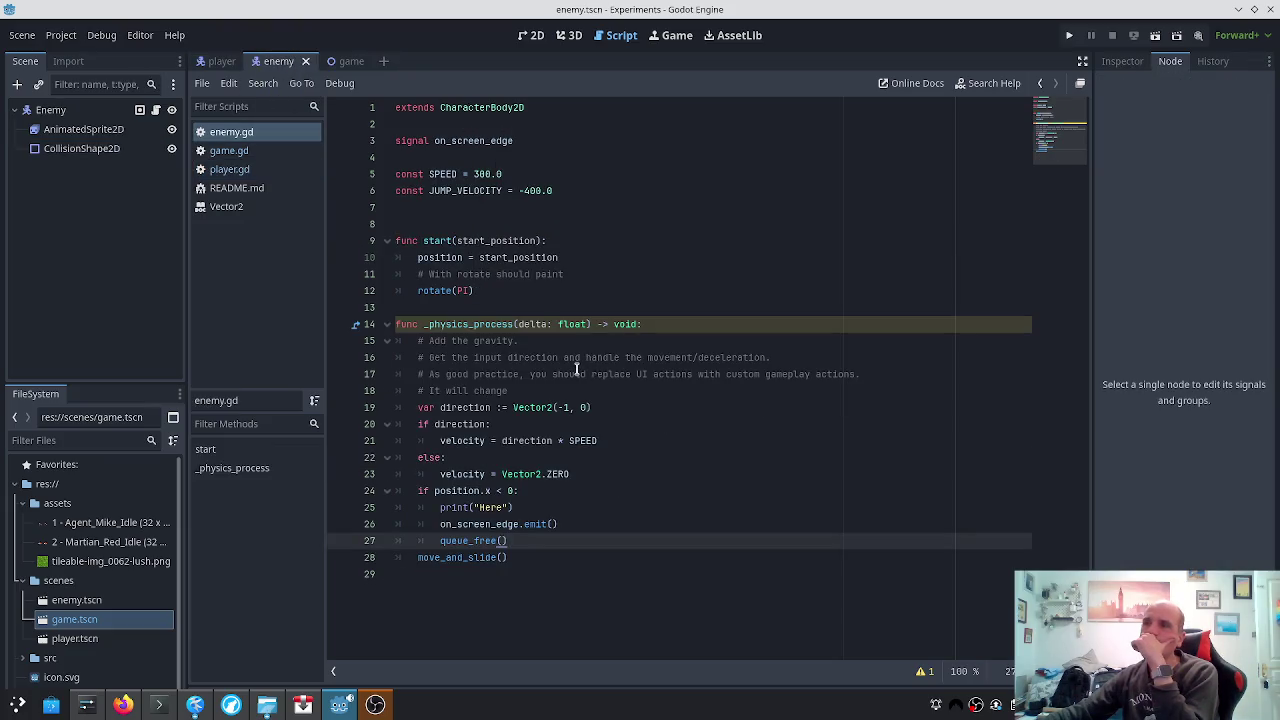
click(222, 62)
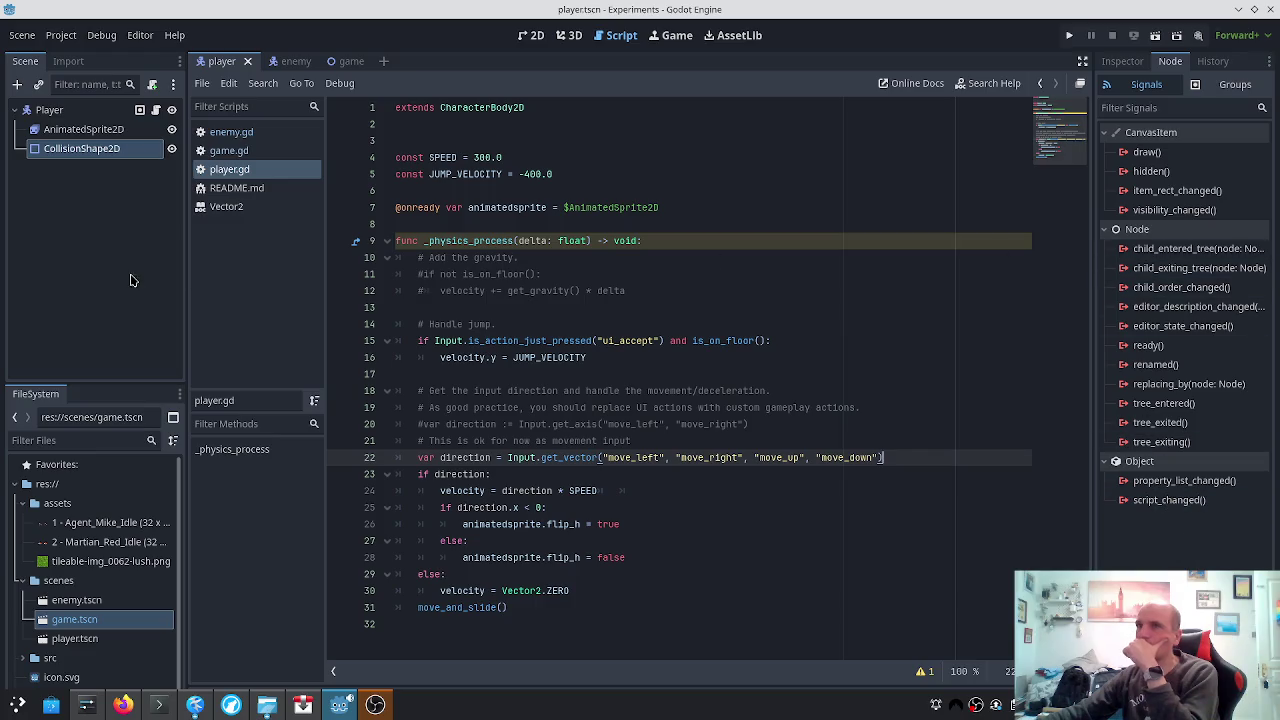
click(79, 139)
click(75, 155)
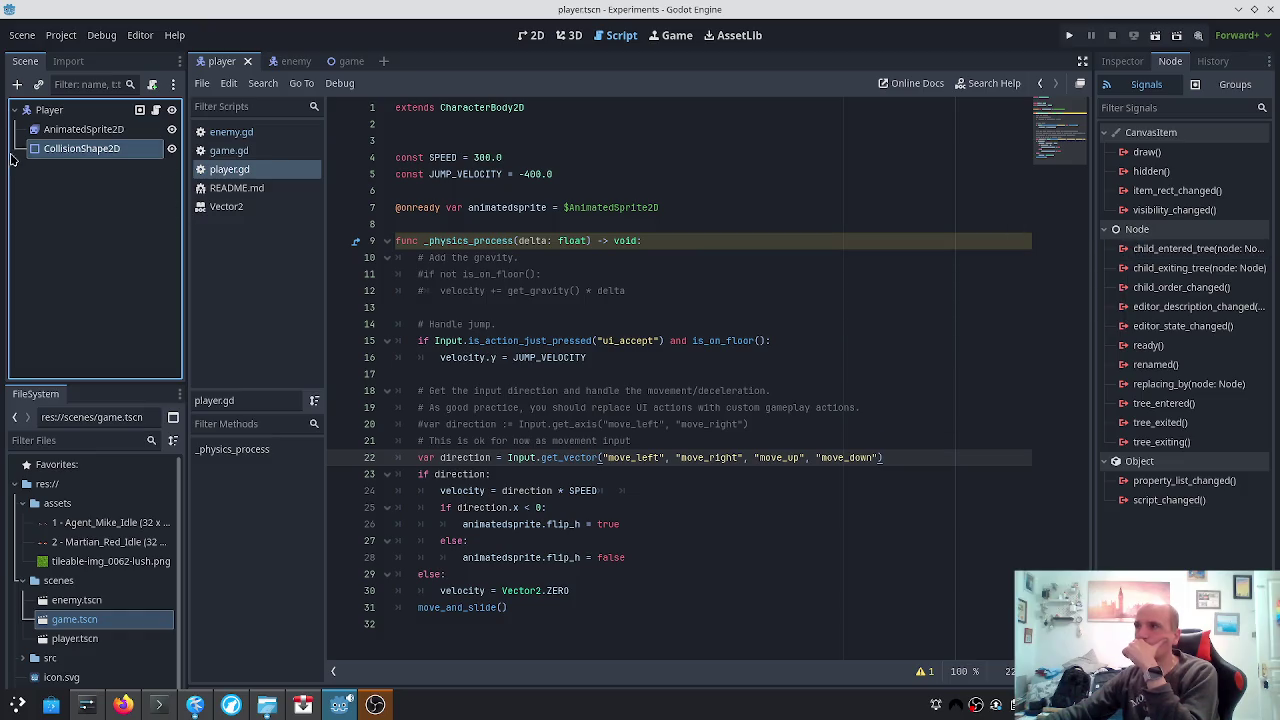
click(50, 111)
click(53, 112)
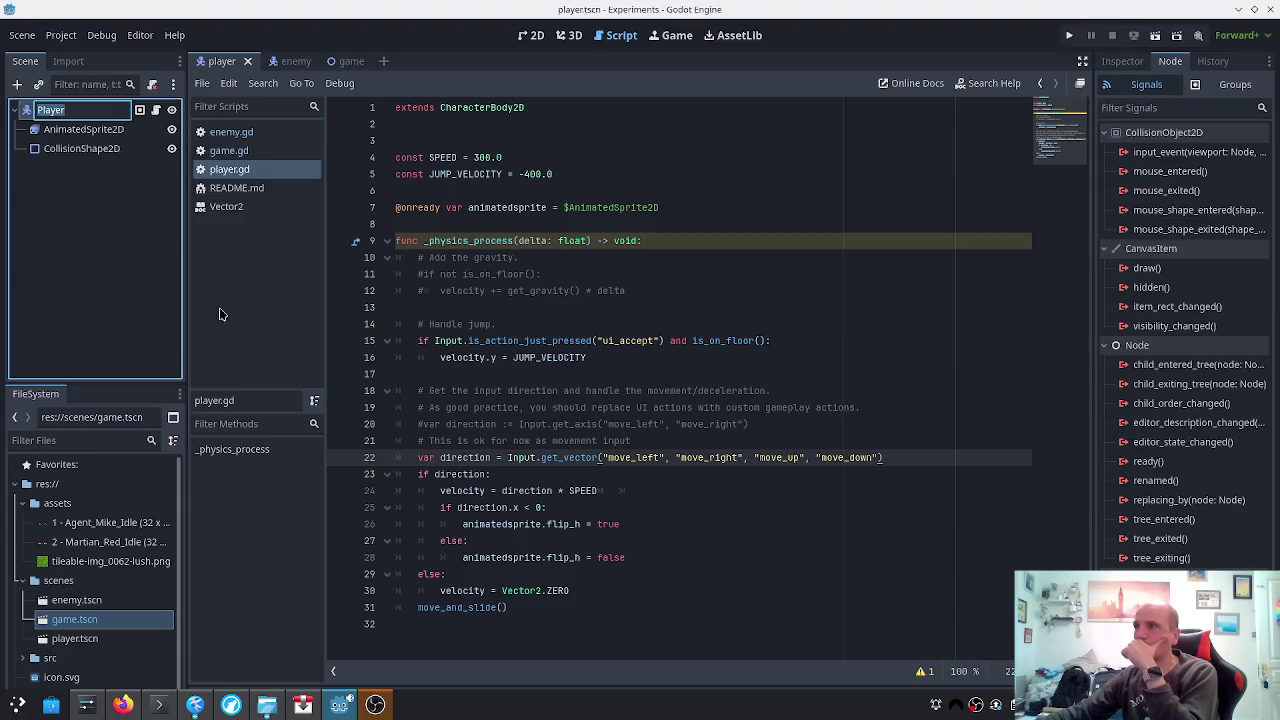
click(118, 318)
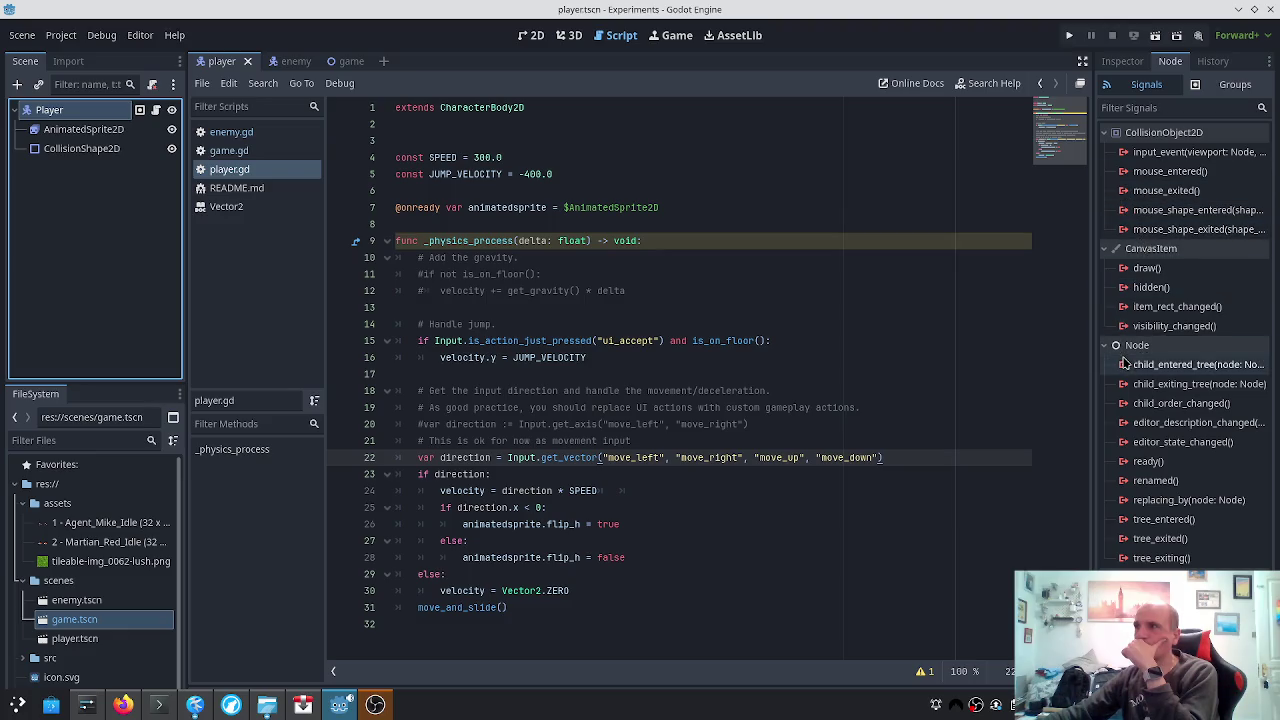
mouse_move(1125, 369)
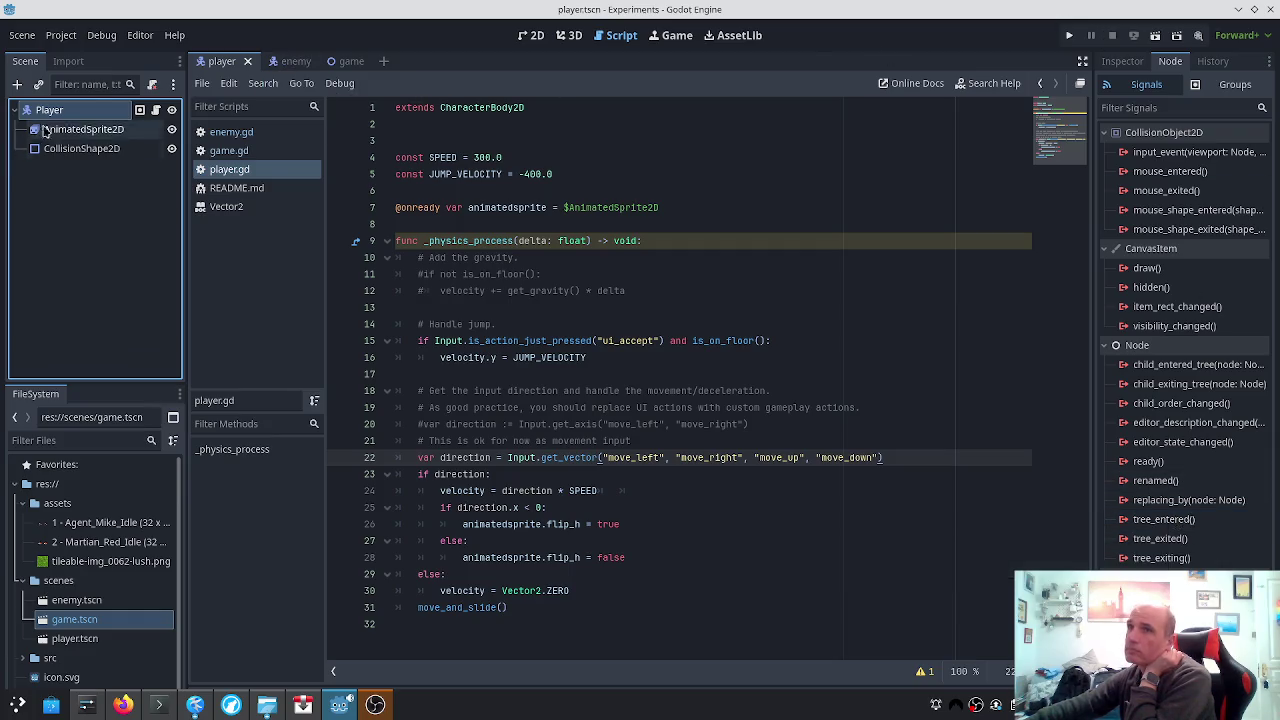
View the AnimatedSprite2D frames, then switch to the enemy scene's Enemy node options
click(80, 129)
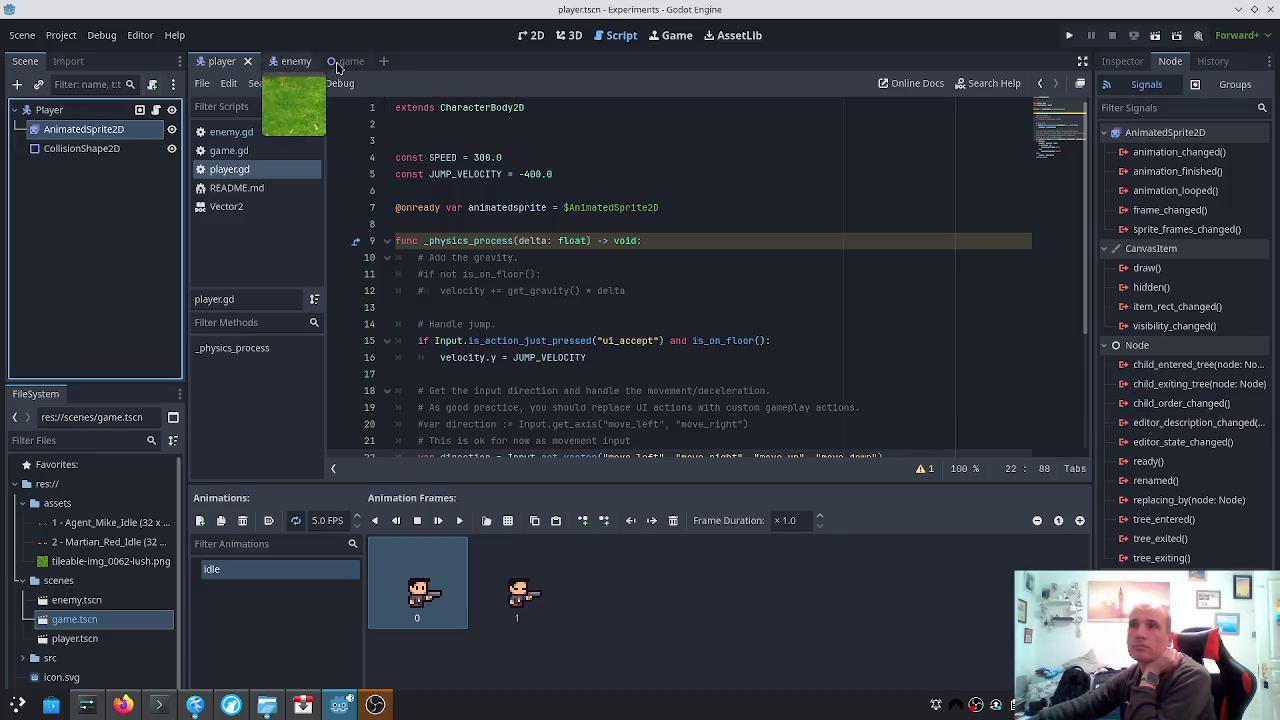
click(291, 65)
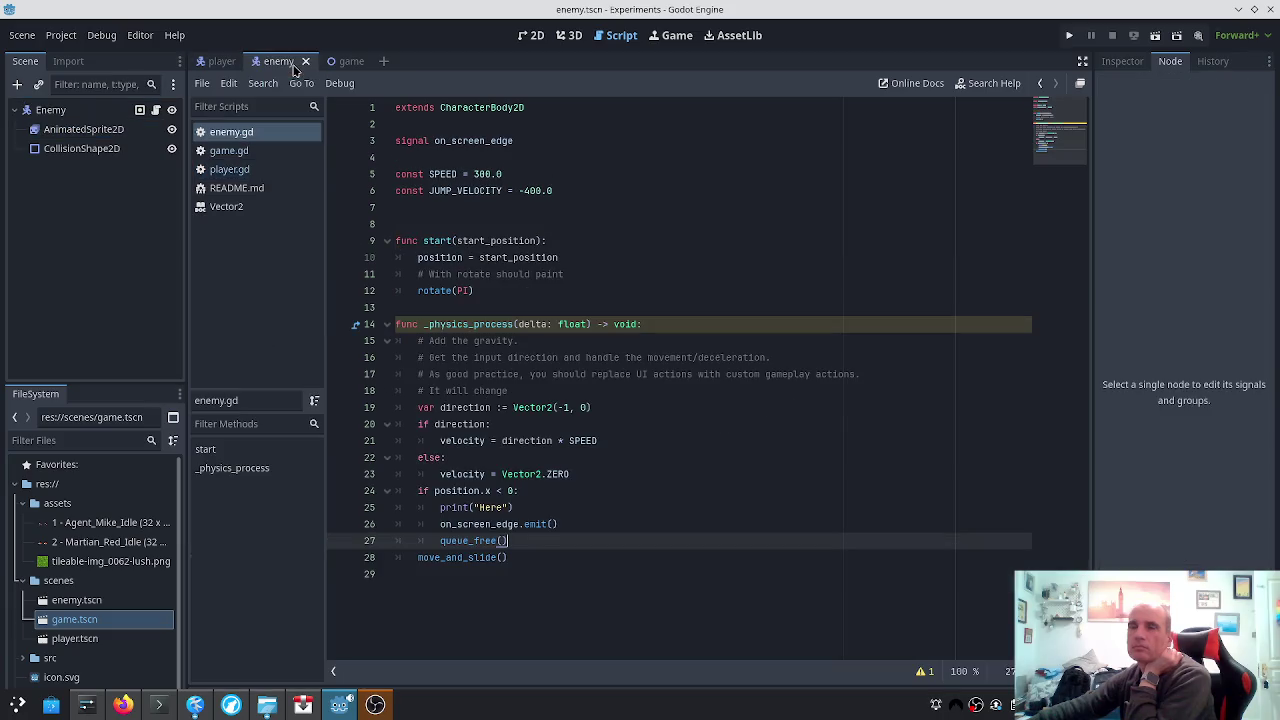
right_click(60, 114)
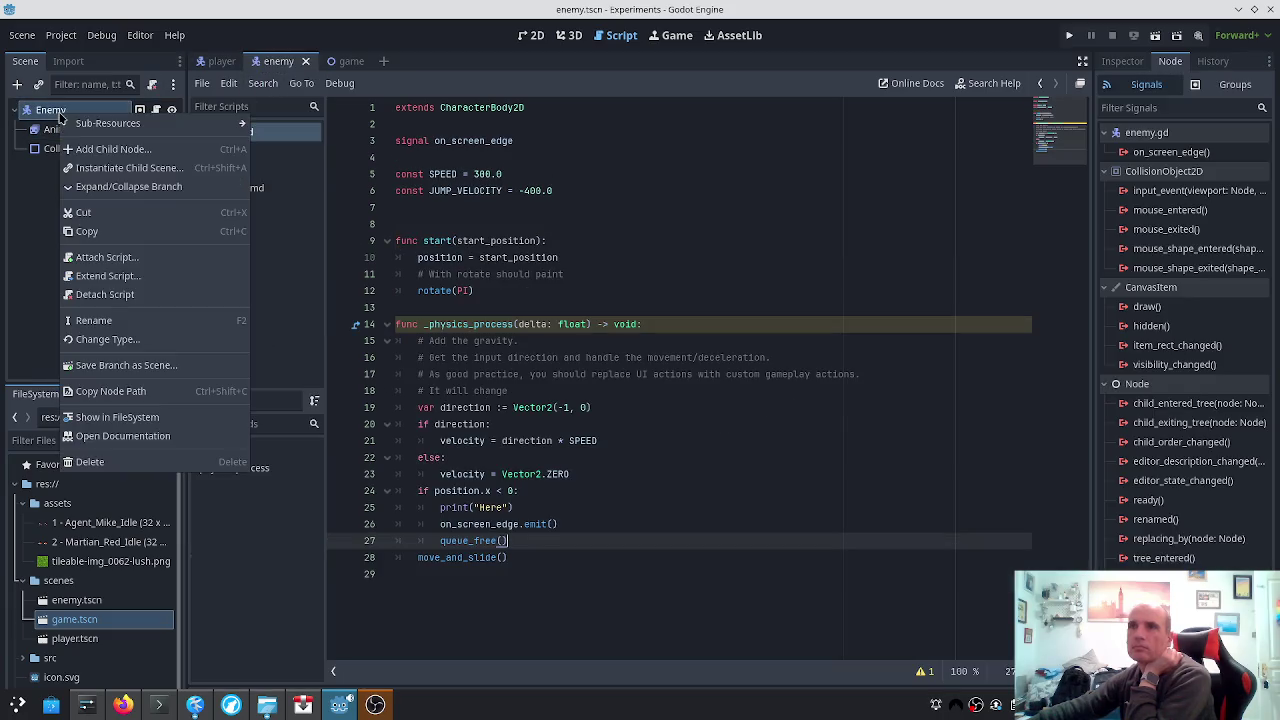
Change the Enemy node's type to Area2D and save the enemy scene
click(90, 339)
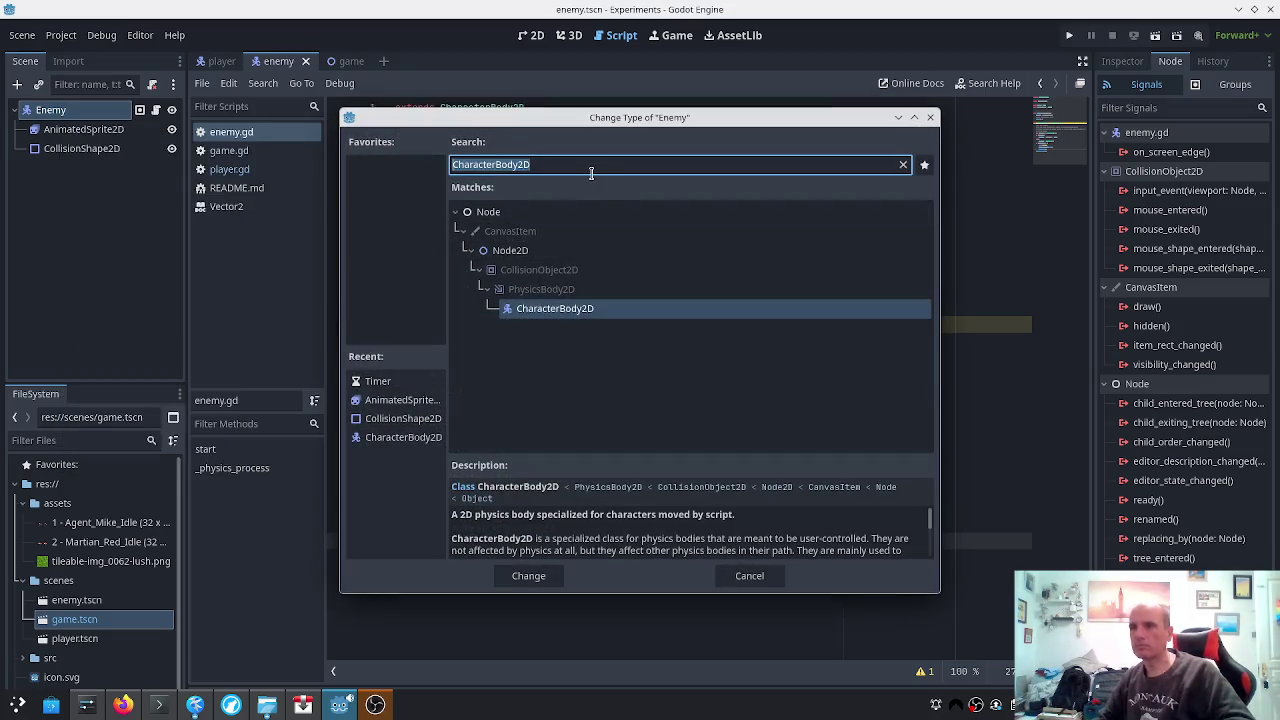
text(Area)
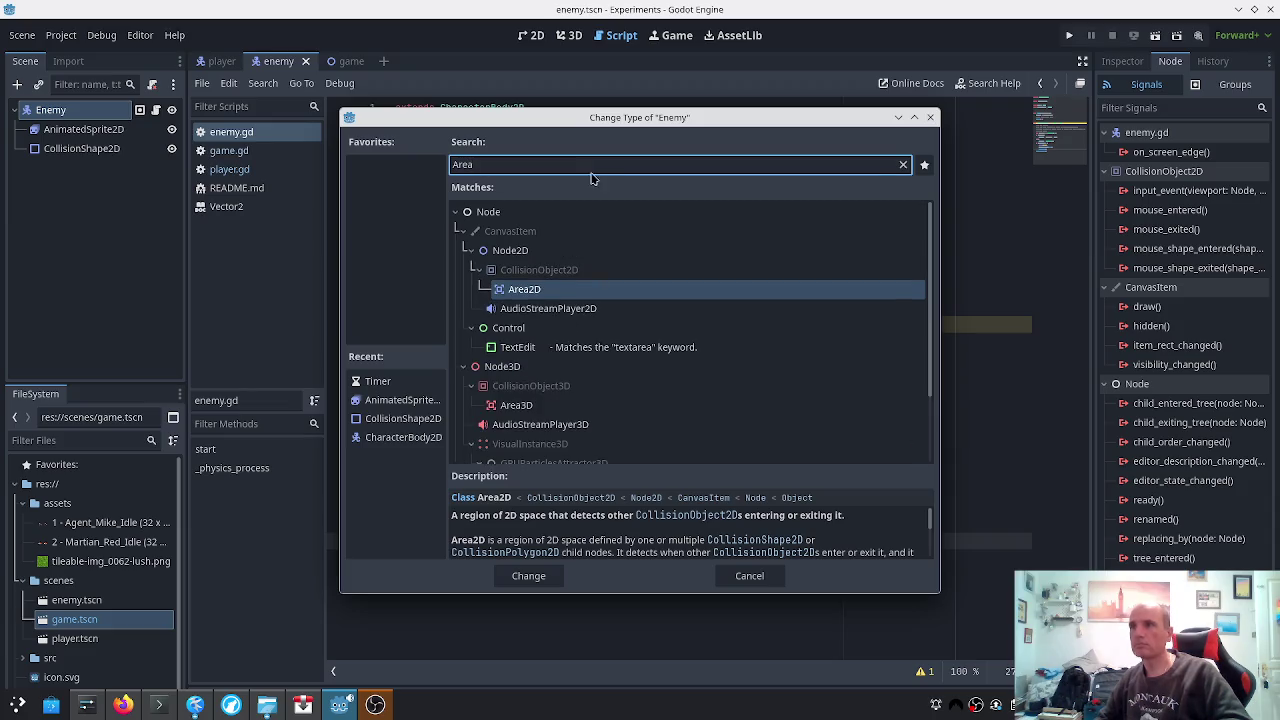
key(Return)
key(ctrl+s)
Try making enemy.gd extend Area2D, then revert it to CharacterBody2D and save
click(536, 112)
double_click(510, 108)
text(Area2D)
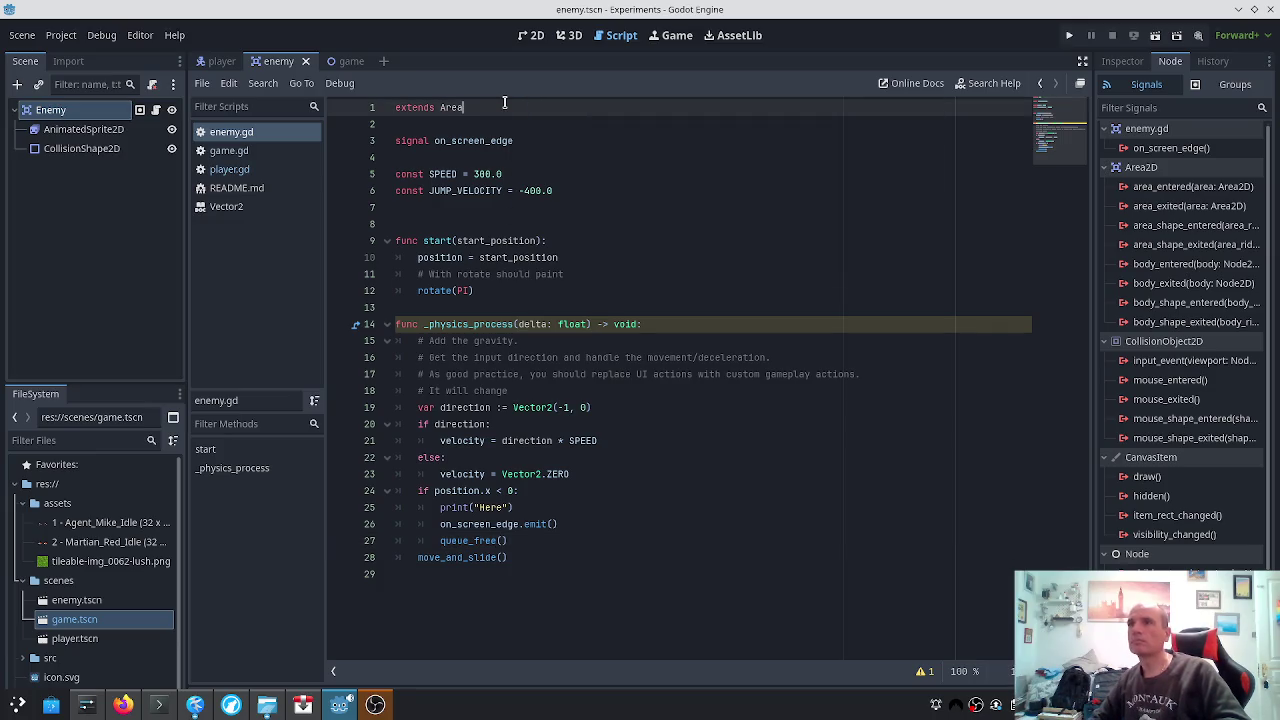
key(ctrl+s)
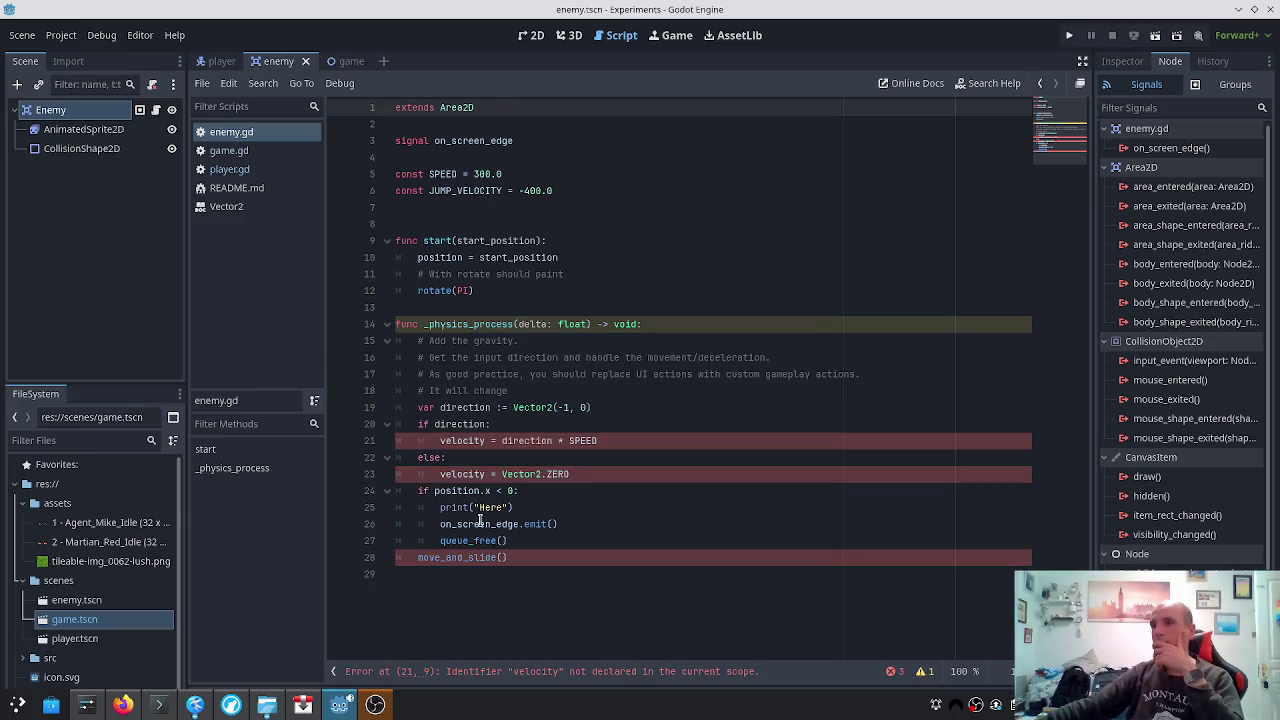
key(ctrl+z)
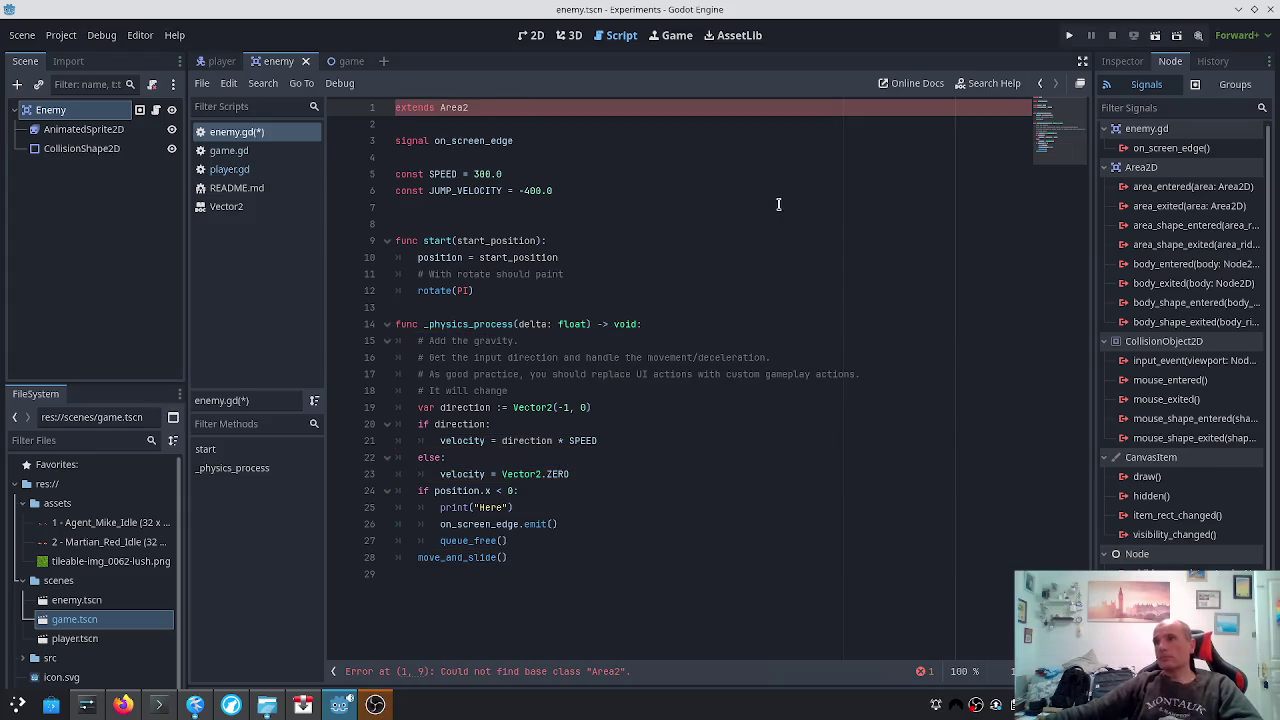
key(ctrl+s)
right_click(105, 119)
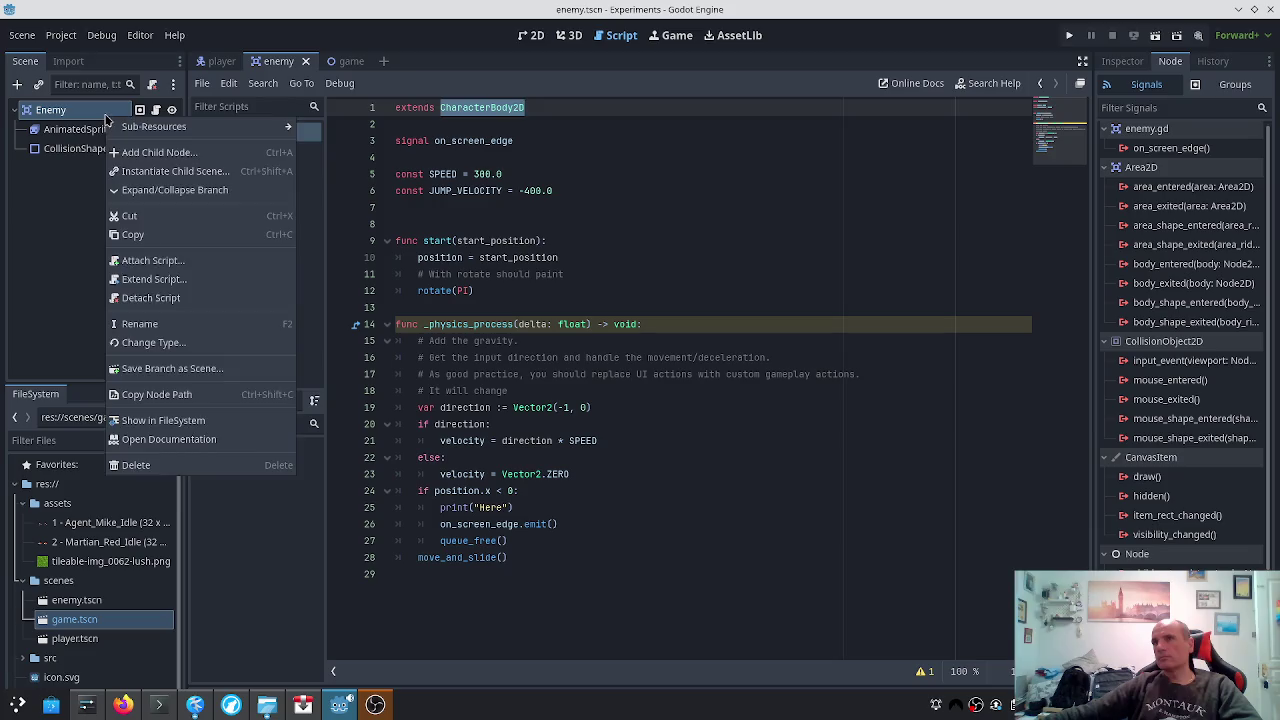
Change the Enemy node's type back to CharacterBody2D using the Change Type search
click(153, 342)
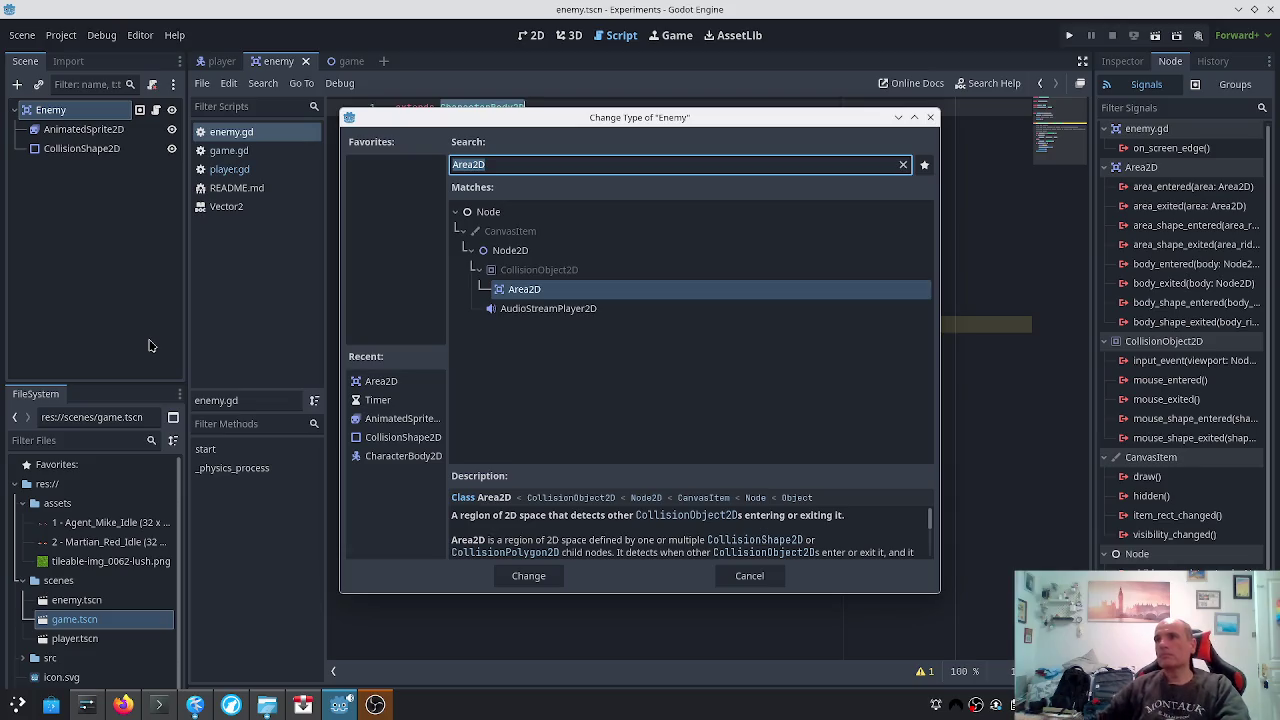
click(628, 171)
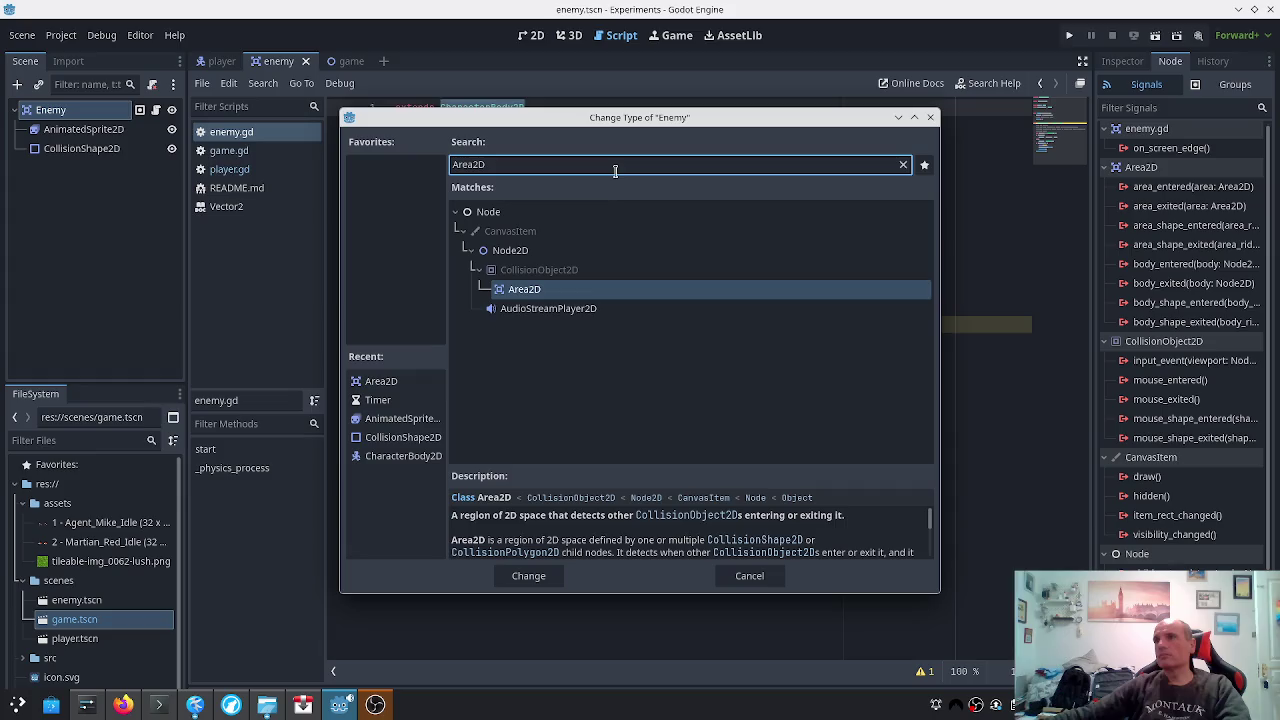
key(ctrl+a)
key(BackSpace)
text(Ch)
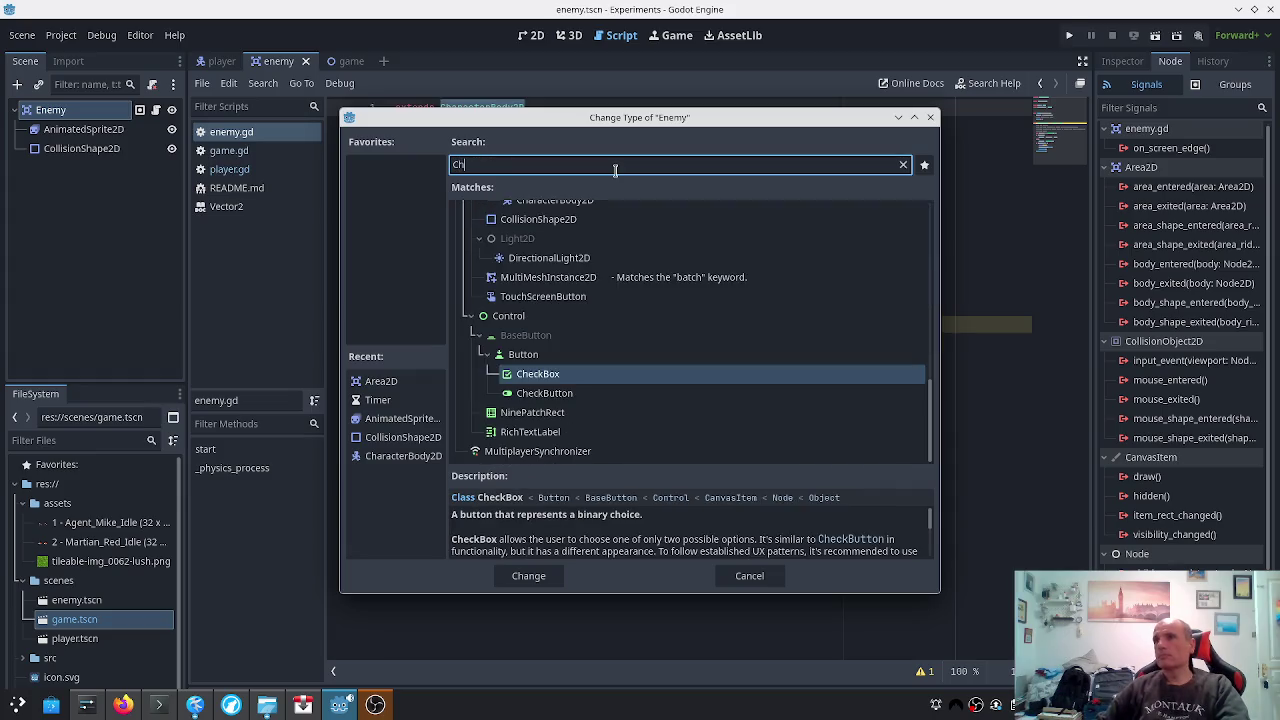
text(arace)
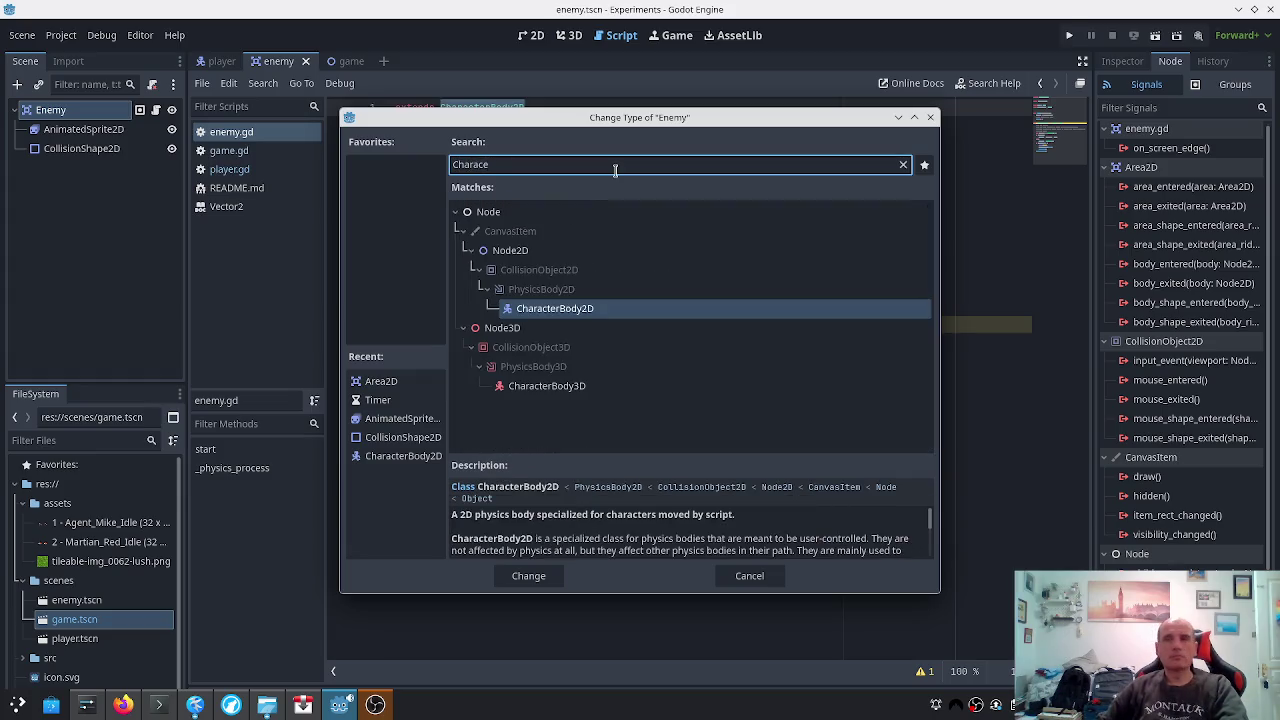
key(Return)
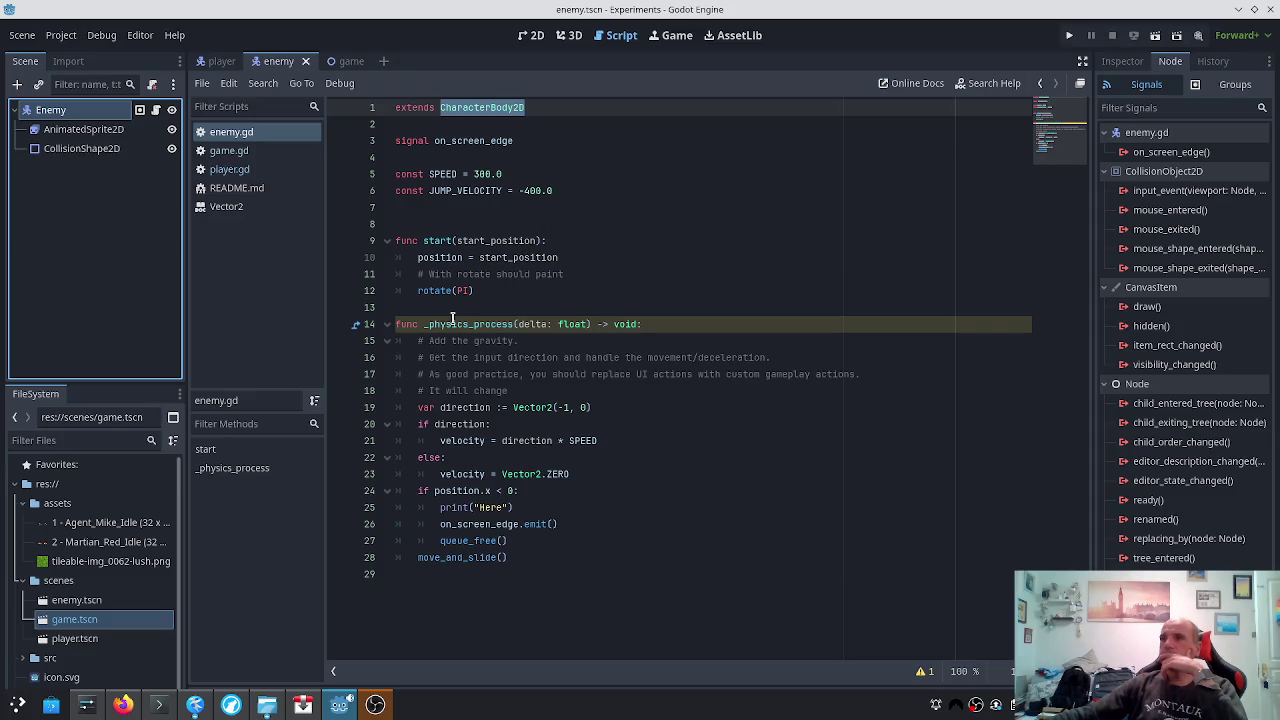
click(133, 707)
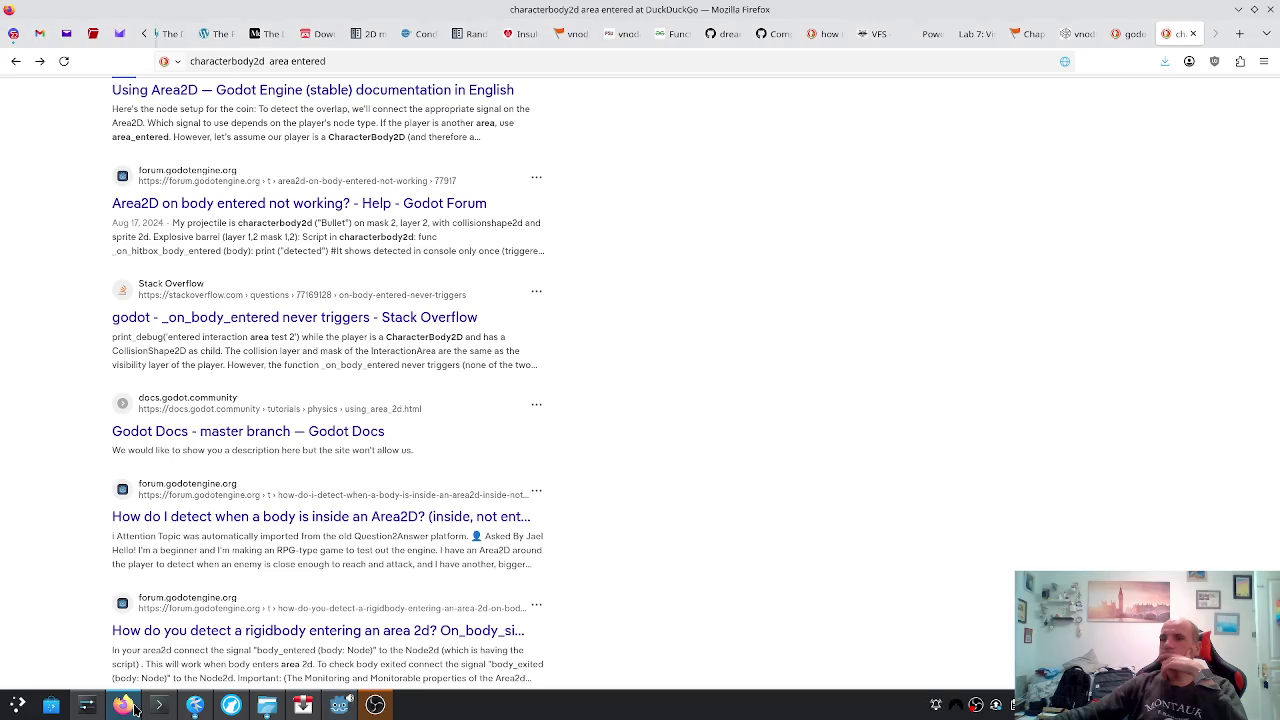
Edit the DuckDuckGo query to 'characterbody2d enter enemy godot' and run it
scroll(228, 395, down, 5)
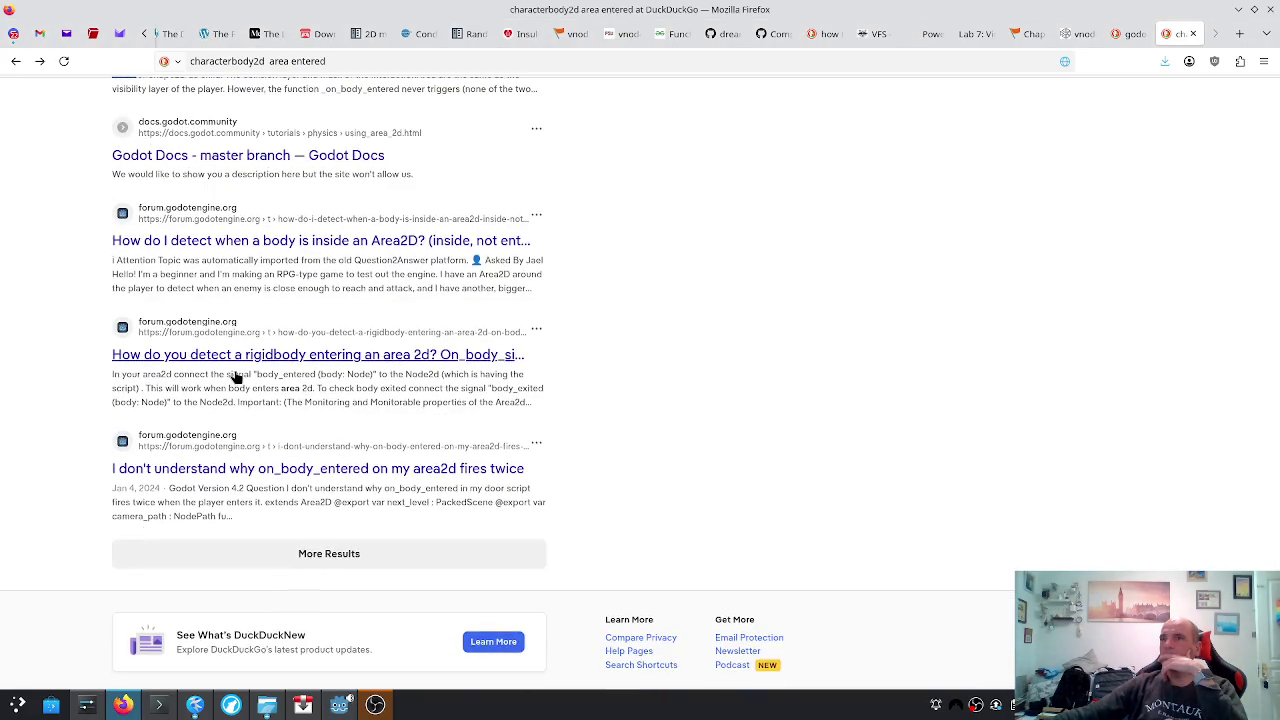
scroll(240, 458, up, 10)
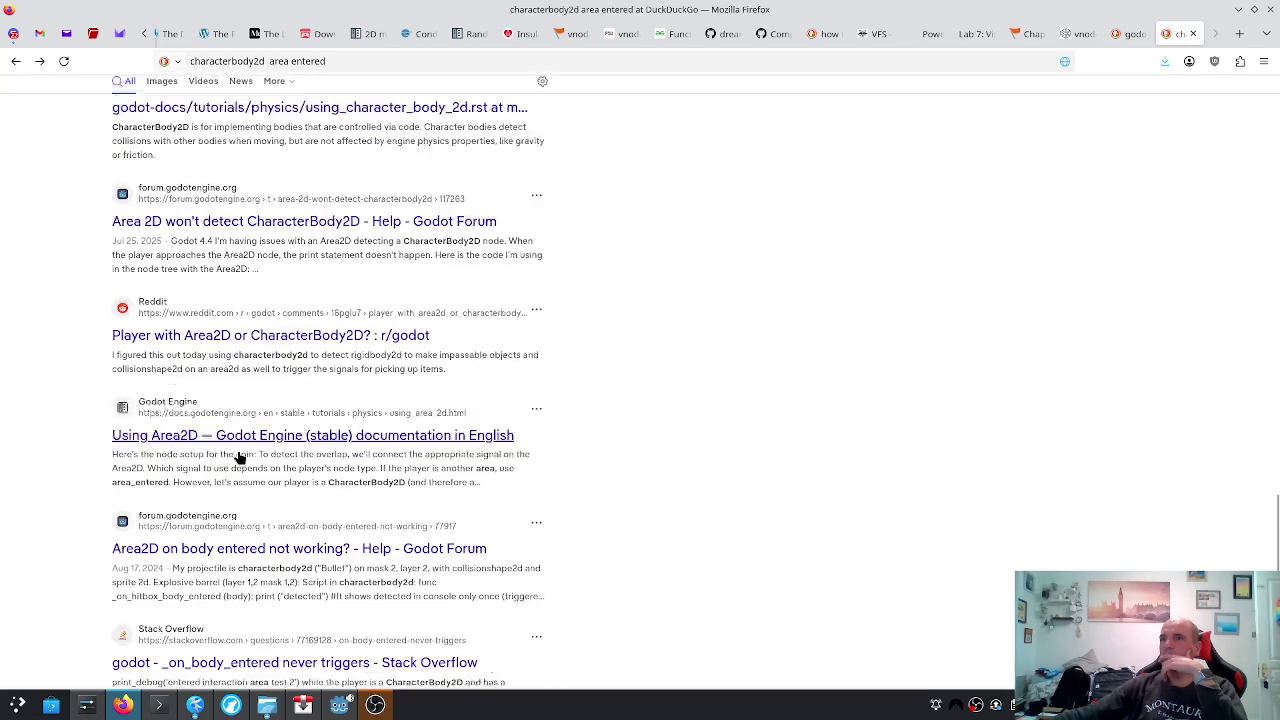
scroll(240, 458, up, 5)
drag(201, 97, 262, 92)
key(BackSpace)
key(BackSpace)
key(BackSpace)
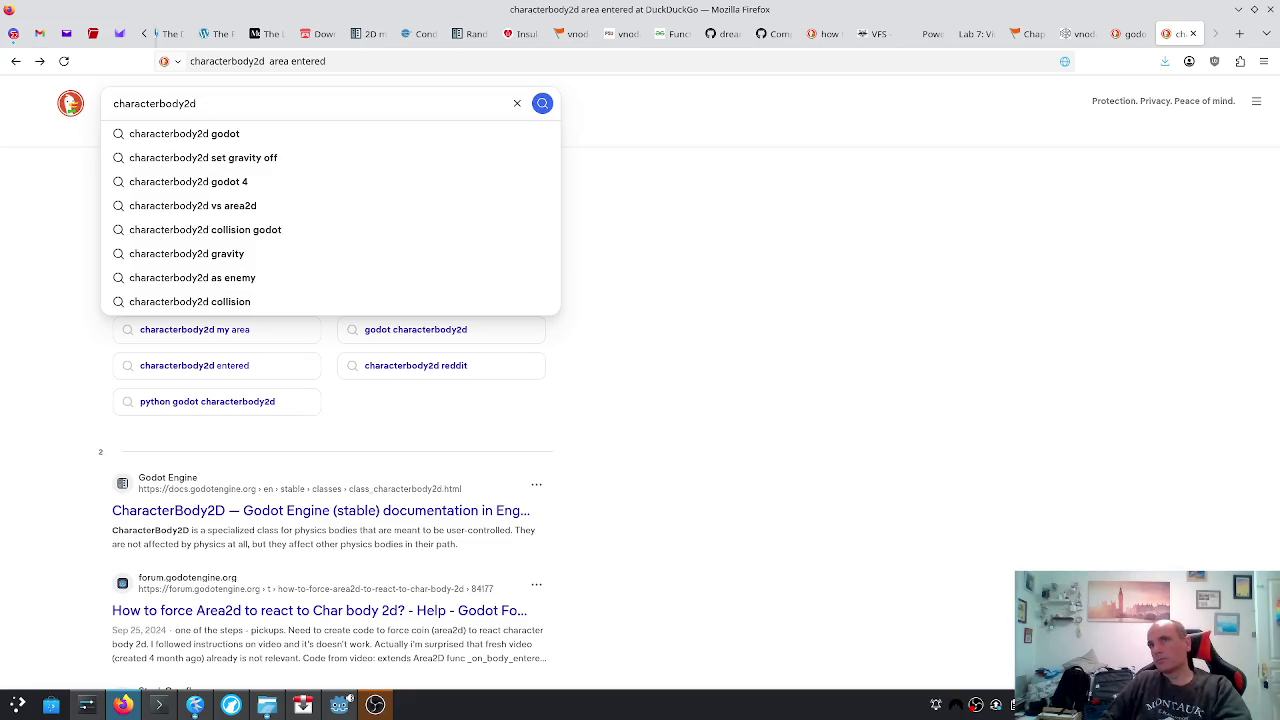
text(enemy area)
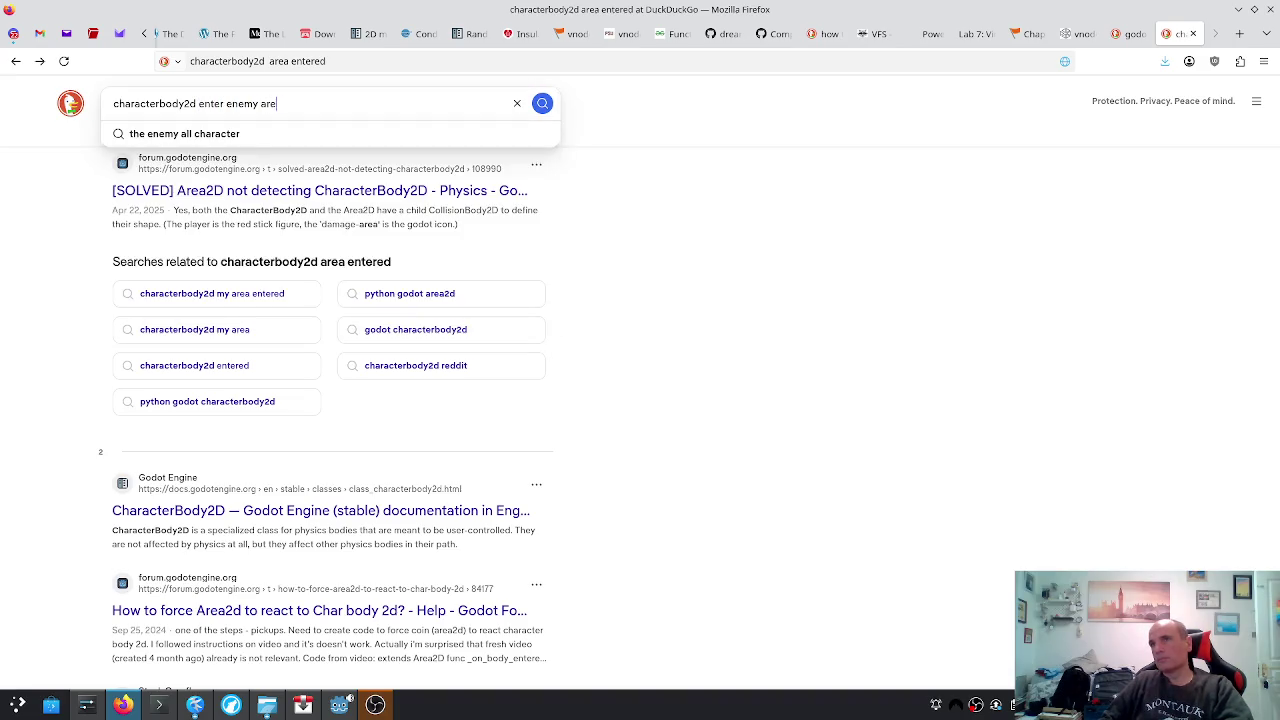
key(BackSpace)
key(BackSpace)
key(BackSpace)
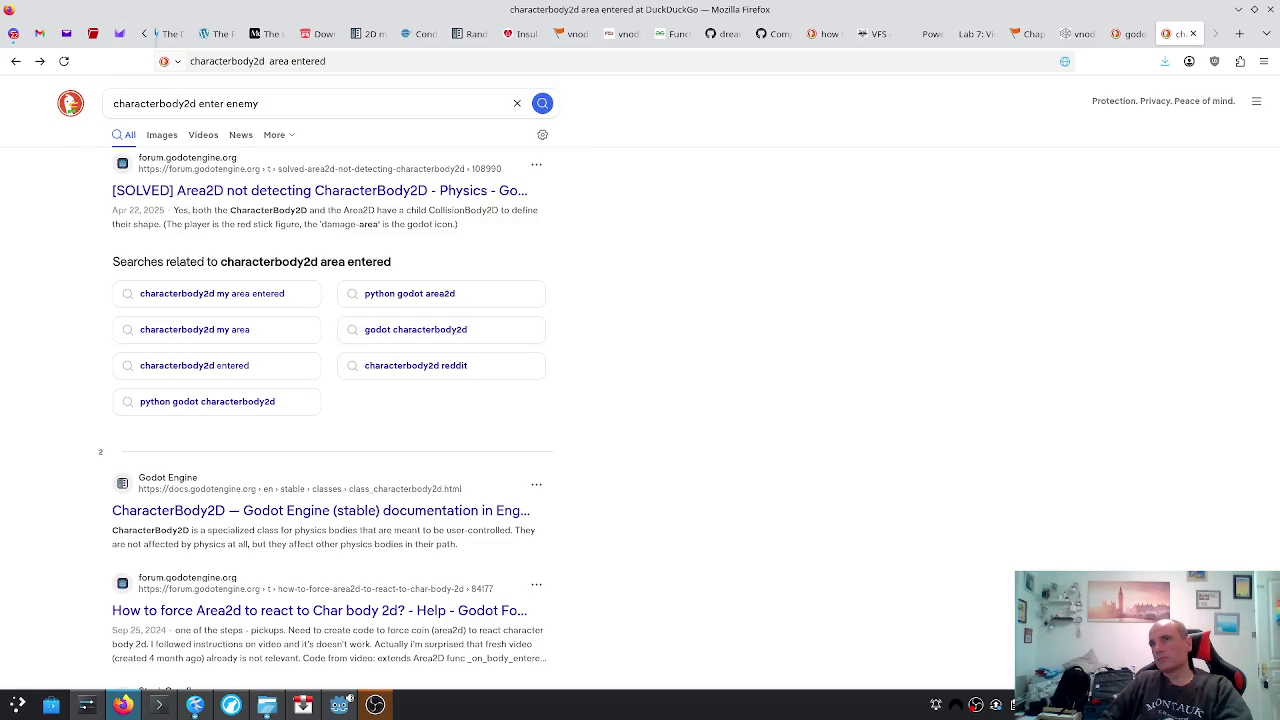
text( godot)
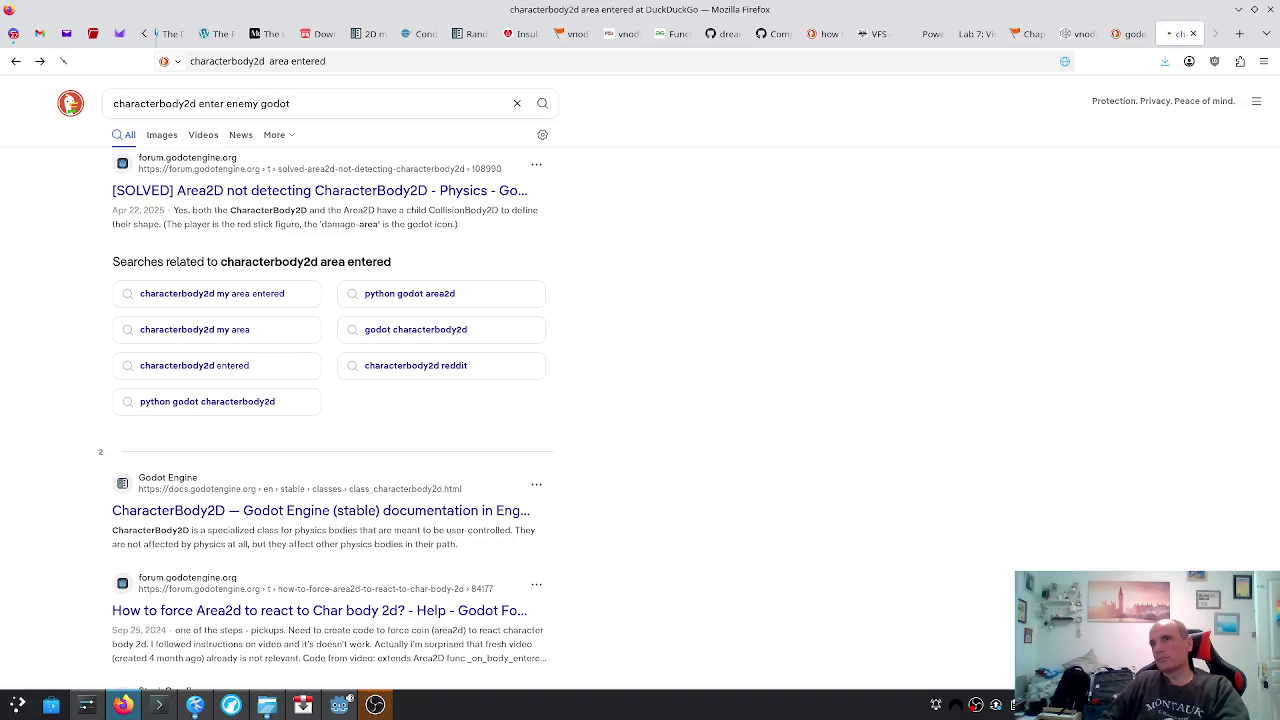
key(Return)
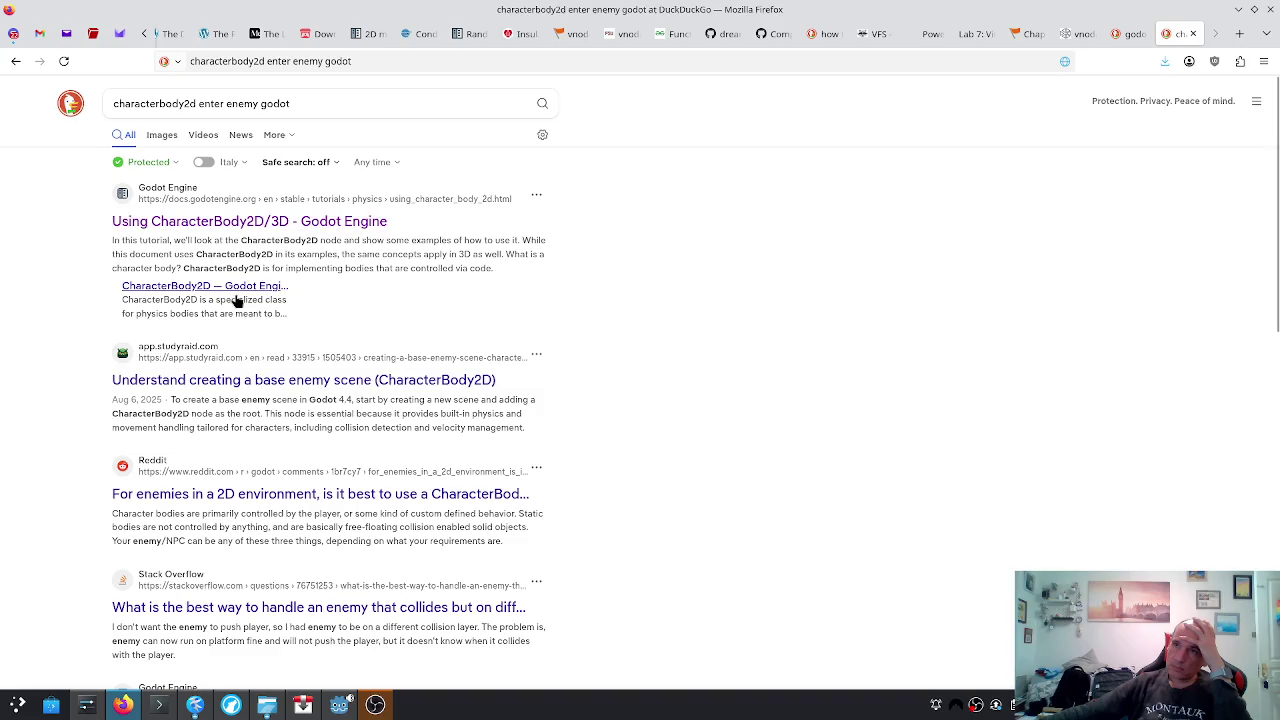
click(222, 326)
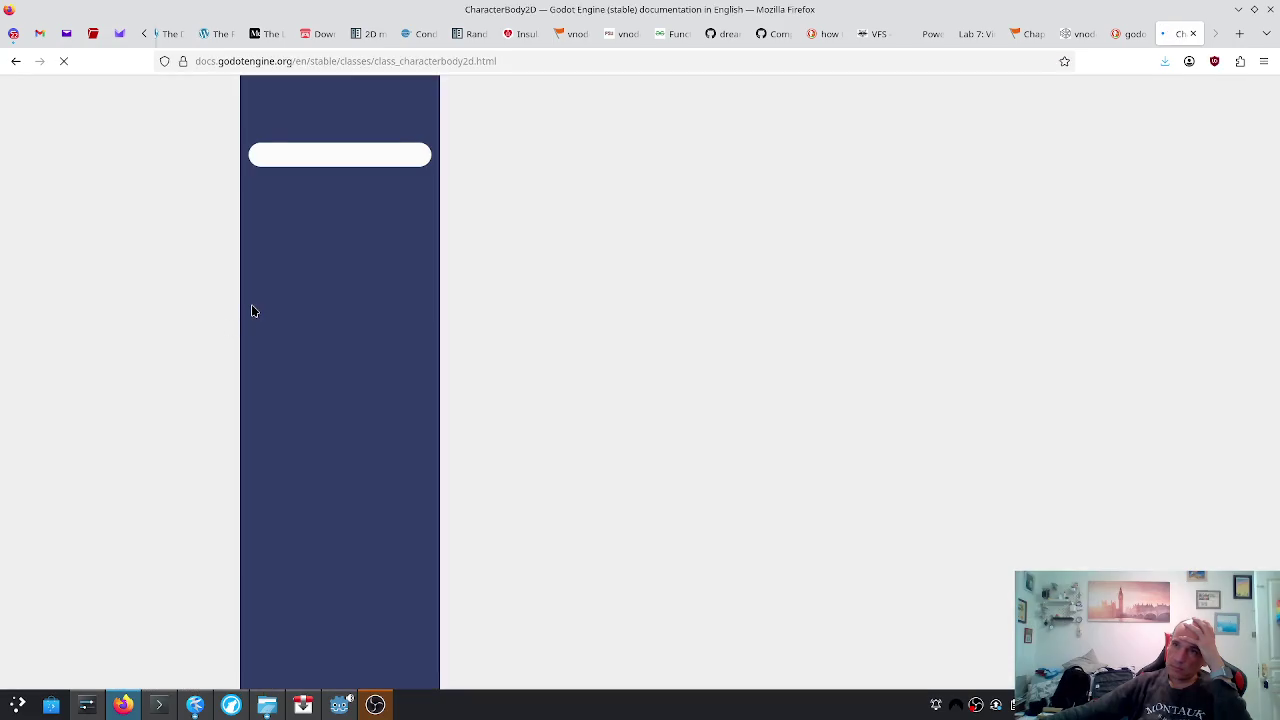
scroll(444, 300, down, 10)
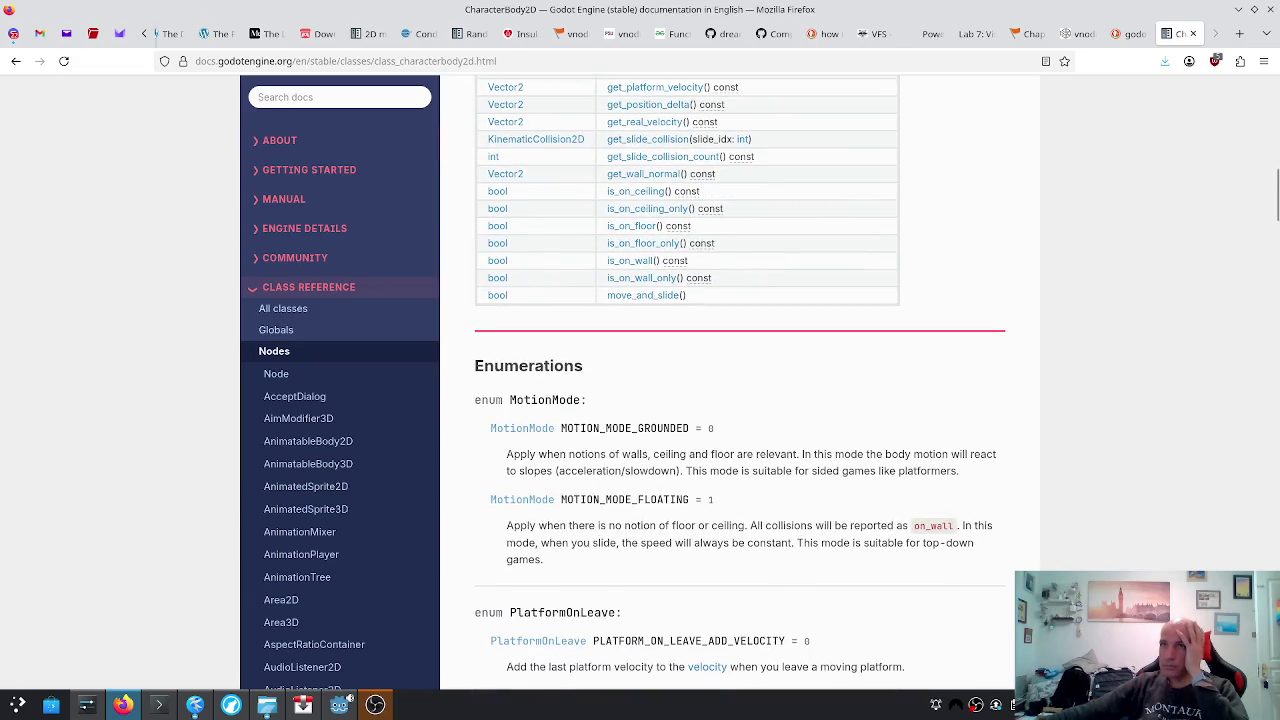
click(15, 60)
scroll(576, 400, down, 2)
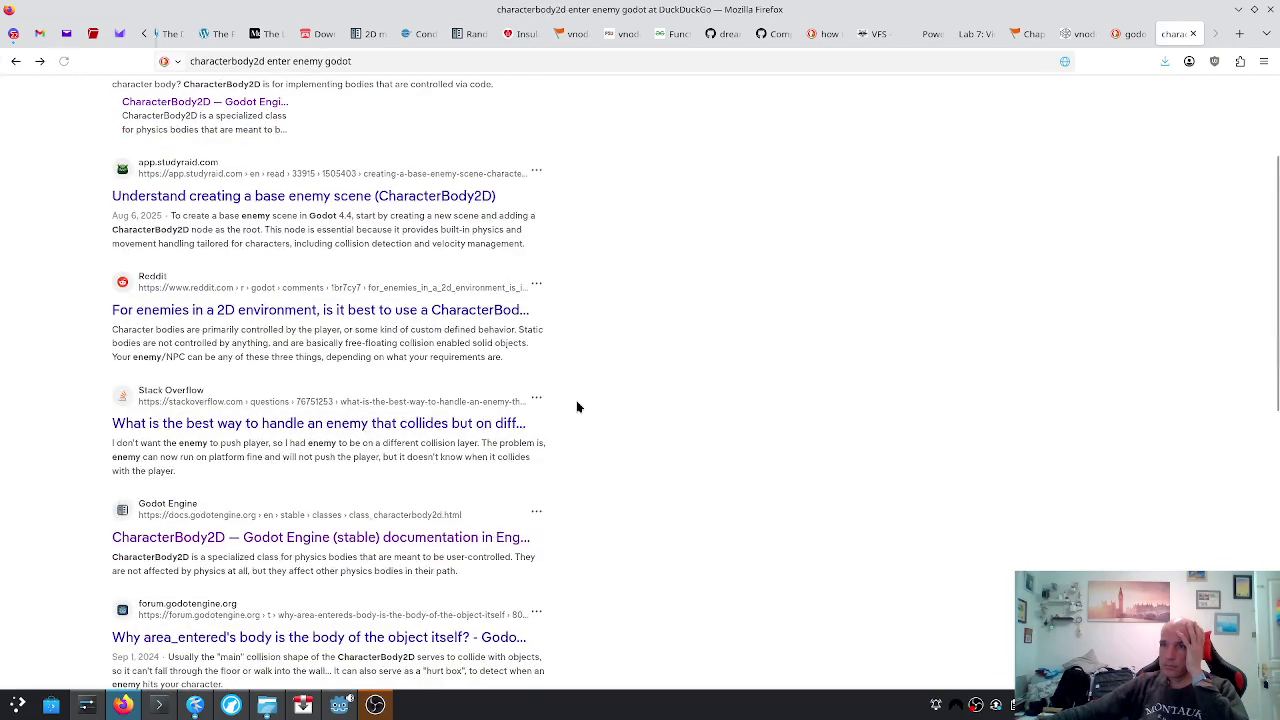
click(423, 315)
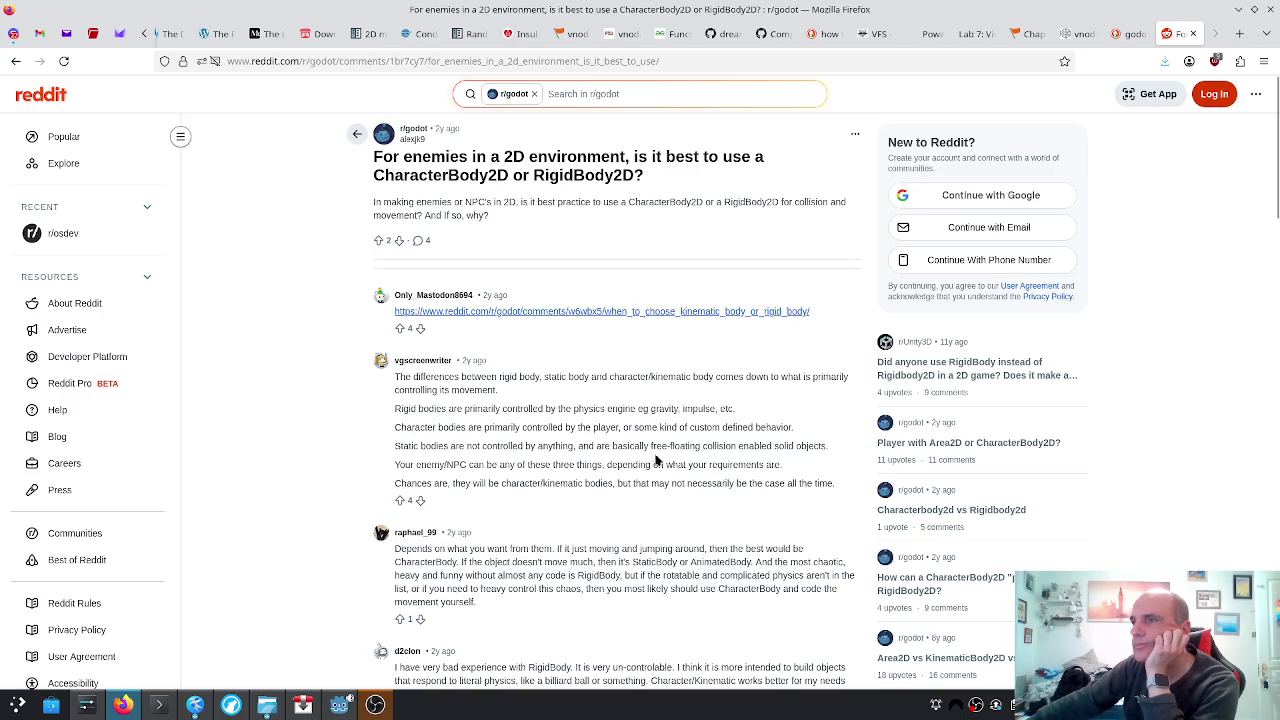
scroll(659, 453, down, 2)
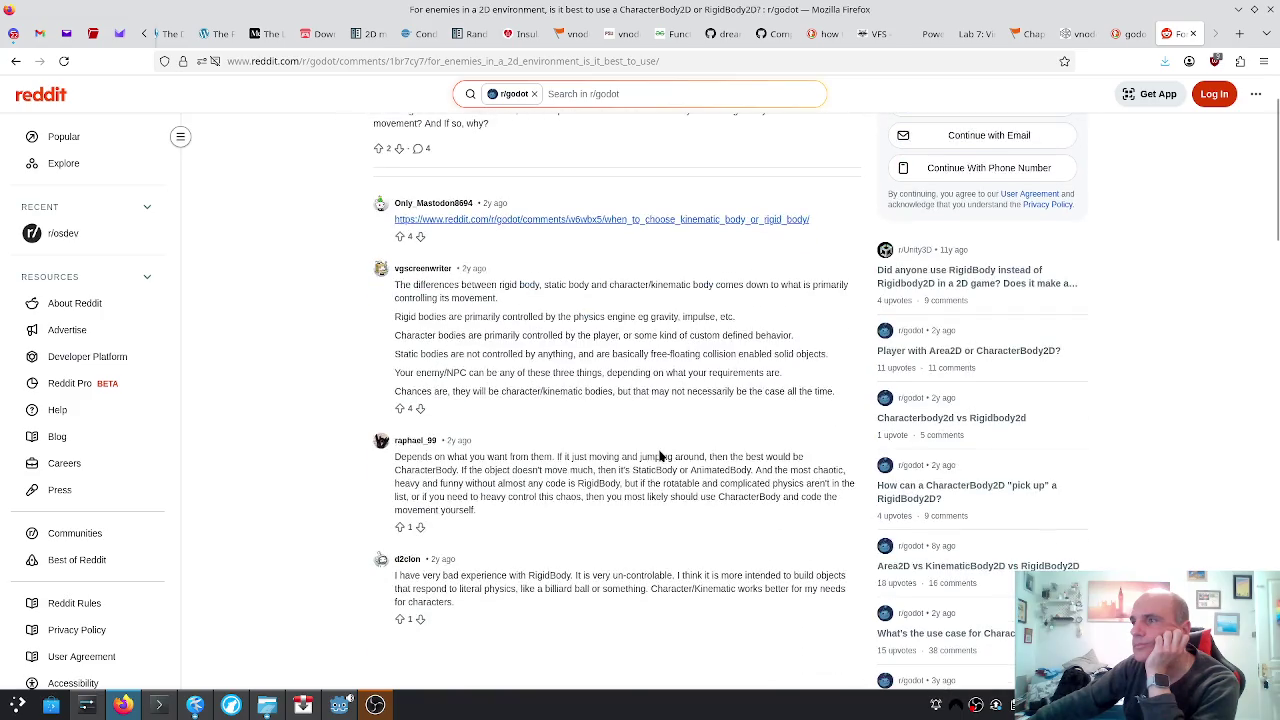
scroll(659, 455, down, 4)
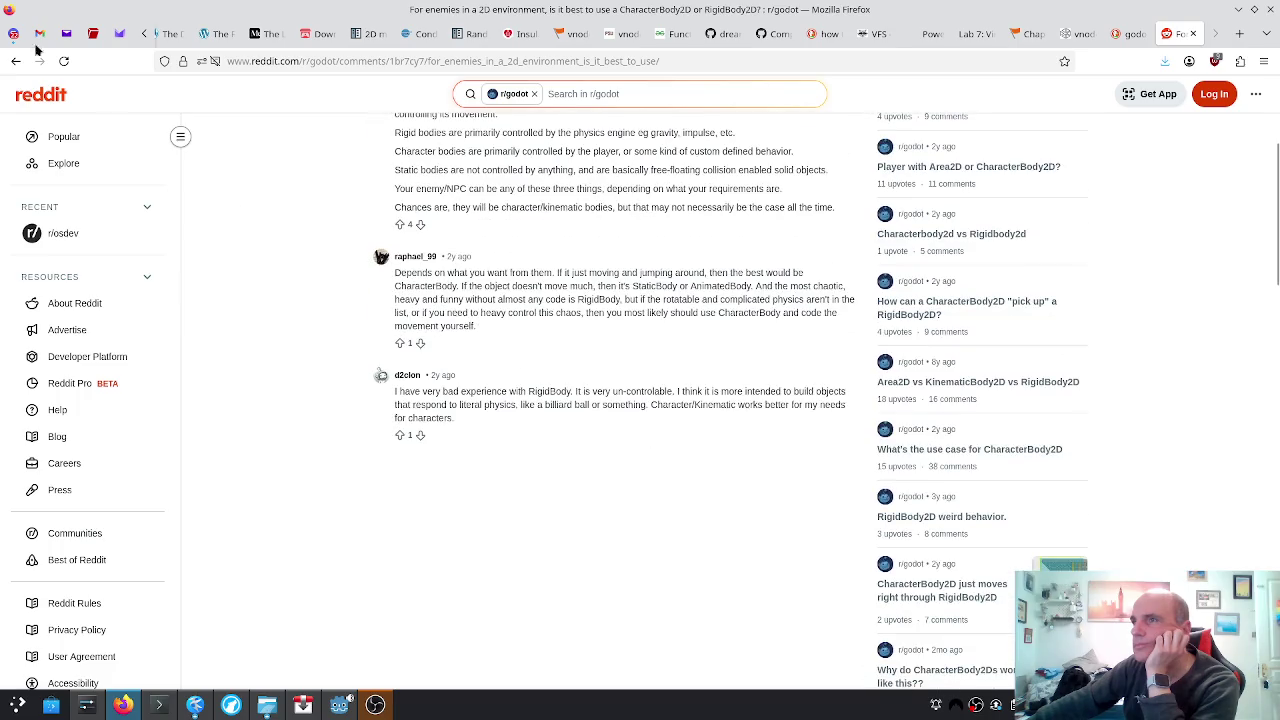
click(15, 61)
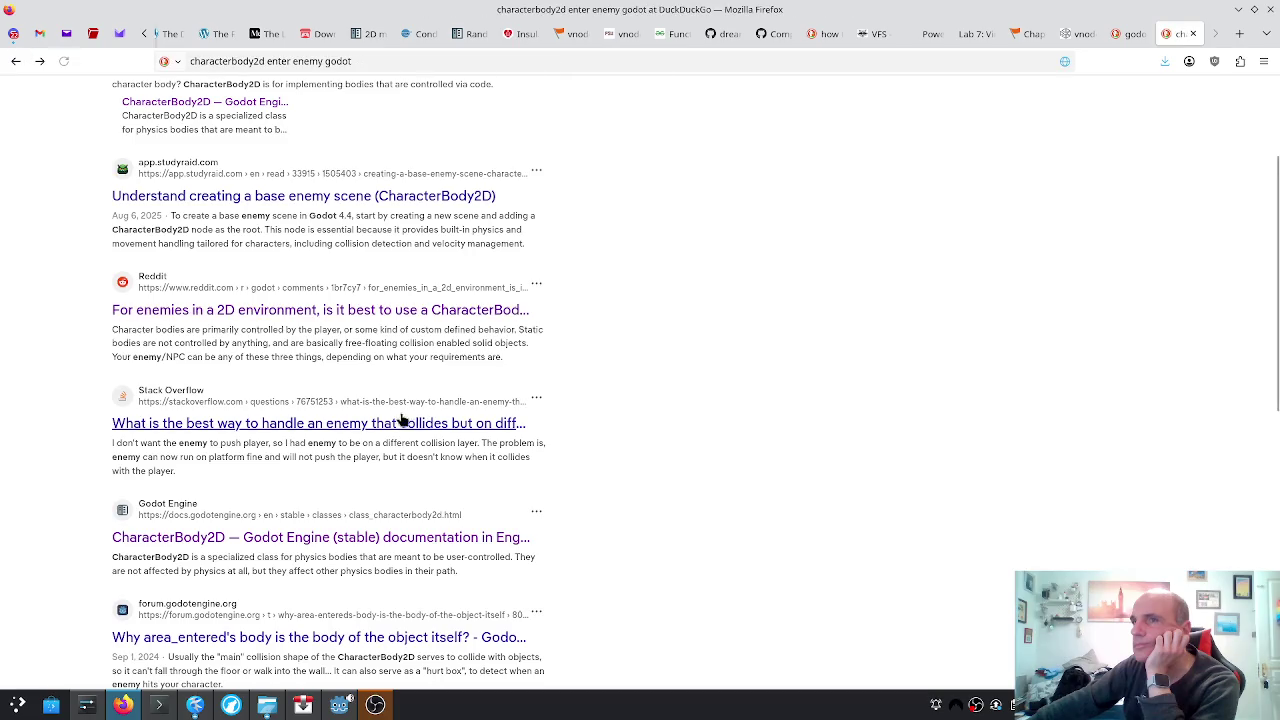
Scroll through the Stack Overflow answer, highlighting the sentences on the enemy collision mask and player layer
scroll(400, 420, down, 2)
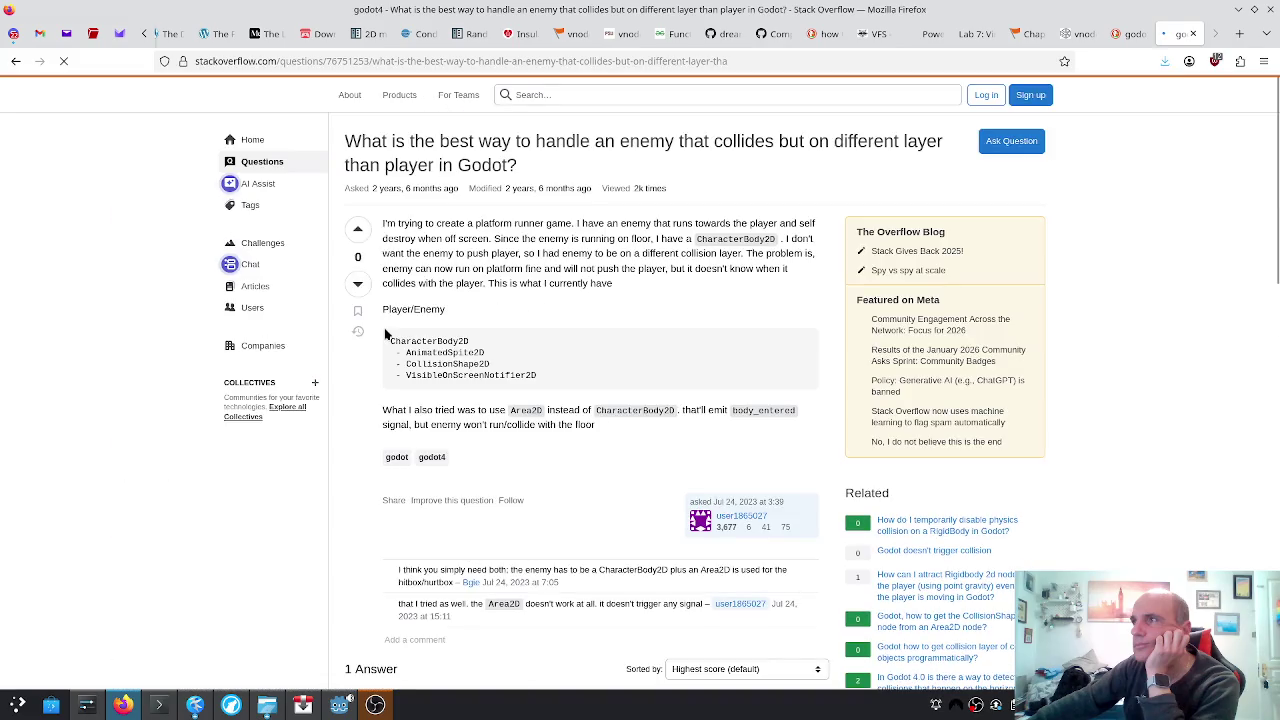
scroll(387, 330, down, 2)
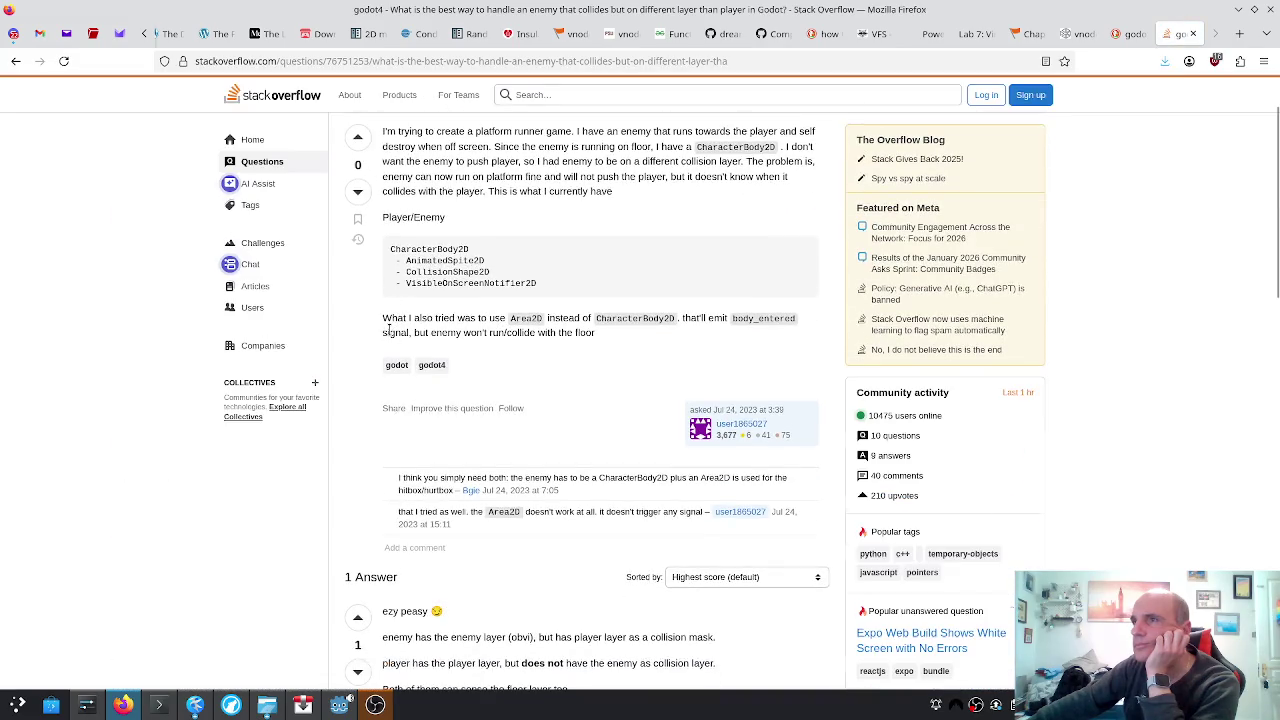
scroll(398, 328, down, 3)
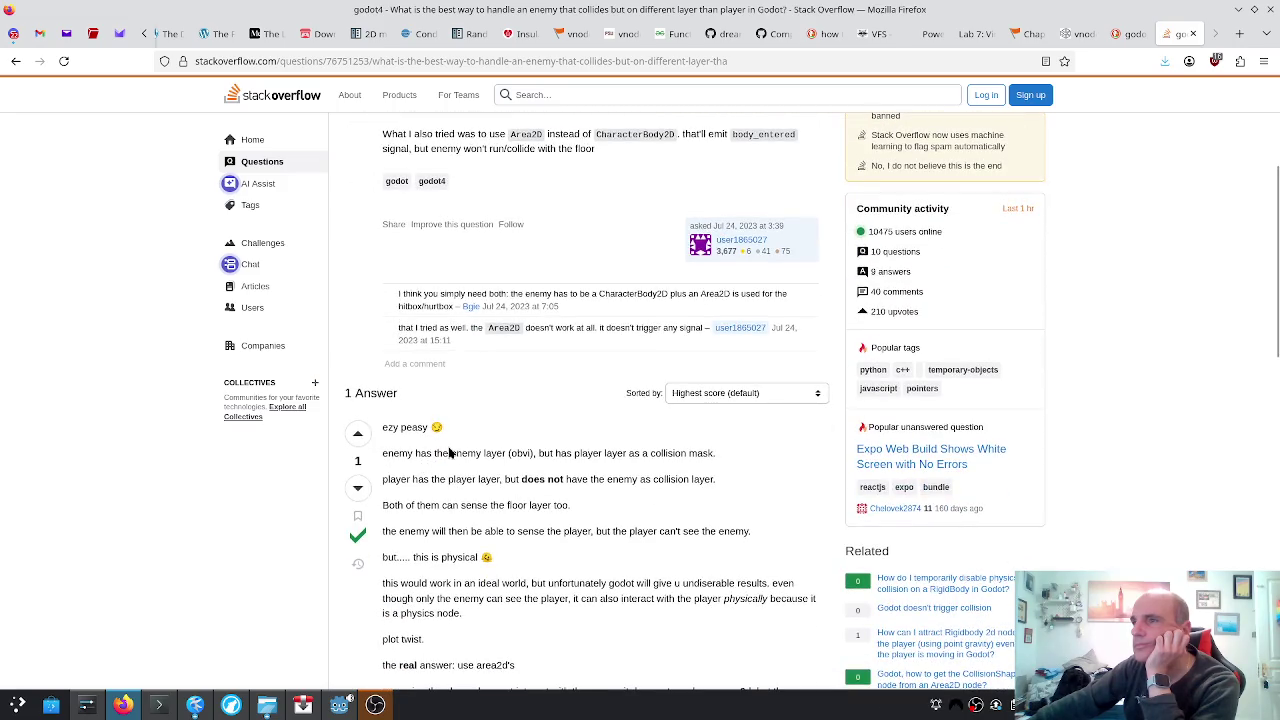
drag(452, 453, 561, 467)
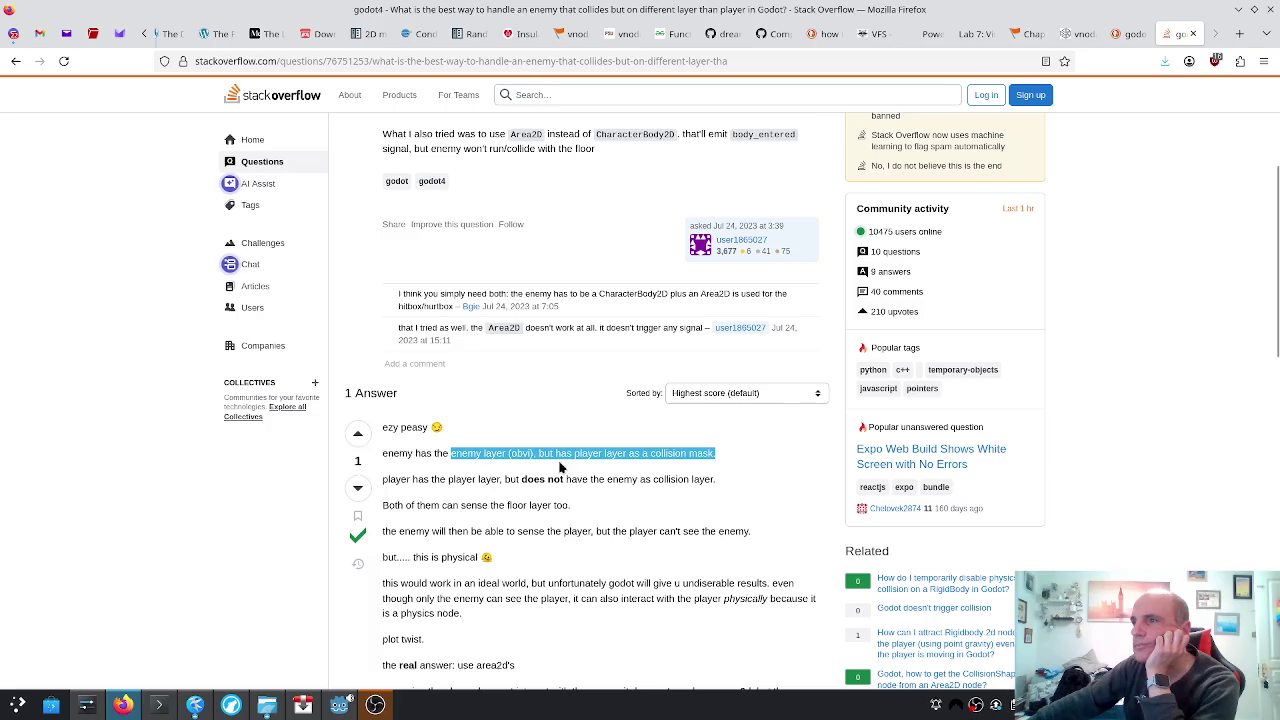
drag(449, 479, 403, 510)
click(399, 484)
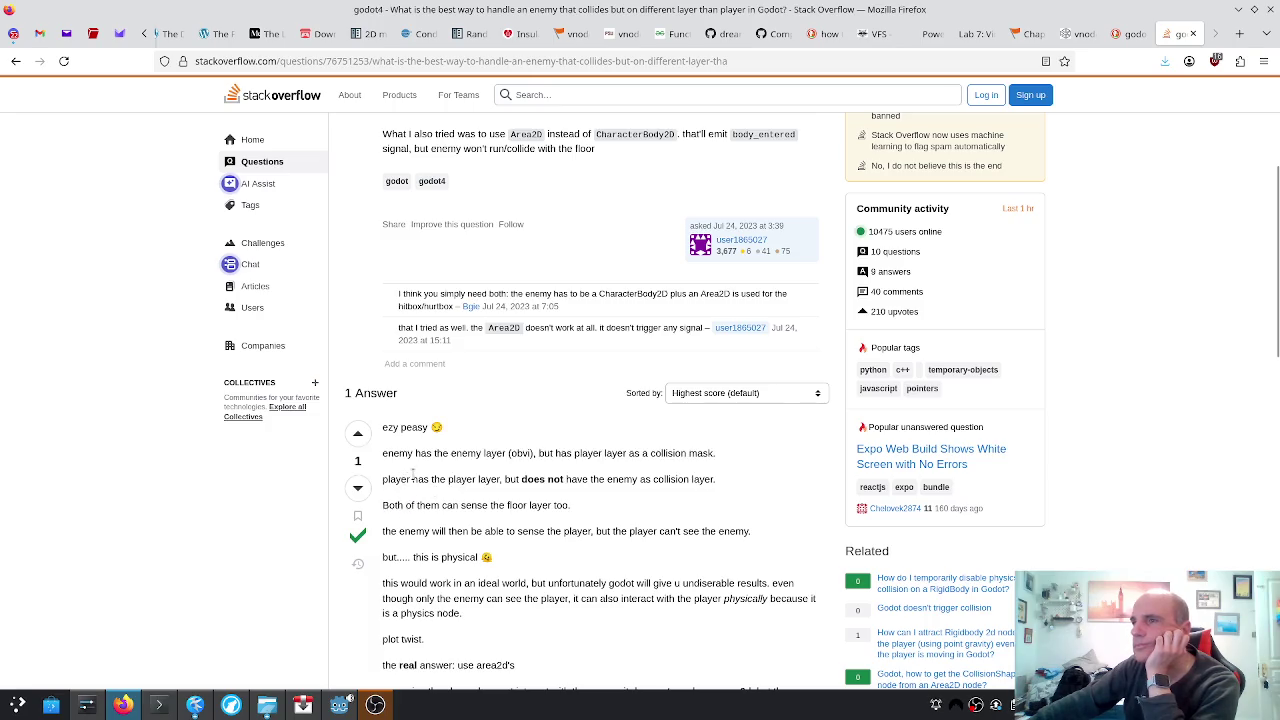
scroll(420, 470, down, 5)
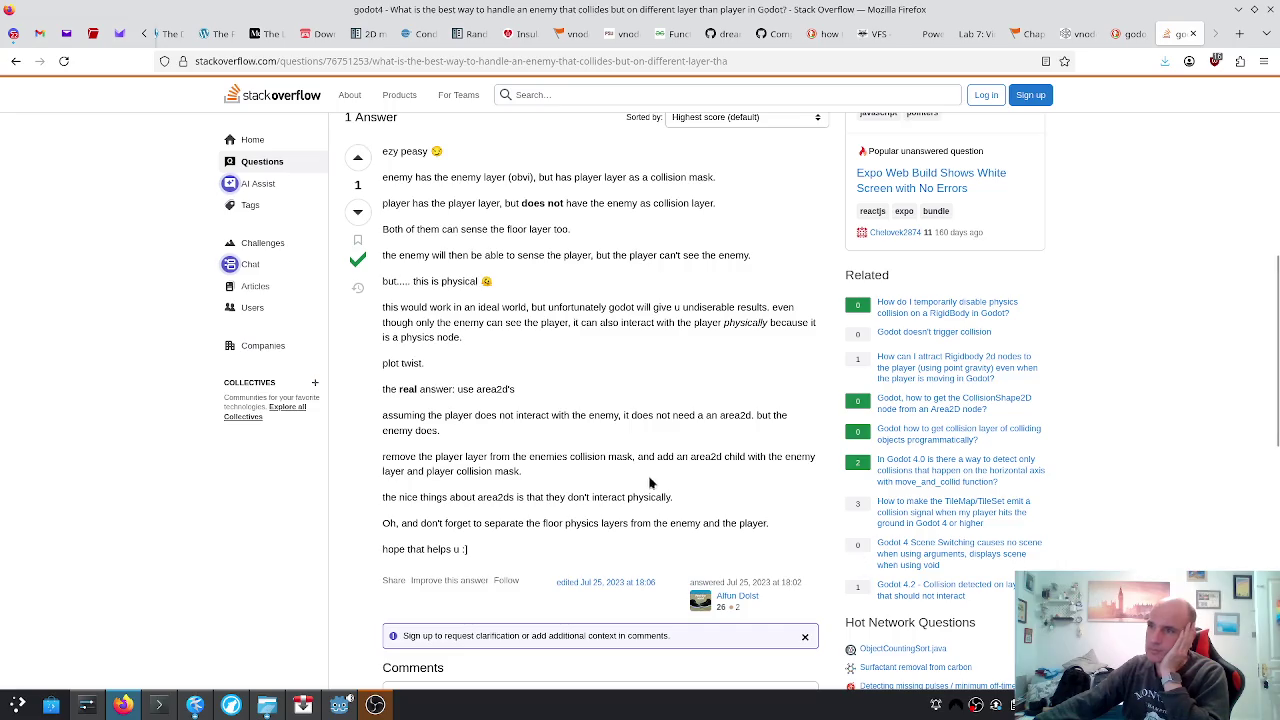
Highlight the advice to add an Area2D child, then return to the Godot editor
drag(640, 456, 769, 470)
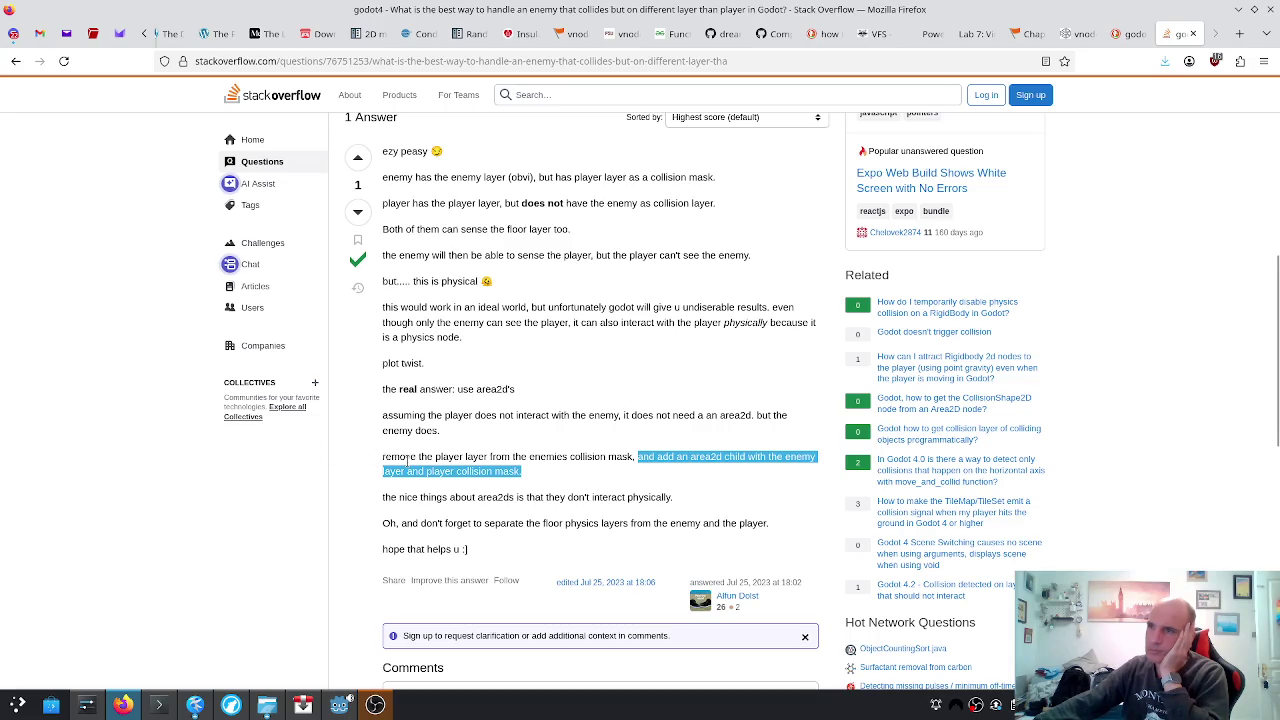
scroll(400, 495, down, 2)
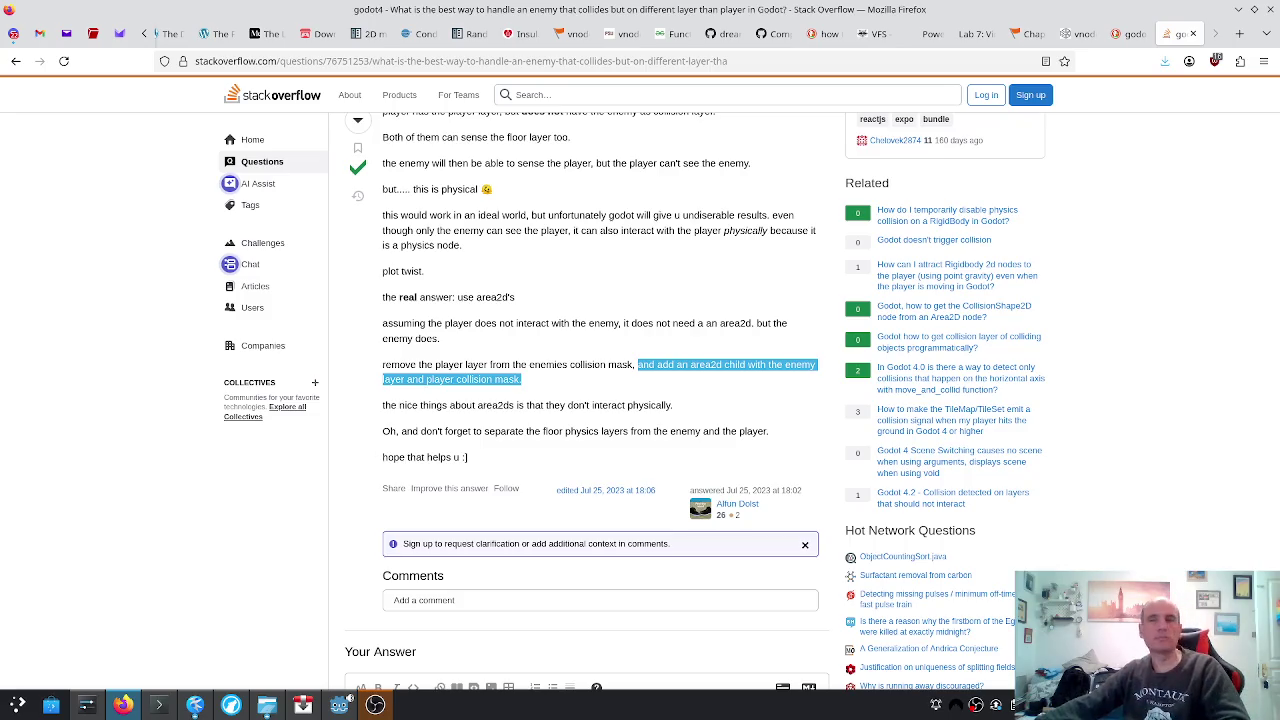
key(alt+Tab)
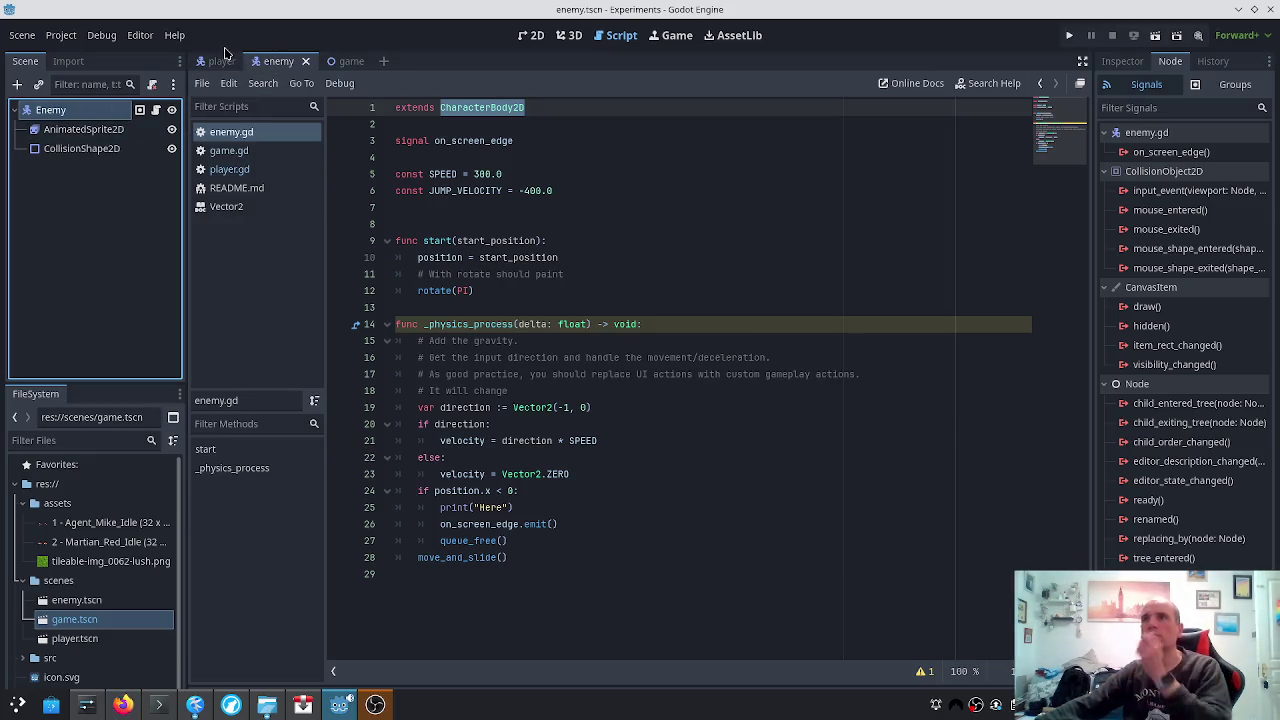
click(220, 61)
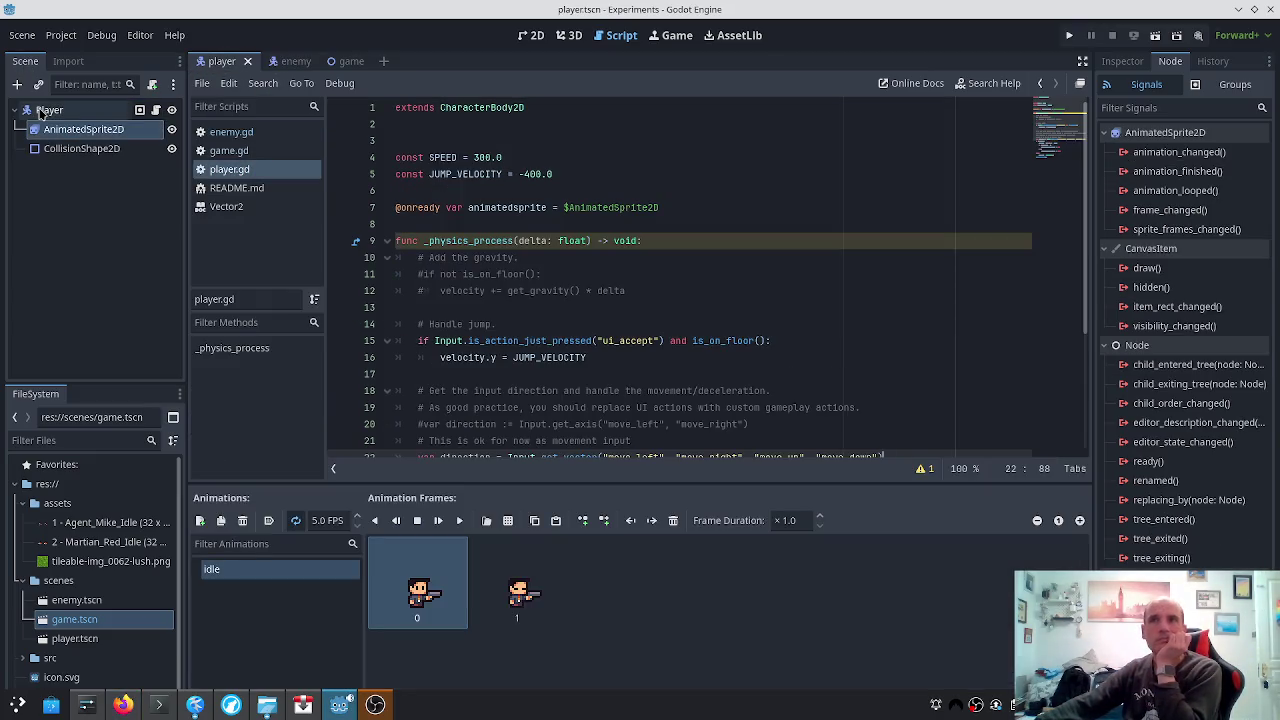
right_click(40, 112)
click(87, 136)
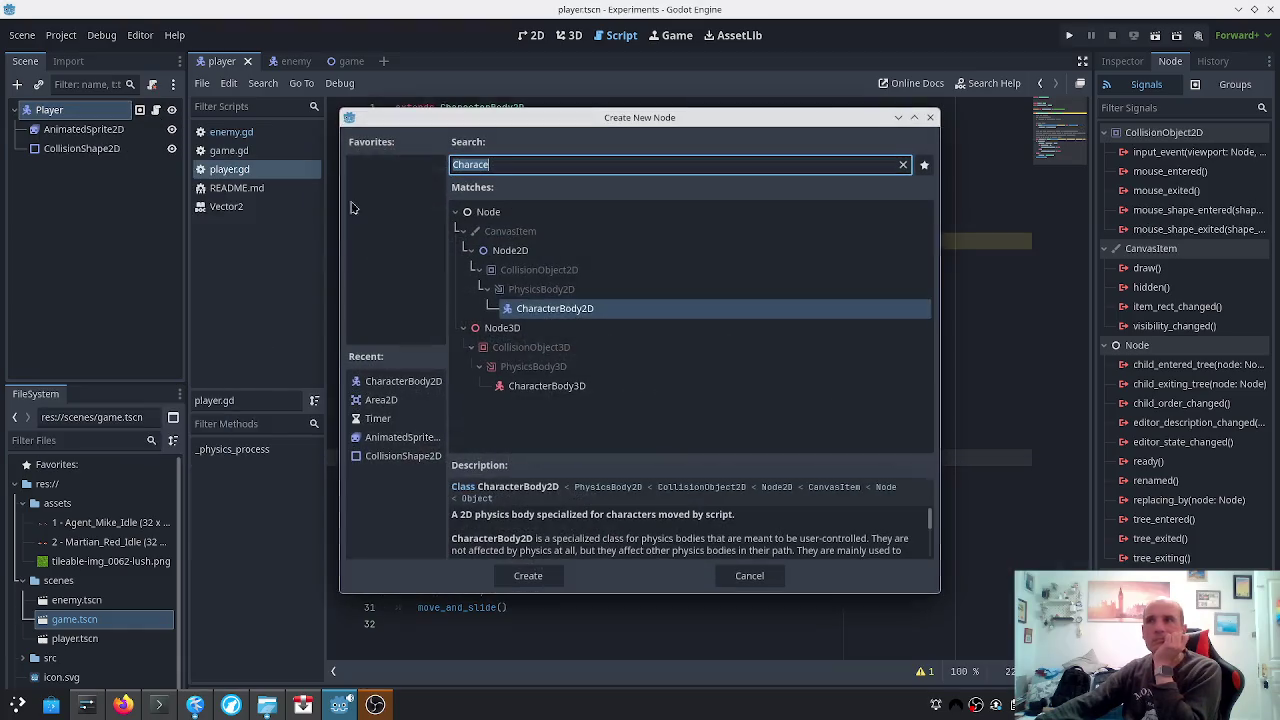
text(Area2)
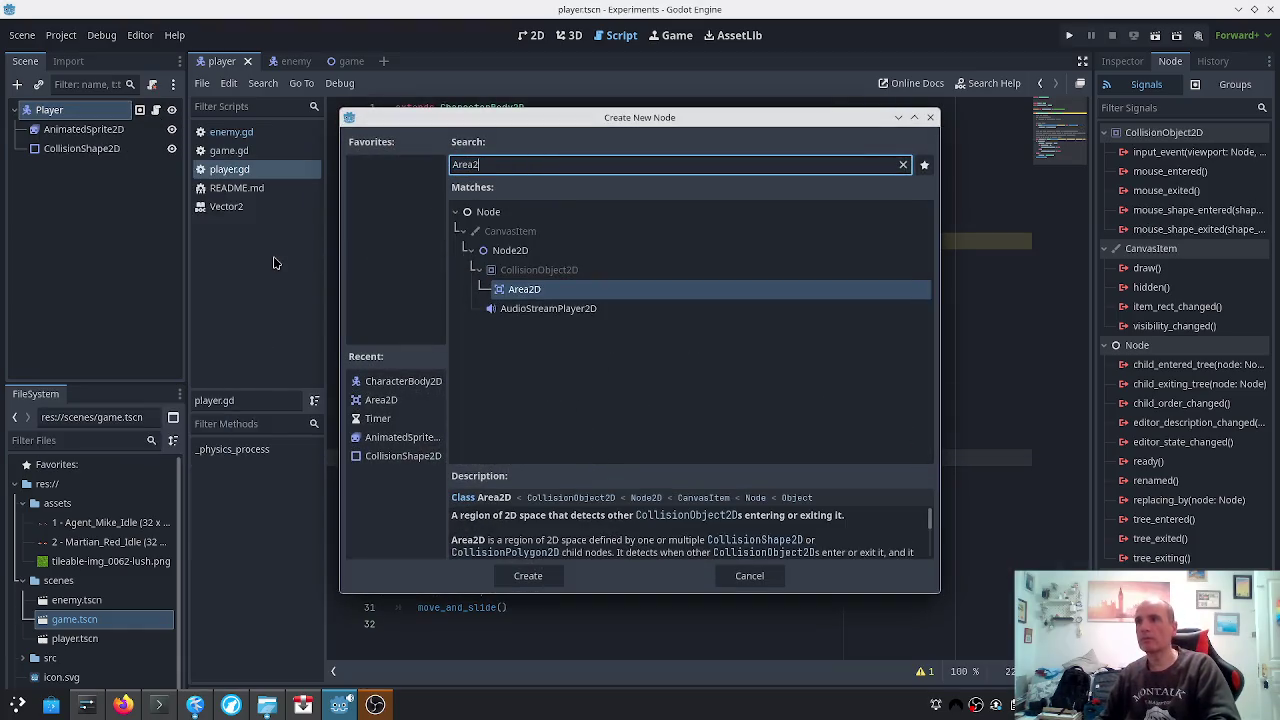
key(Return)
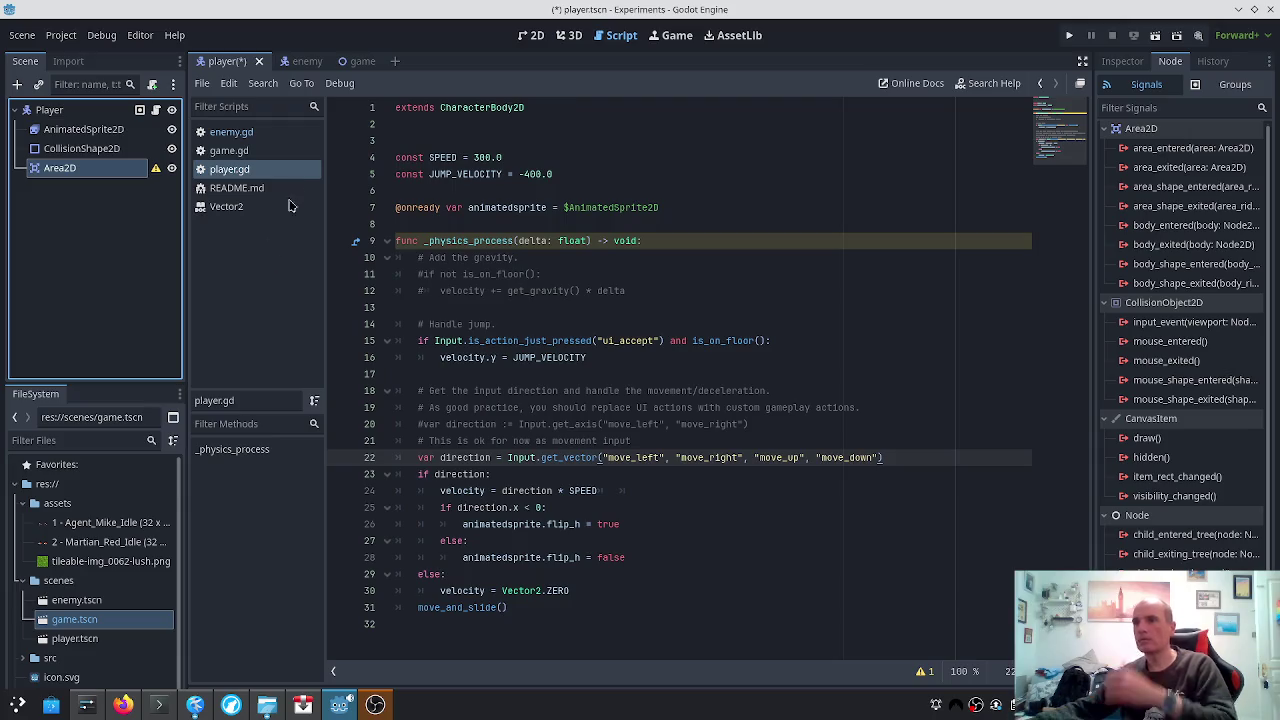
click(155, 168)
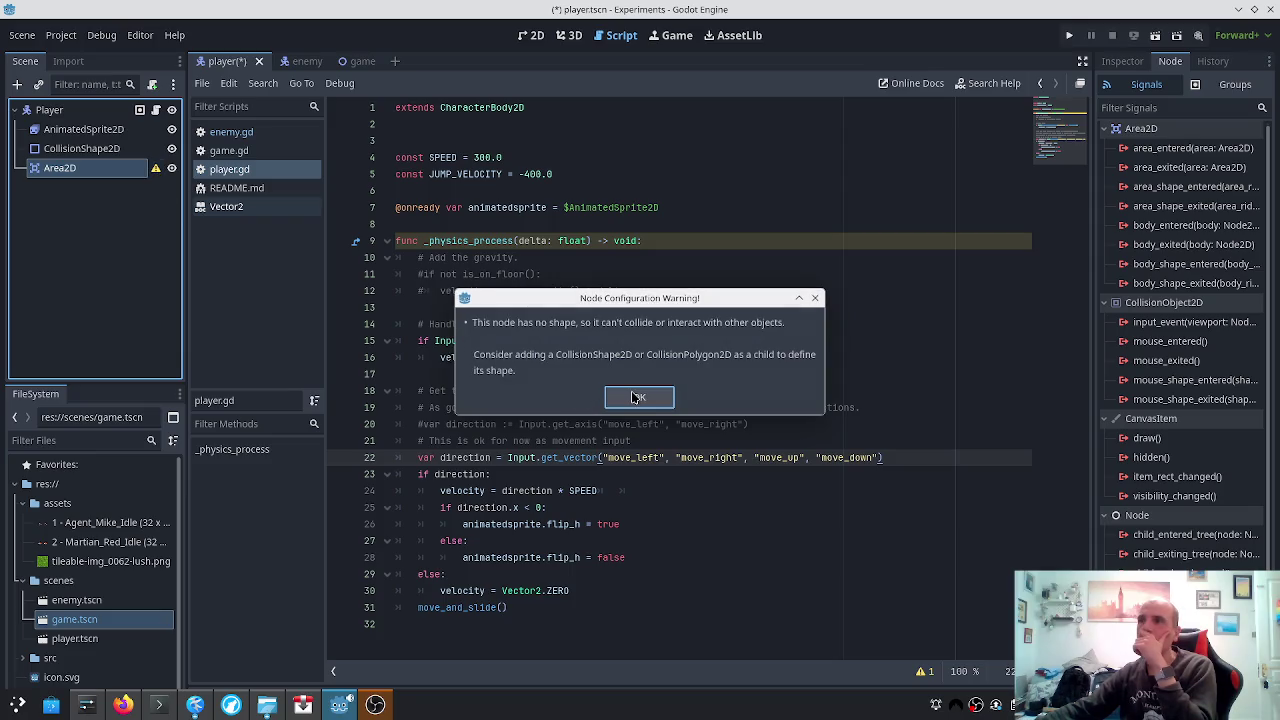
click(638, 397)
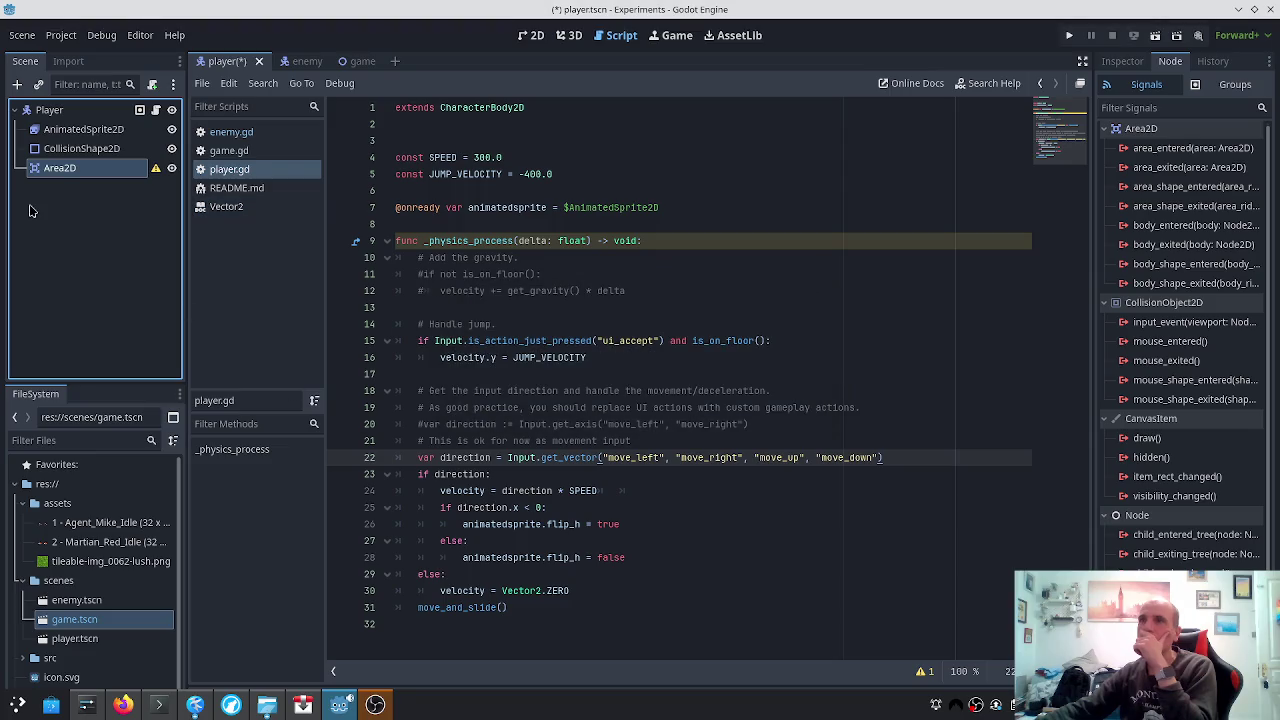
mouse_move(67, 172)
mouse_down()
mouse_move(70, 142)
mouse_move(63, 172)
mouse_move(71, 153)
mouse_up()
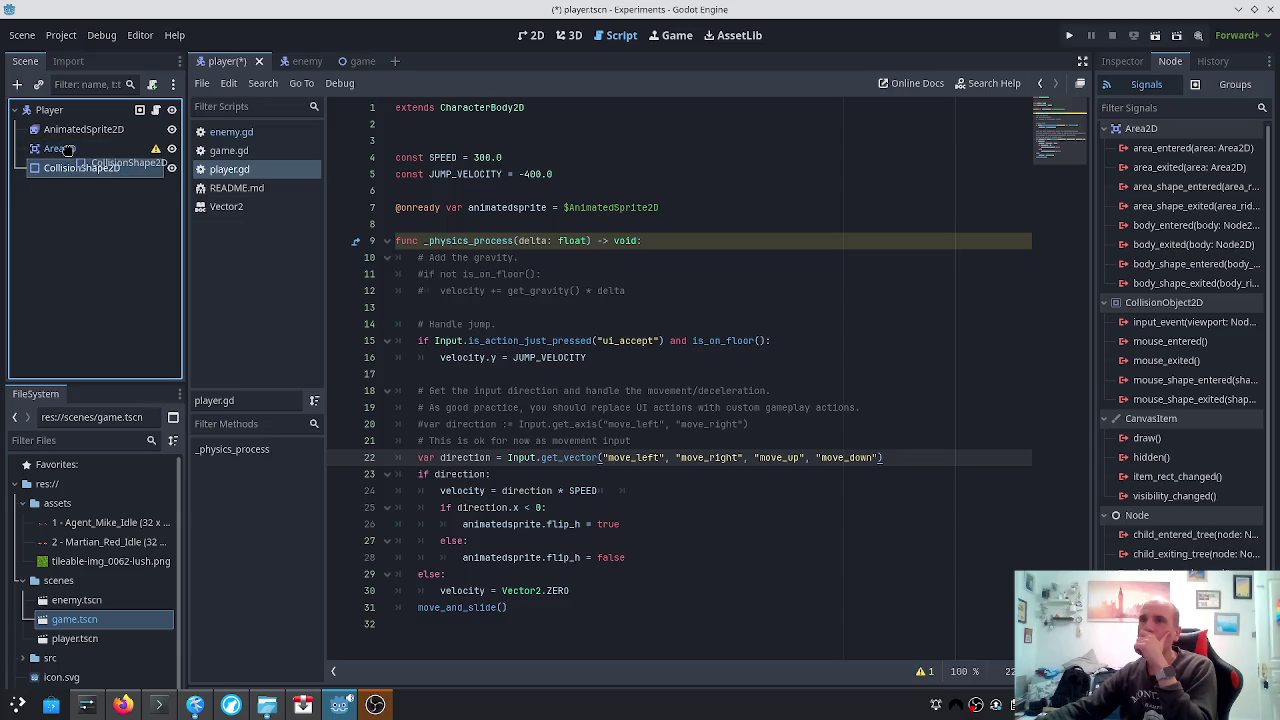
key(ctrl+z)
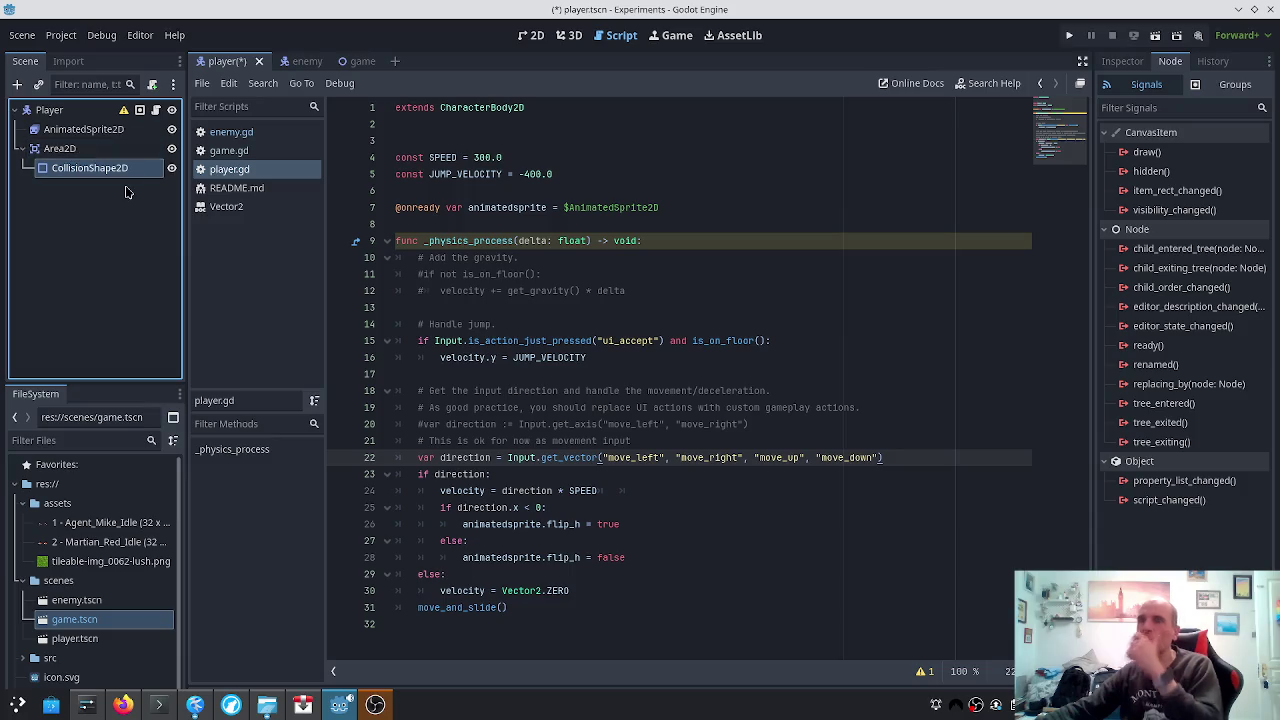
key(ctrl+z)
key(ctrl+z)
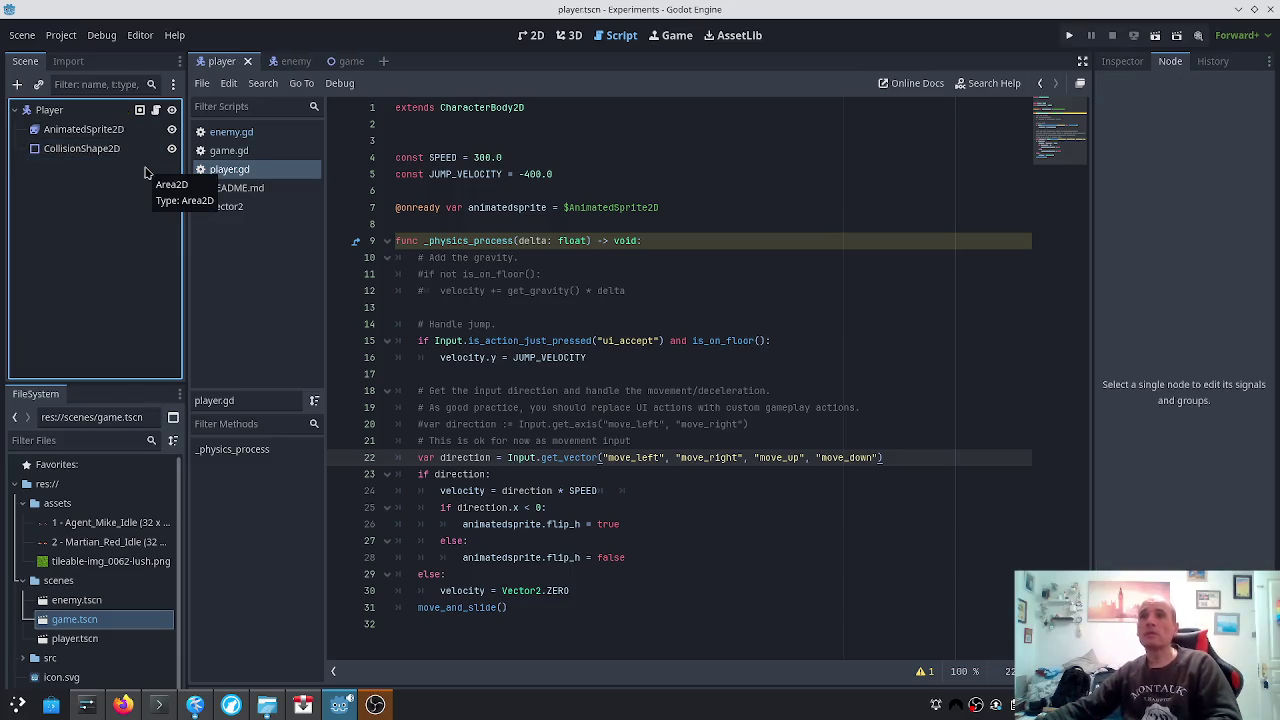
key(ctrl+s)
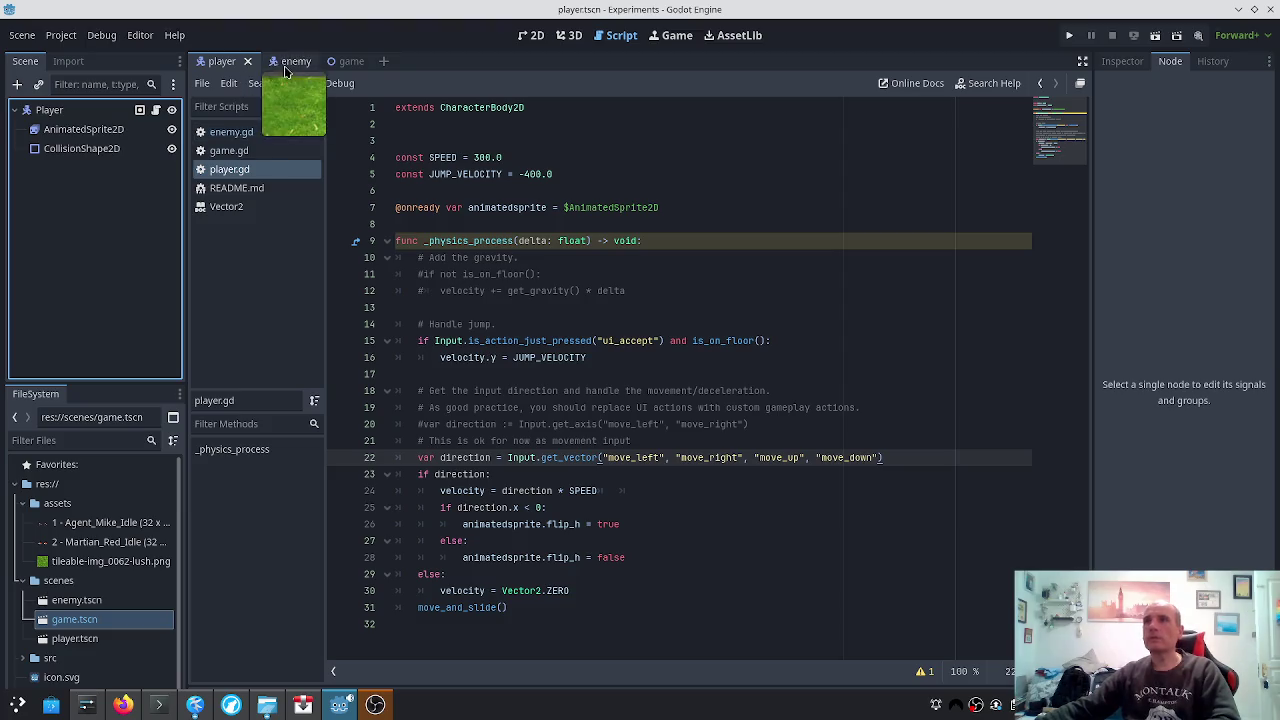
click(292, 61)
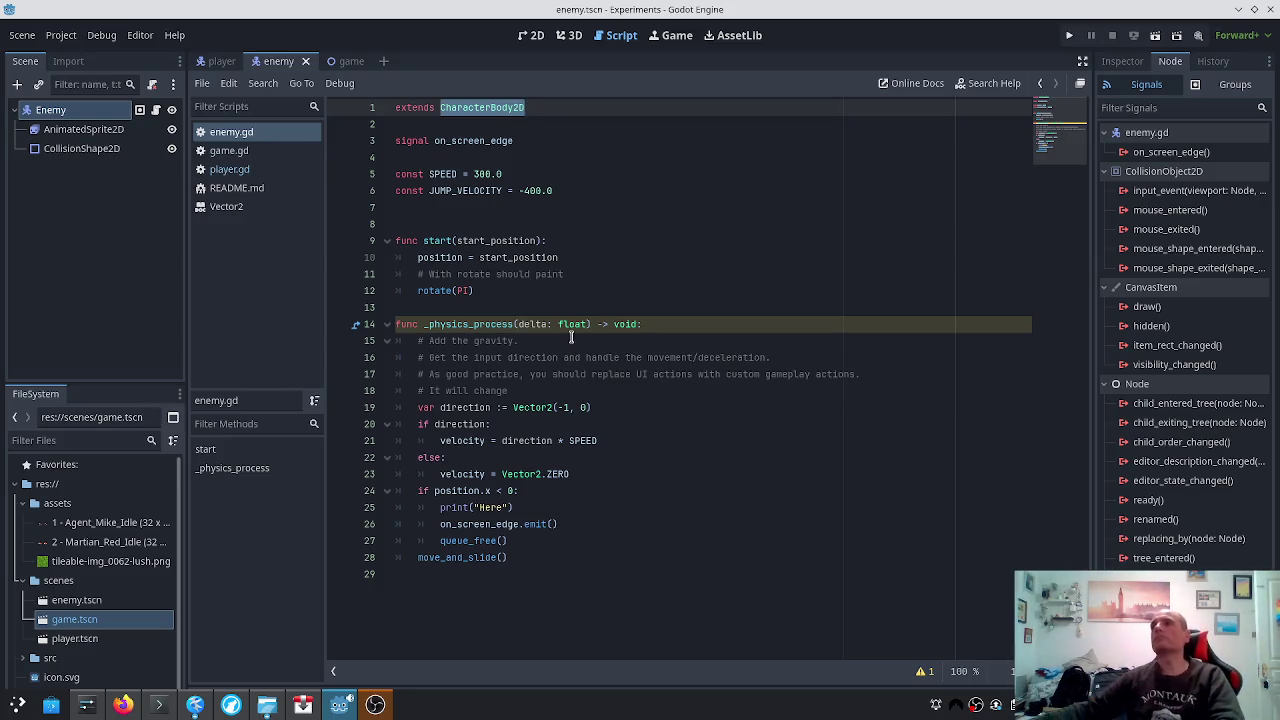
Change line 1 of enemy.gd to extends Area2D and save
click(586, 257)
key(ctrl+Home)
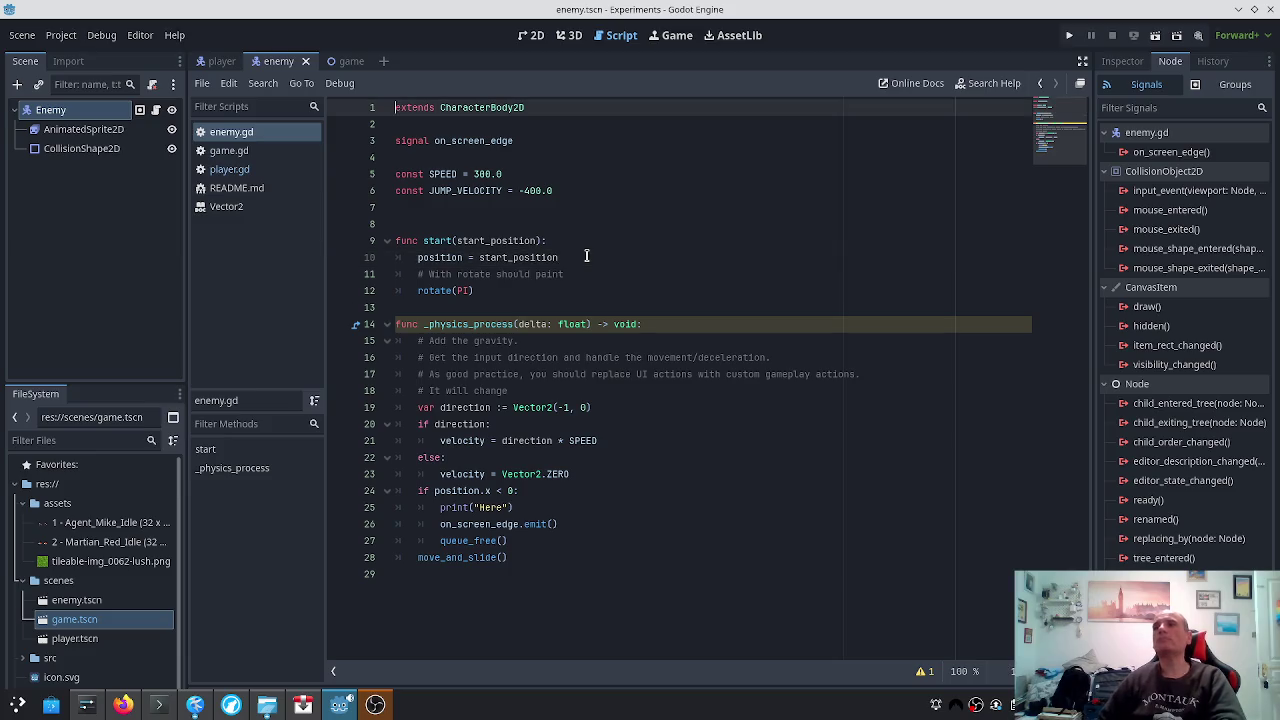
key(shift+End)
key(BackSpace)
text(Area2)
key(Return)
key(ctrl+s)
Replace velocity with position on line 21, correcting the misspelling, and save
key(ctrl+End)
key(Up)
key(Up)
key(Up)
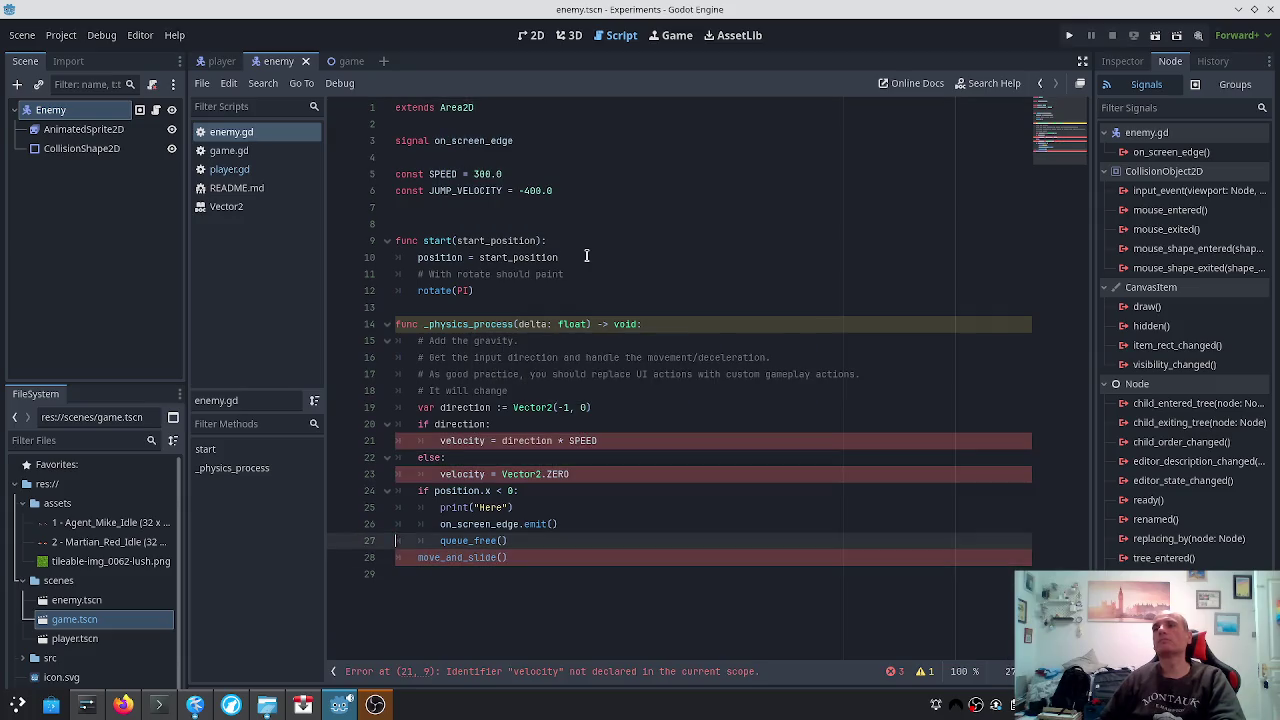
key(Down)
key(ctrl+Right)
key(ctrl+Right)
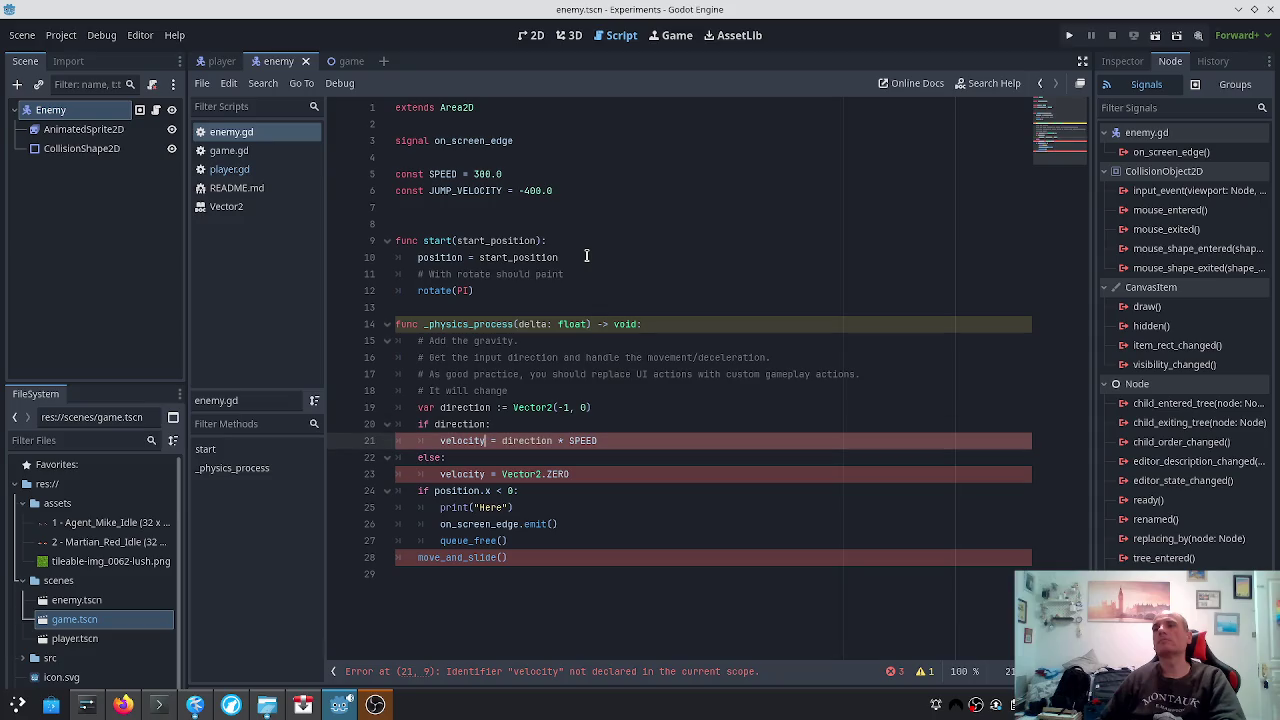
key(ctrl+shift+Left)
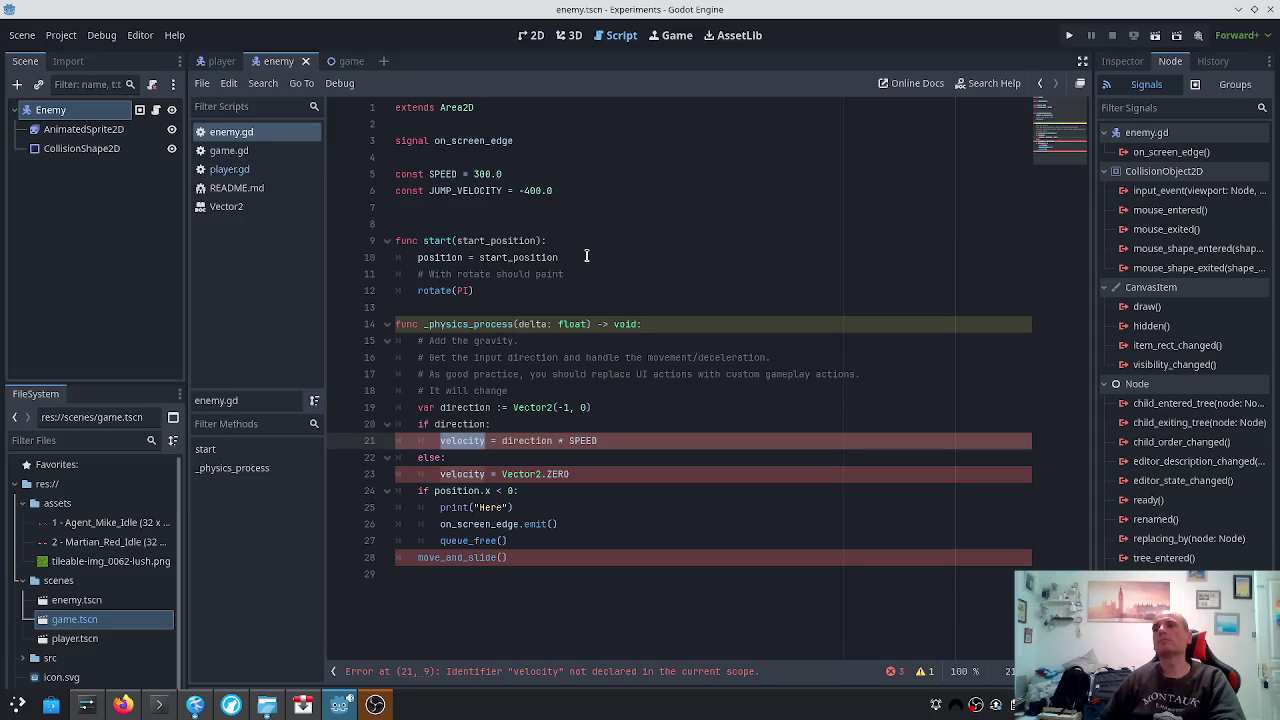
text(position)
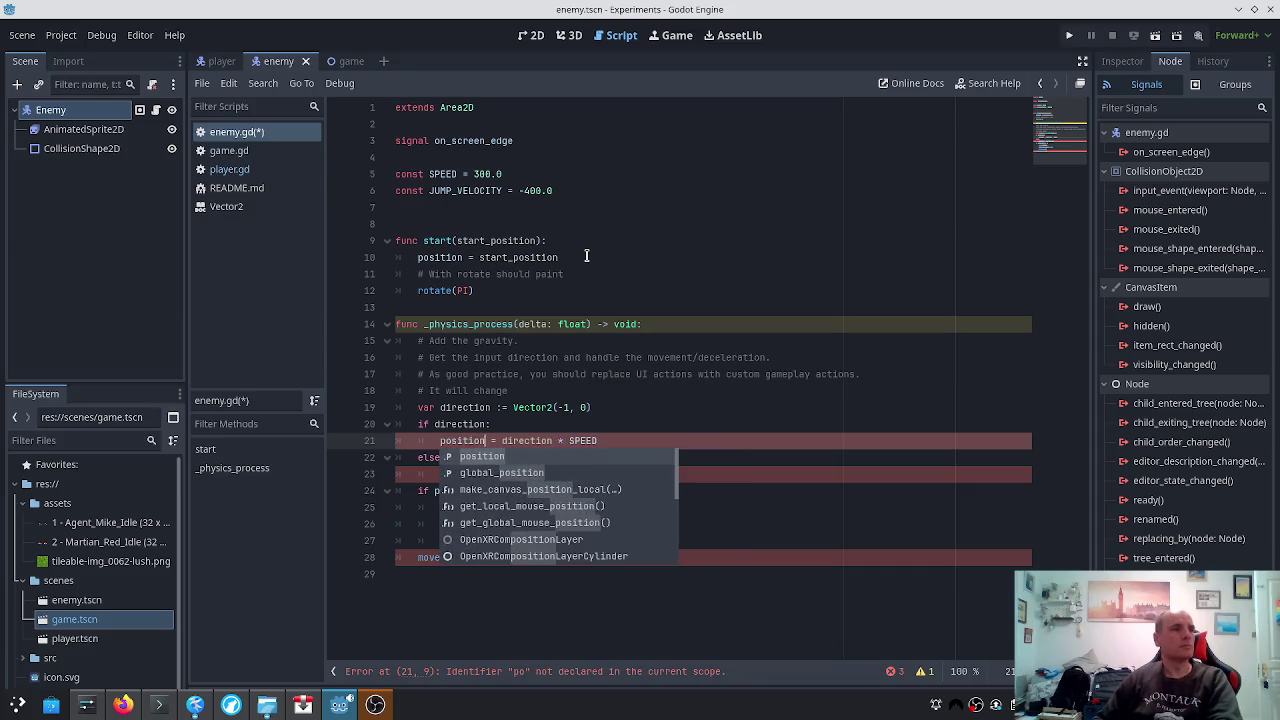
key(Return)
text(.)
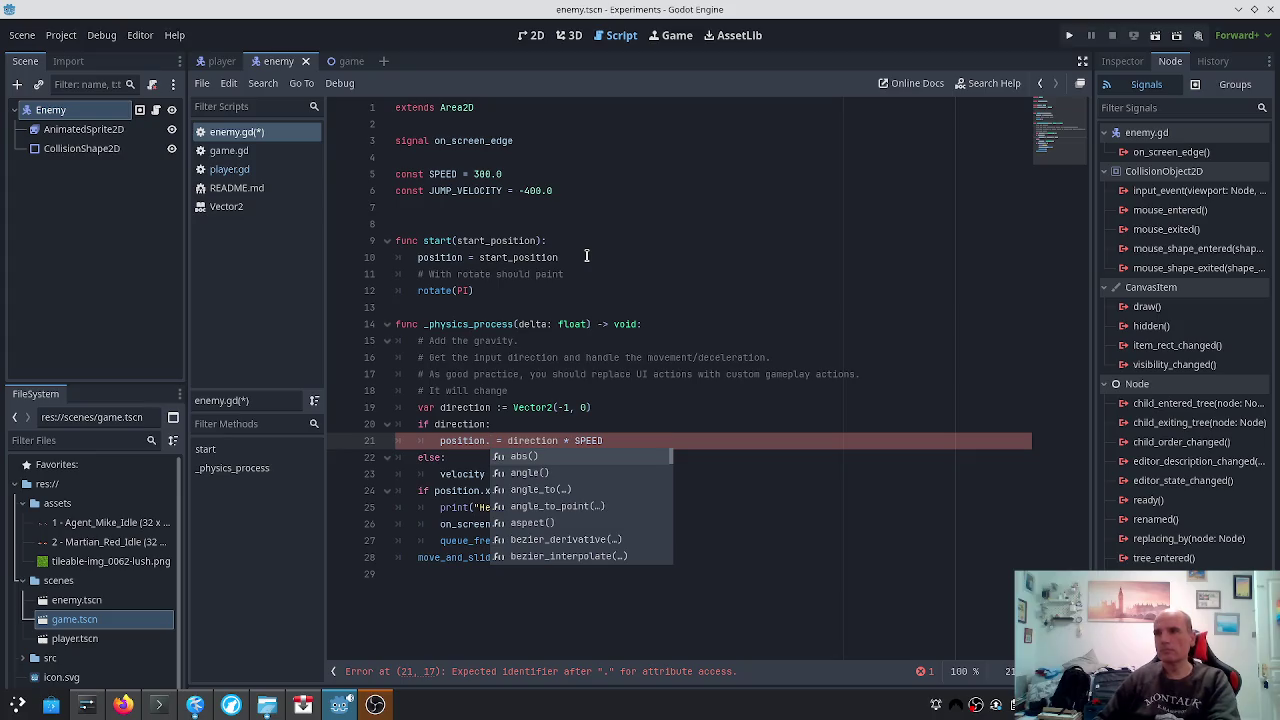
key(ctrl+z)
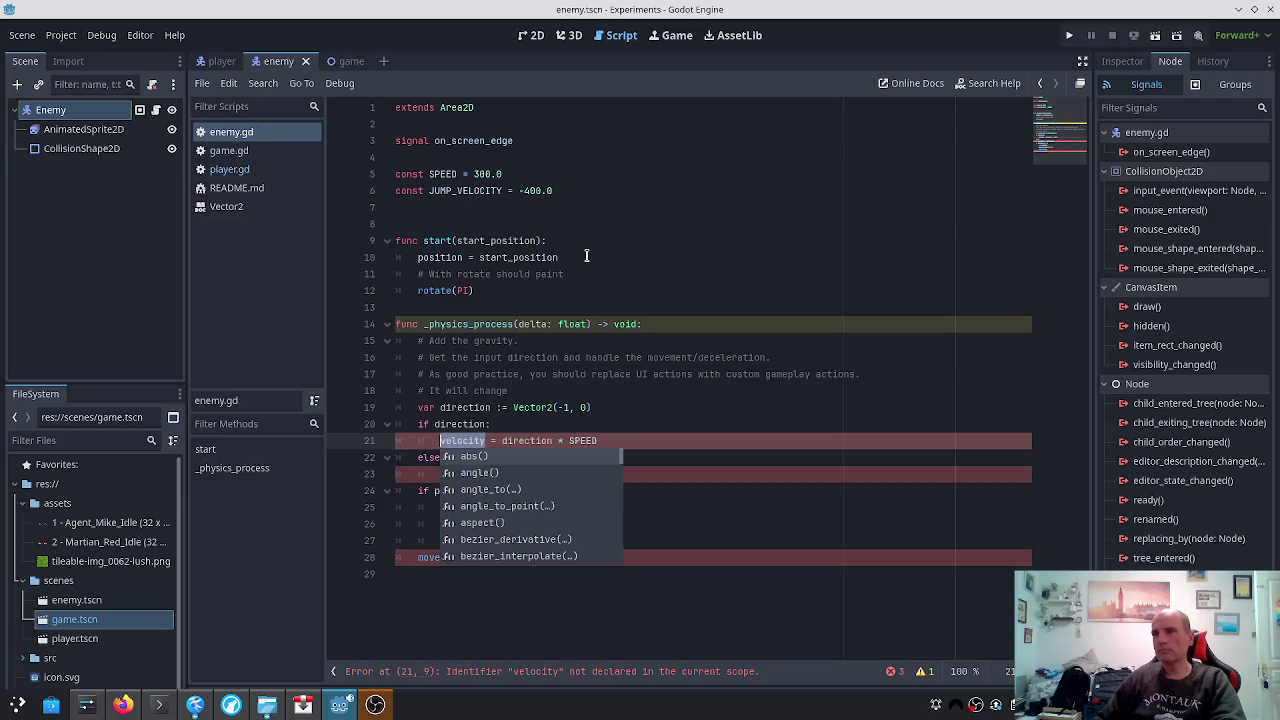
text(opsition)
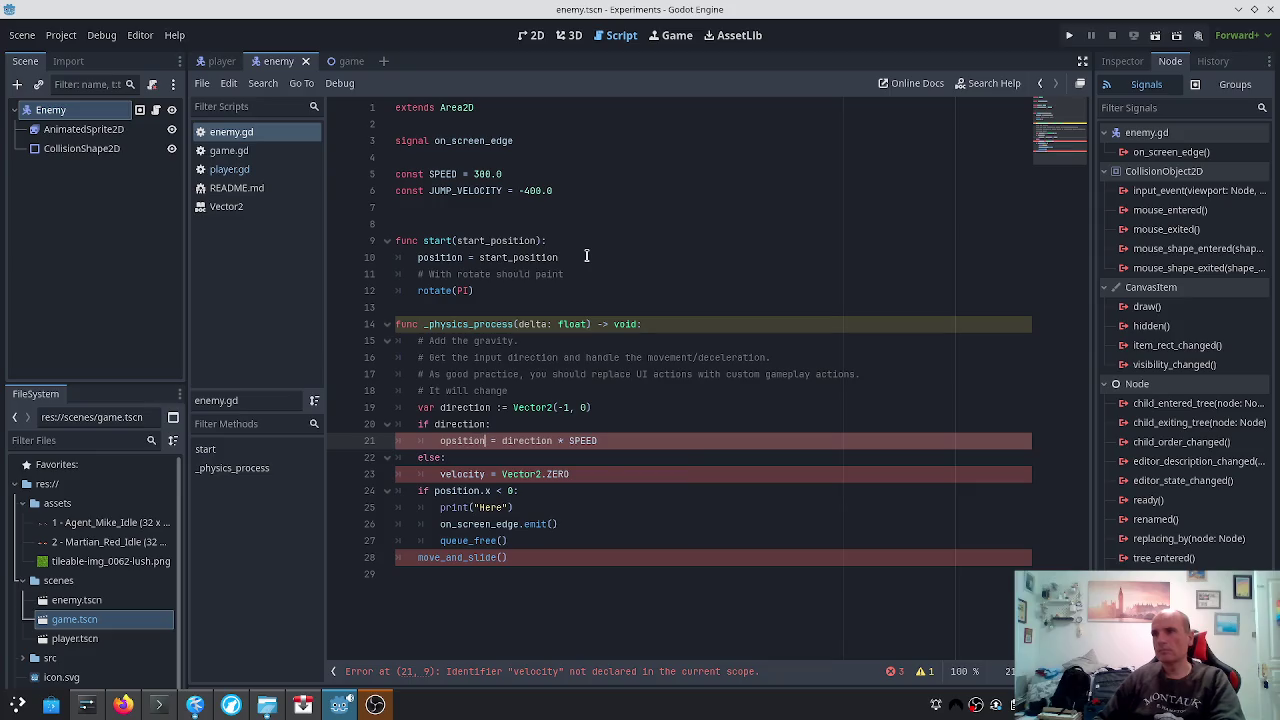
key(Home)
key(Delete)
key(Delete)
text(po)
key(ctrl+s)
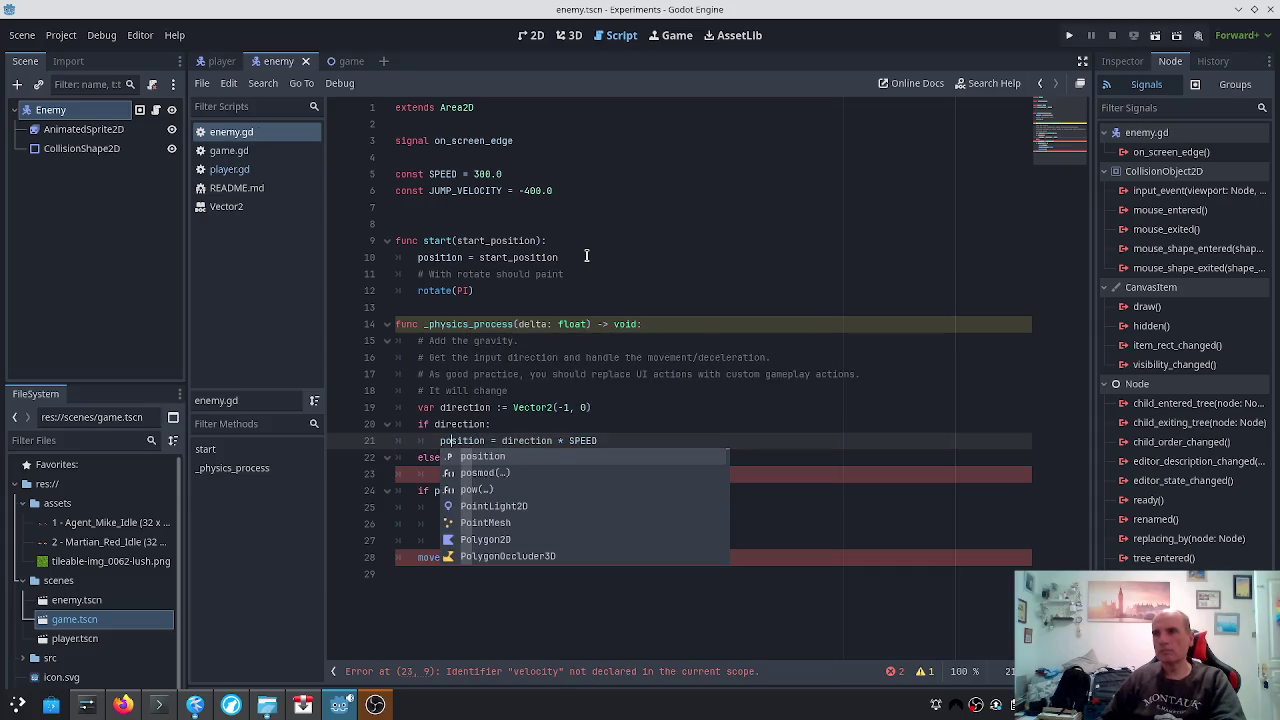
Replace velocity with position on line 23 and save
key(End)
key(Down)
key(Down)
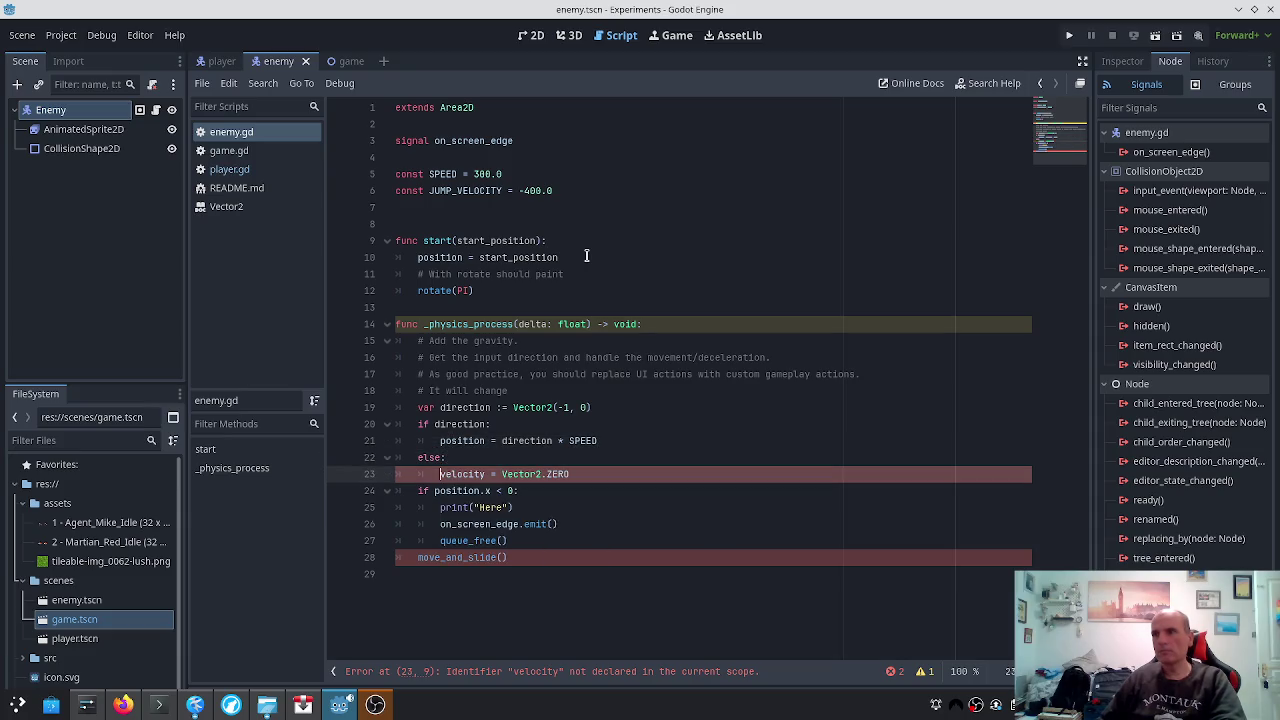
key(ctrl+shift+Right)
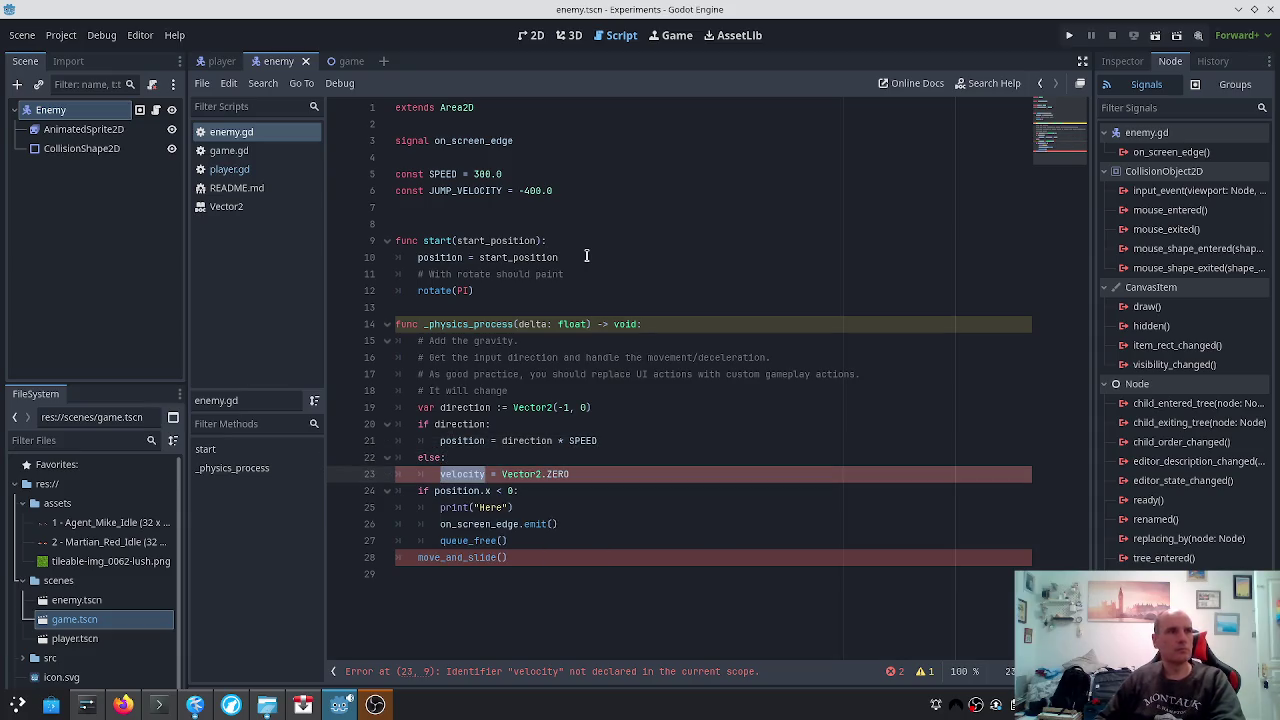
text(position)
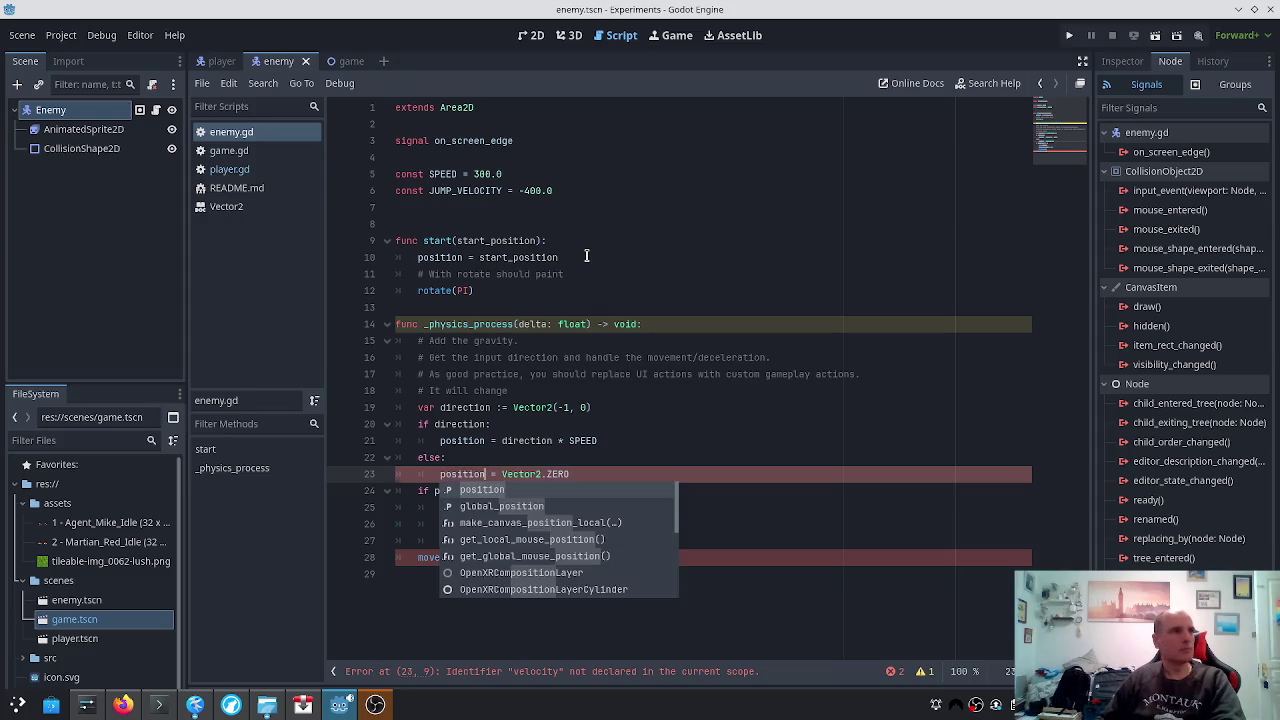
key(ctrl+s)
Append * delta to the position line 21 and save
key(Up)
key(Escape)
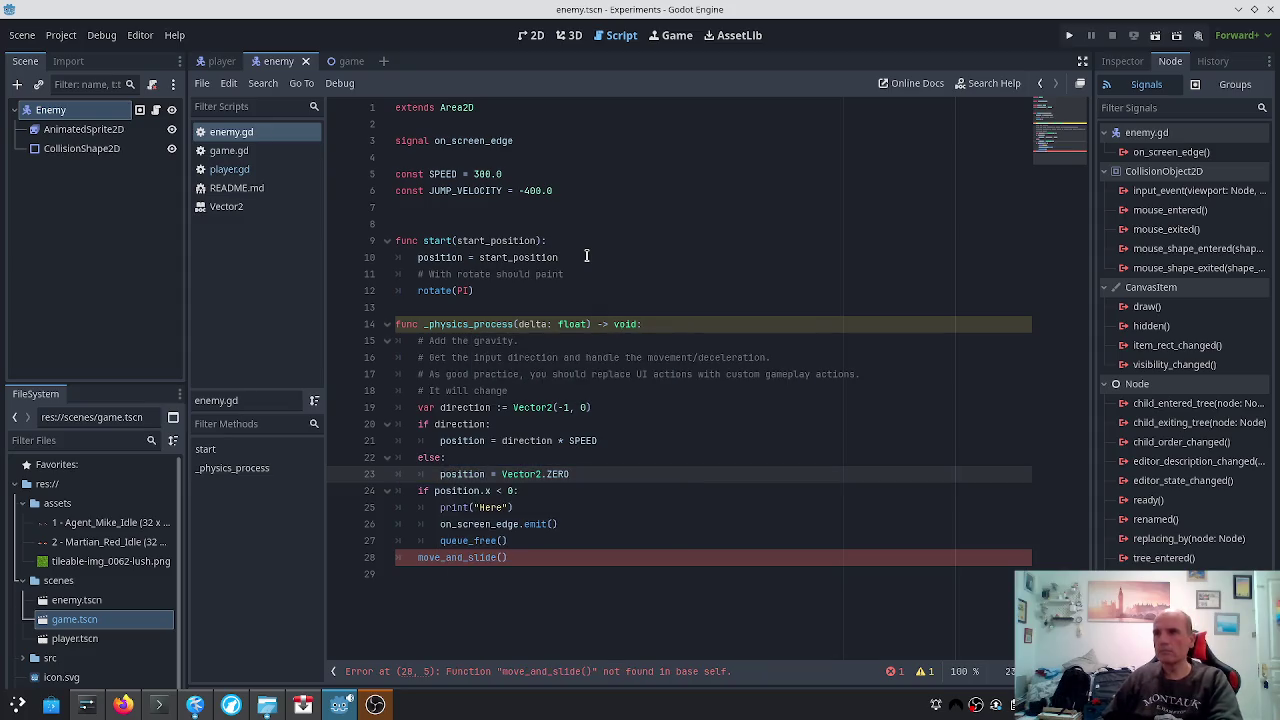
key(Up)
key(Up)
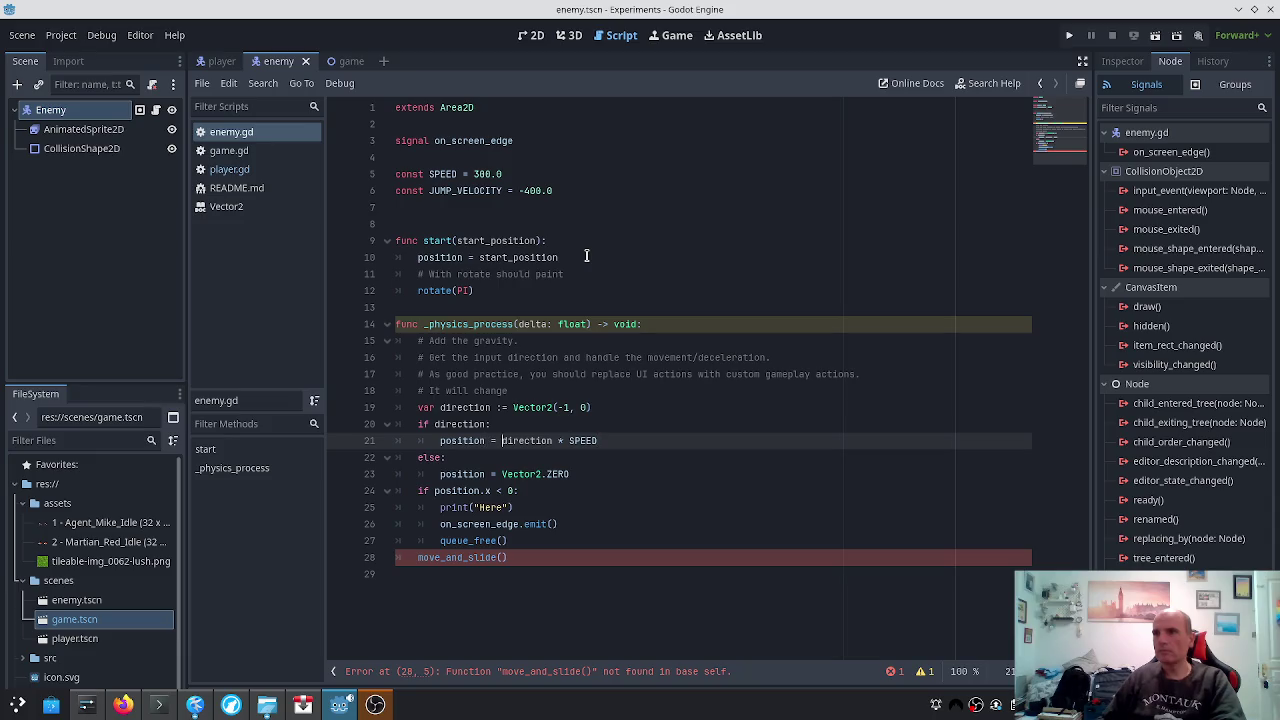
text(* )
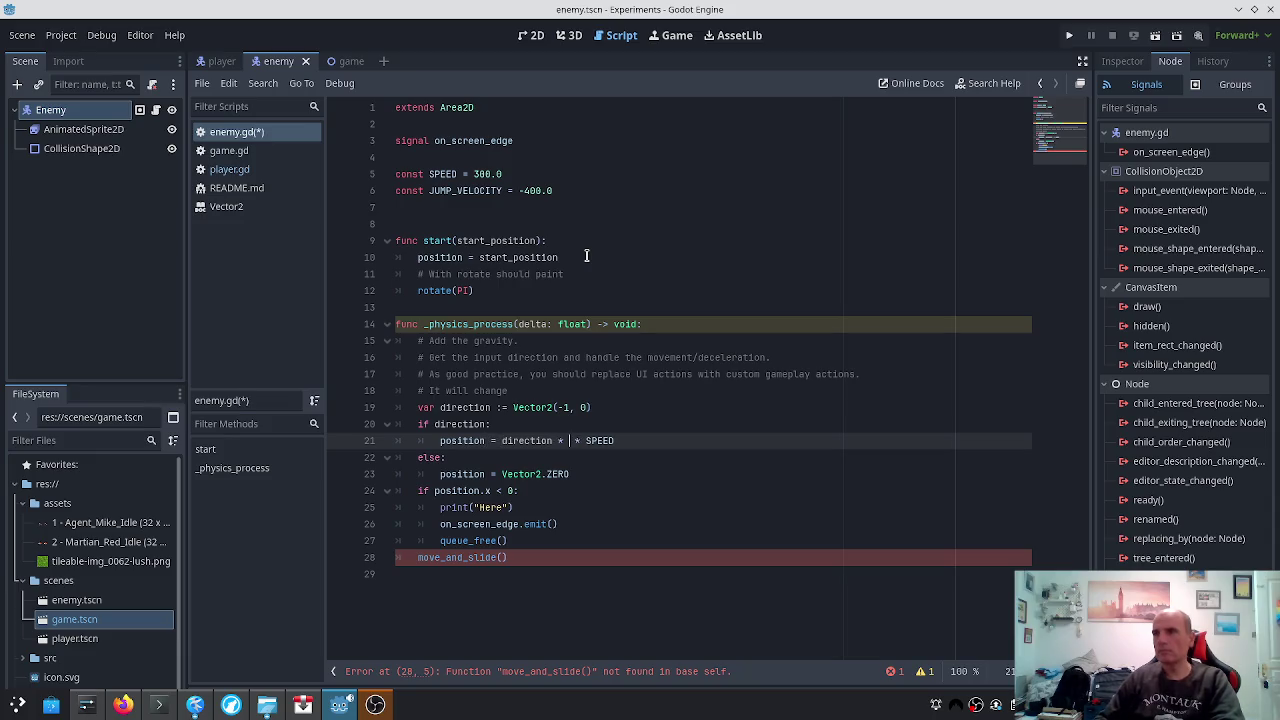
text(delta)
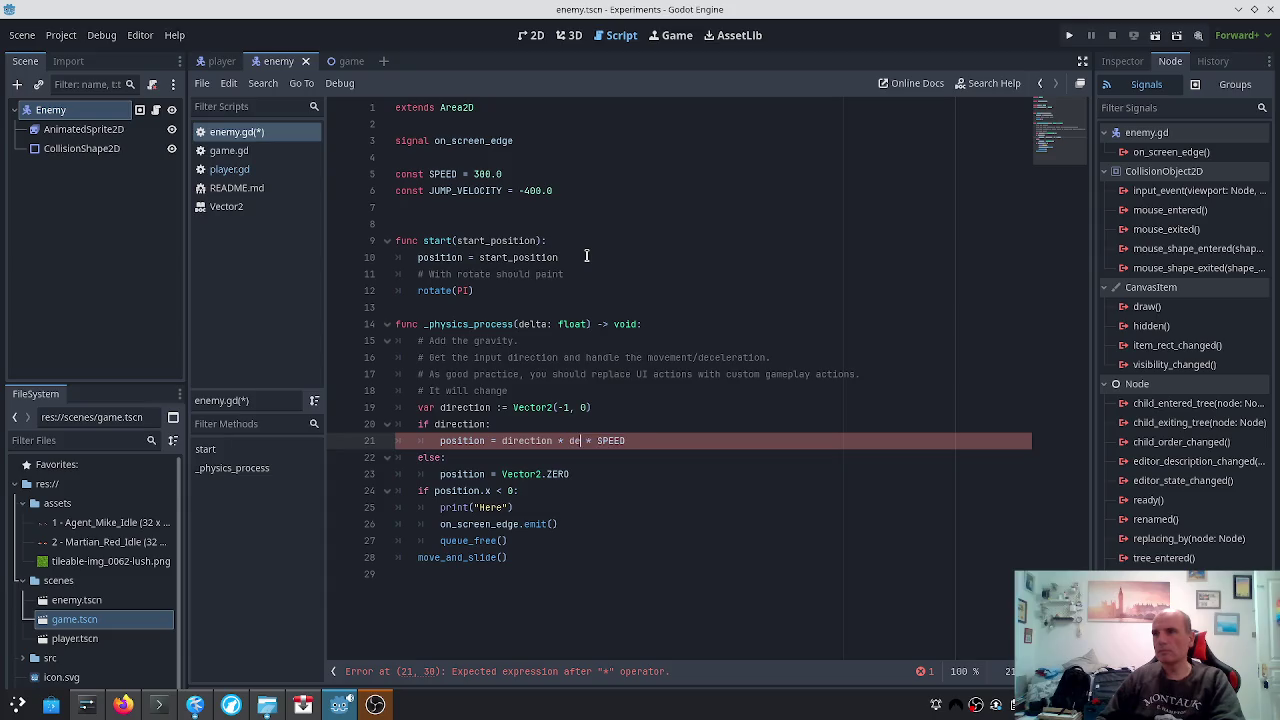
key(ctrl+s)
Delete the move_and_slide() call and run the game to test the enemy
key(Escape)
key(Down)
key(Down)
key(Down)
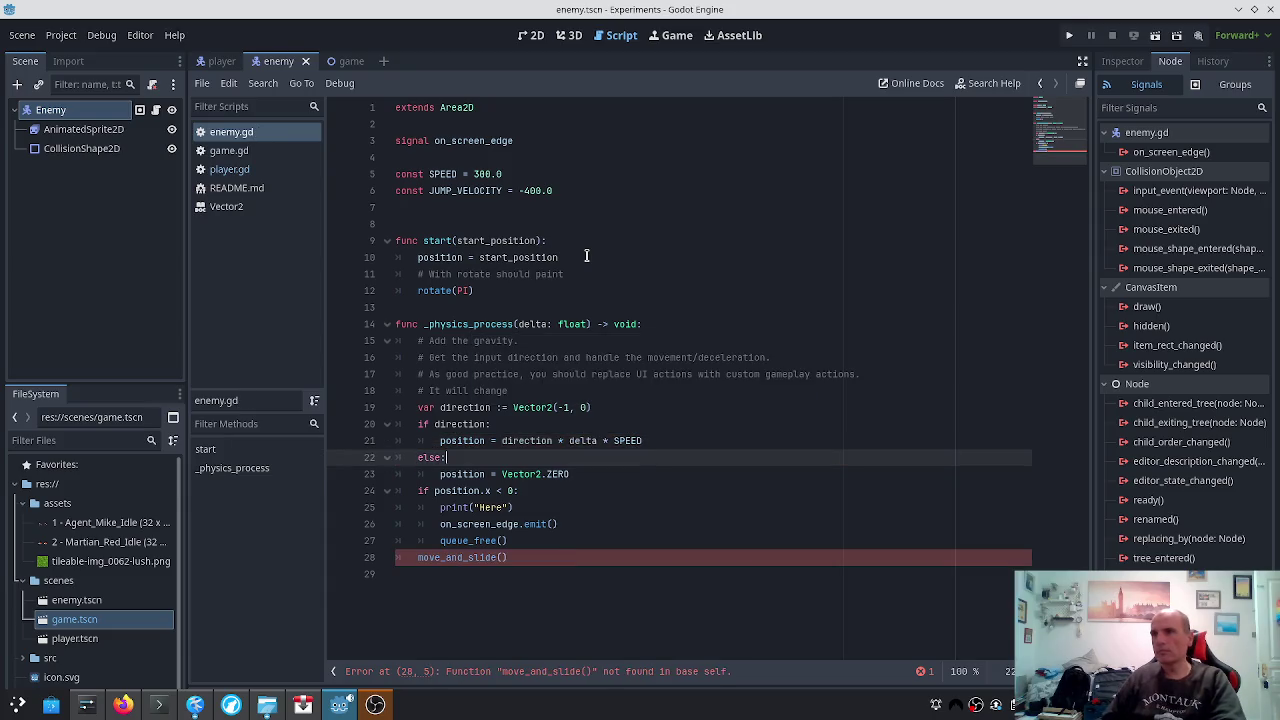
key(Down)
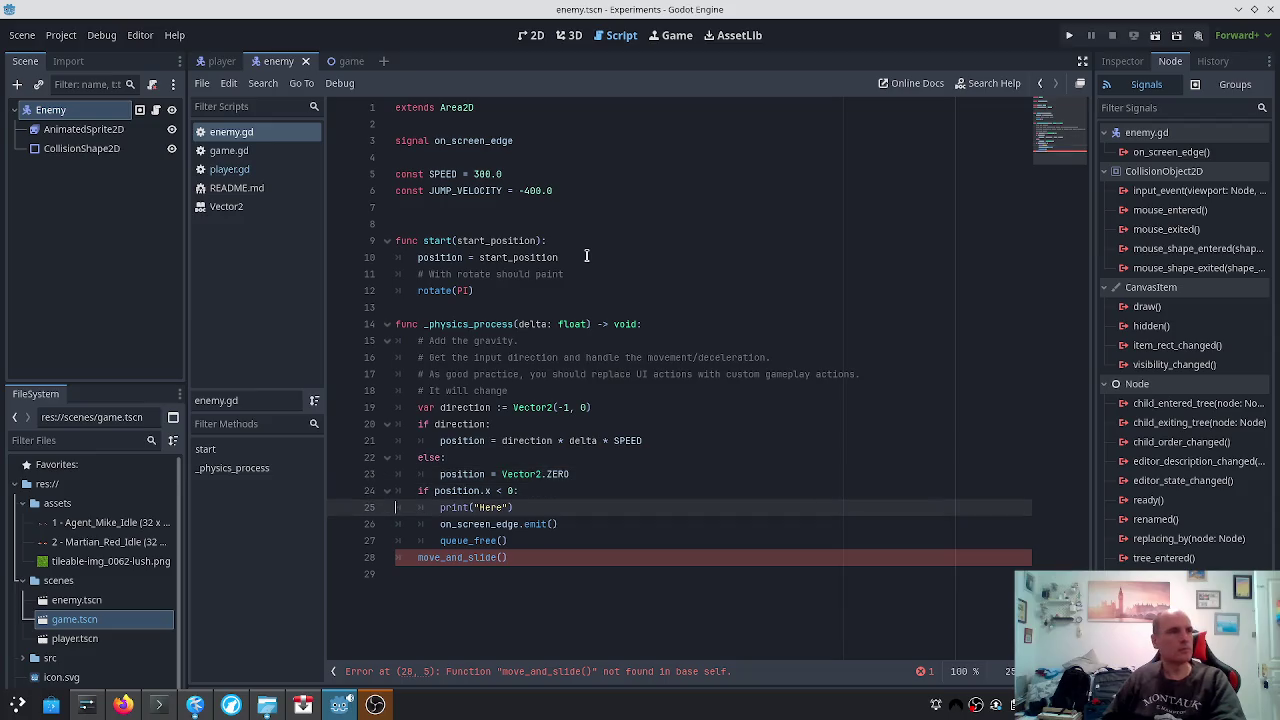
key(Down)
key(Down)
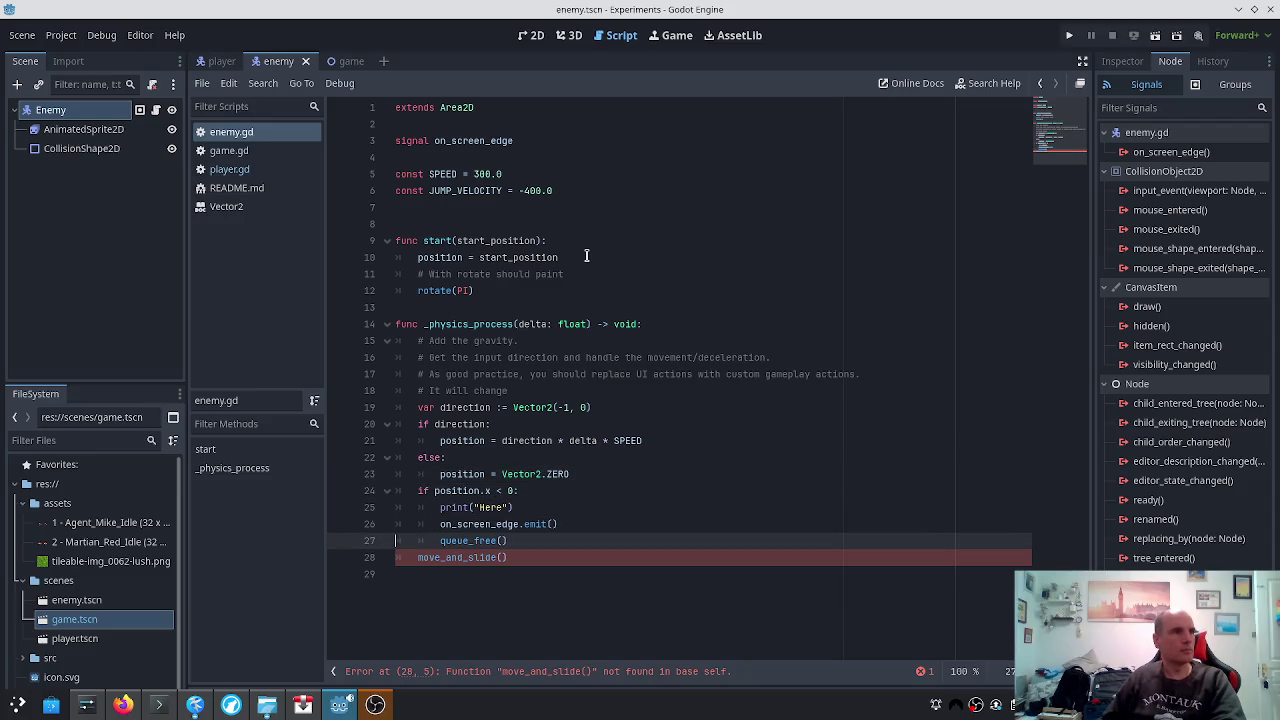
key(Down)
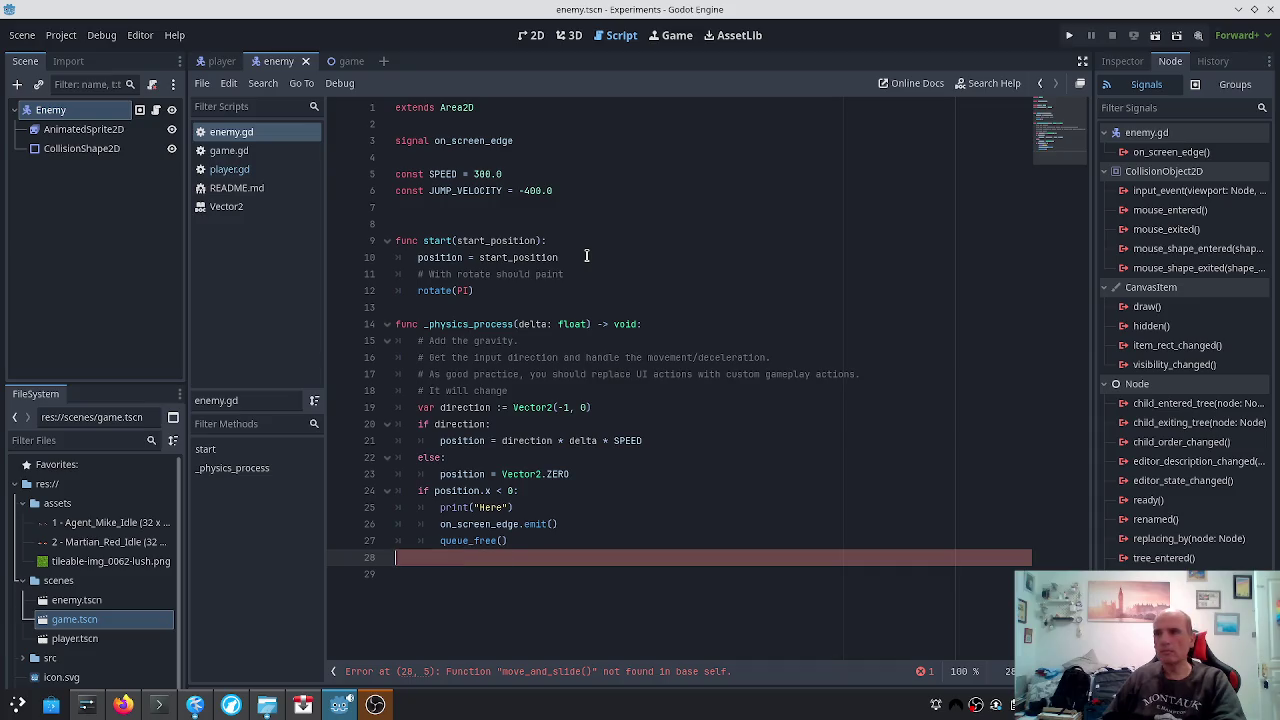
key(ctrl+shift+k)
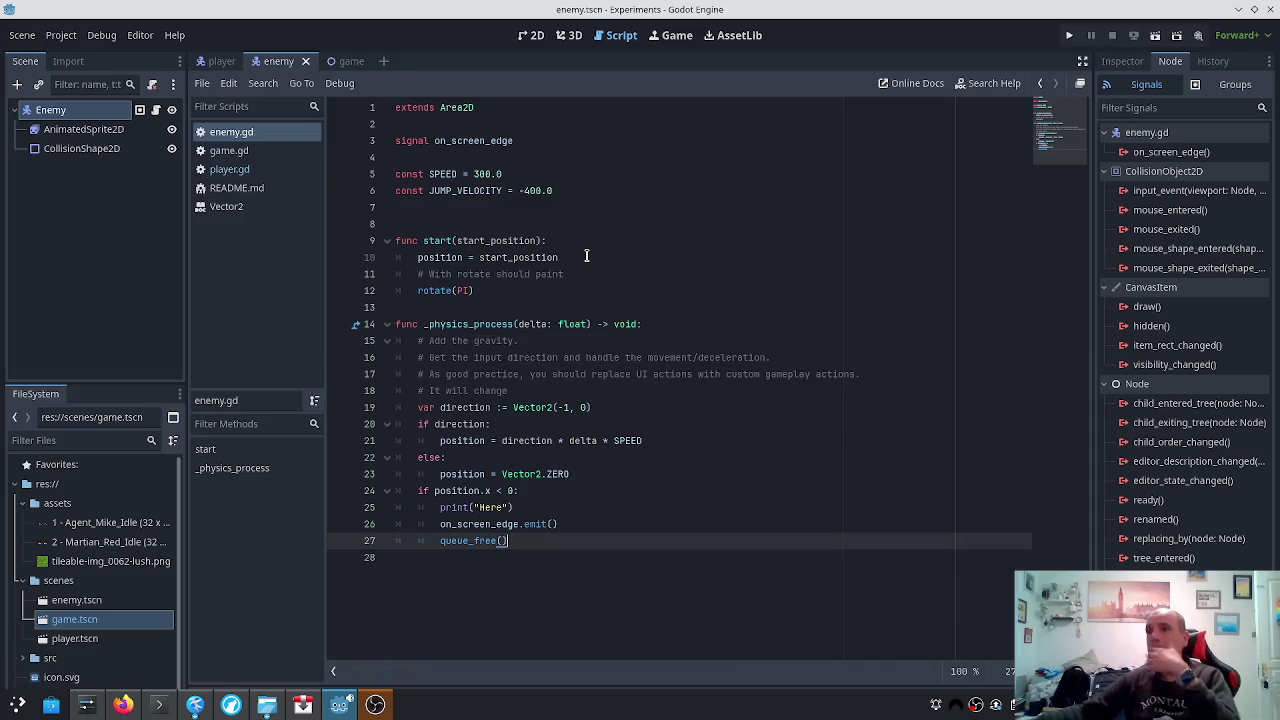
click(1069, 35)
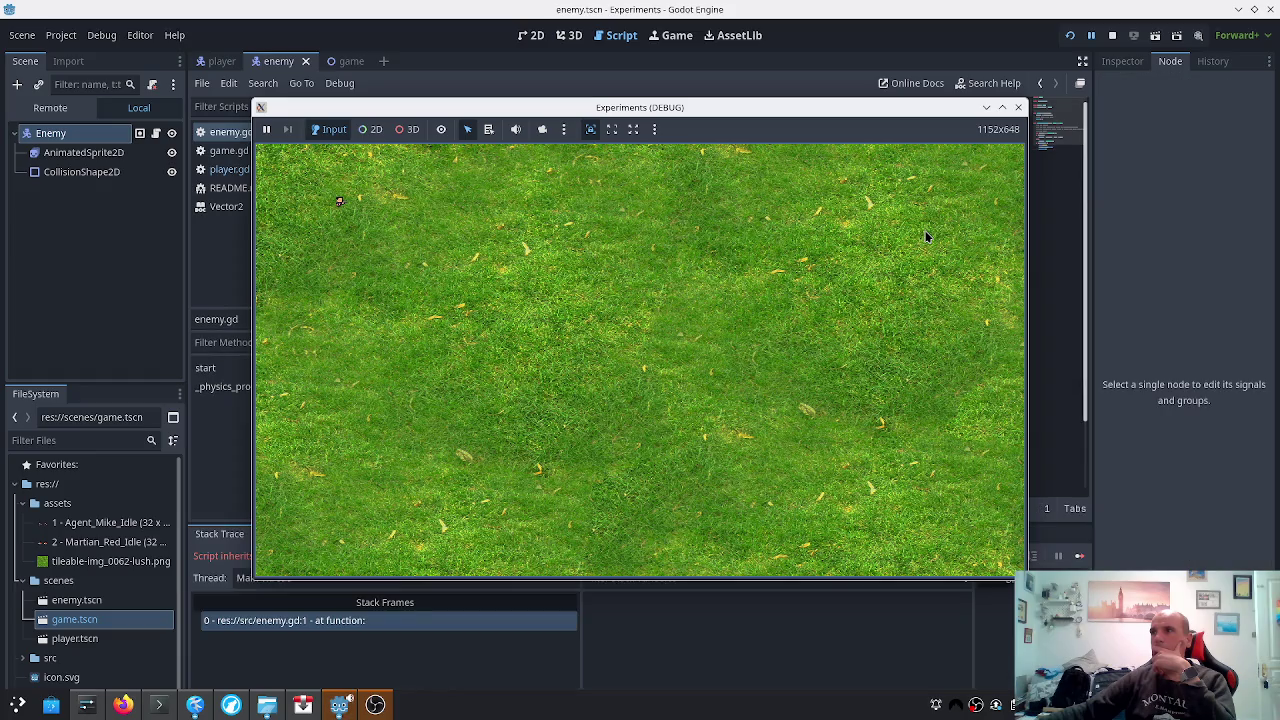
Close the errored game window and bring up the Enemy node's context menu
click(1018, 107)
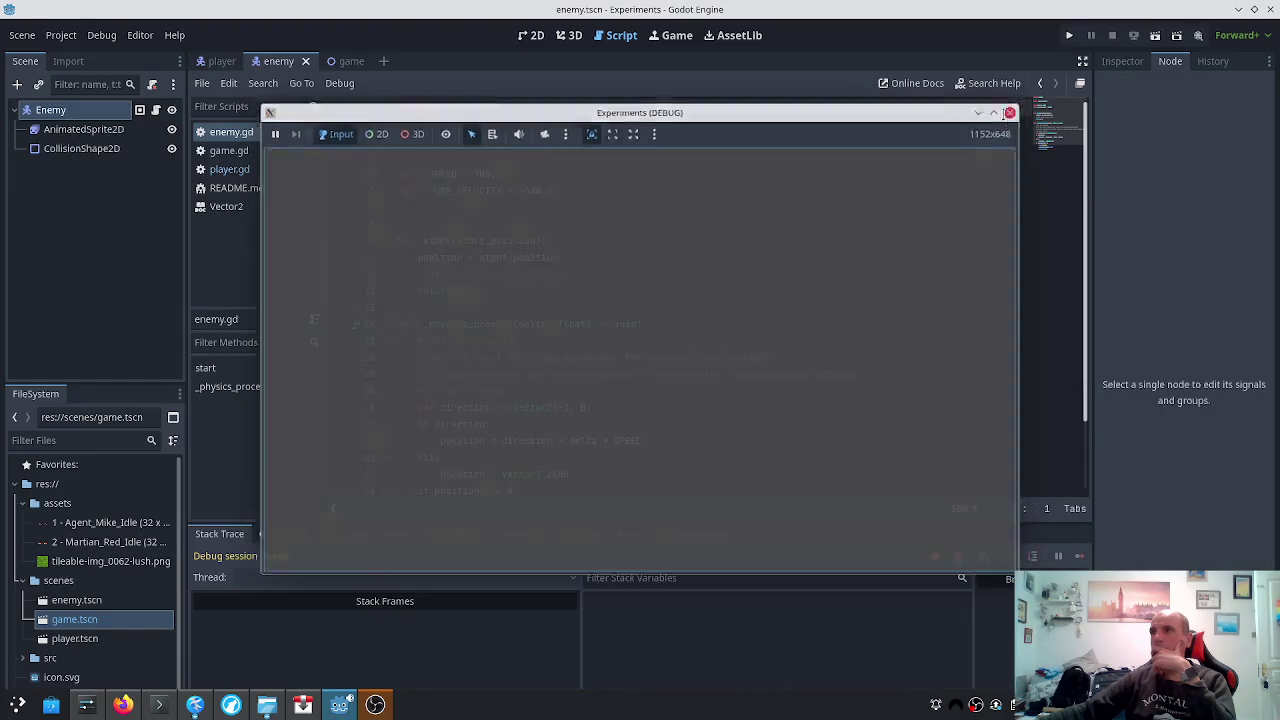
right_click(38, 110)
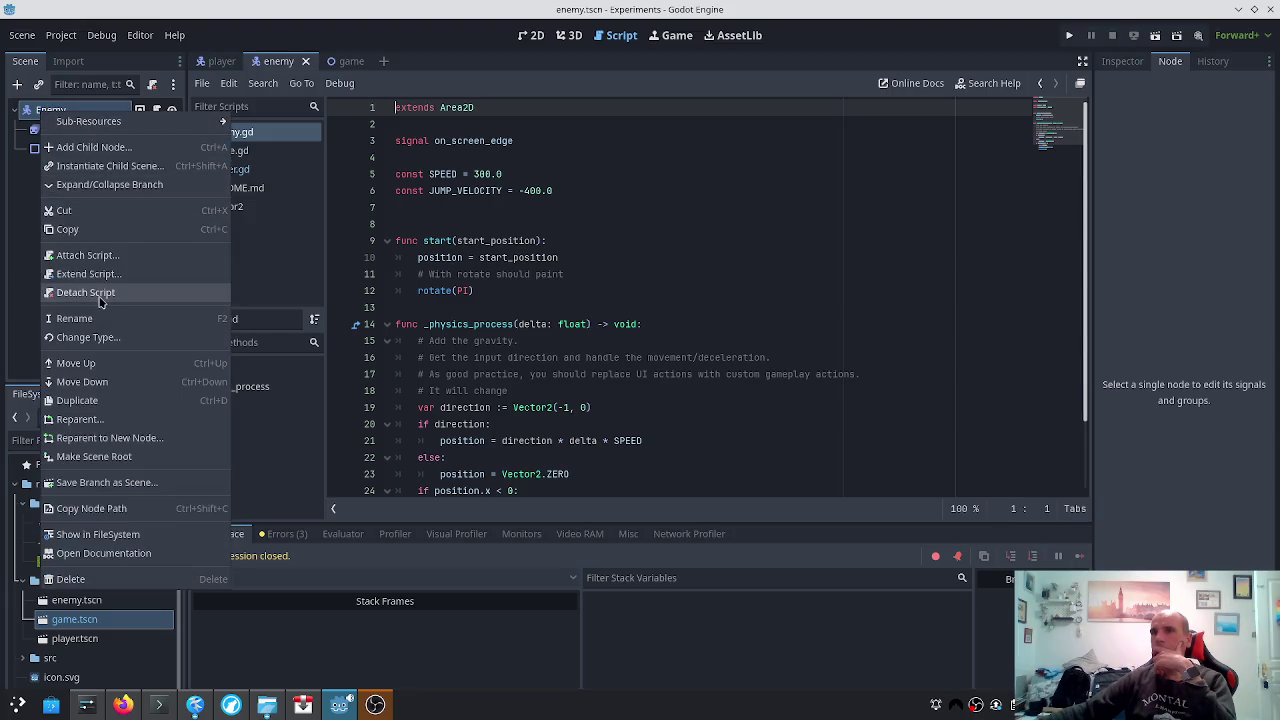
Change the Enemy root node's type to Area2D and save enemy.tscn
key(Escape)
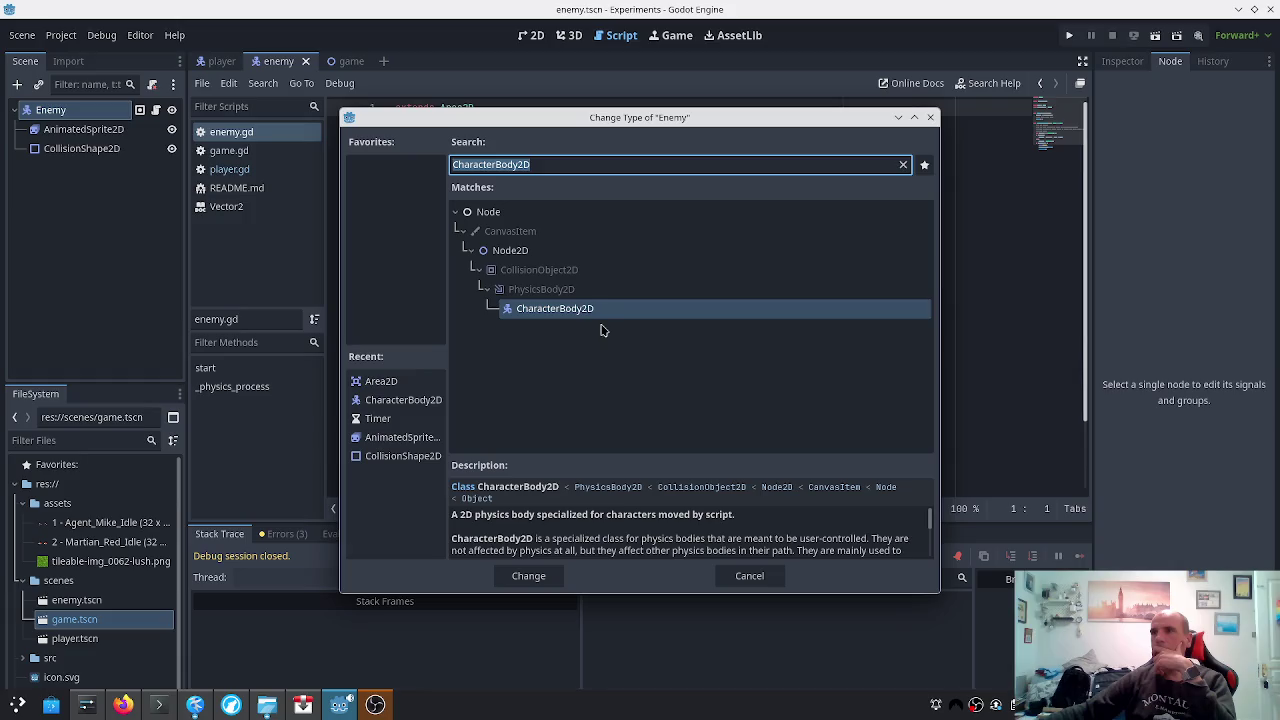
text(Area)
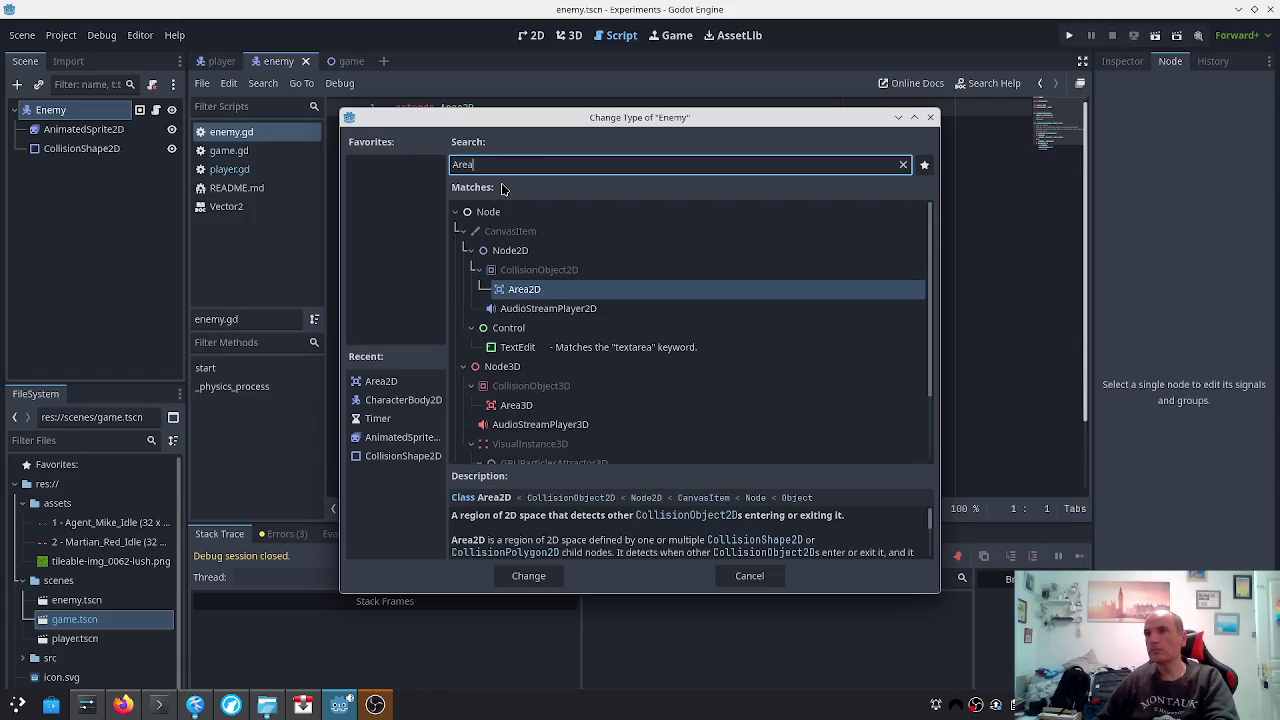
key(Return)
key(ctrl+s)
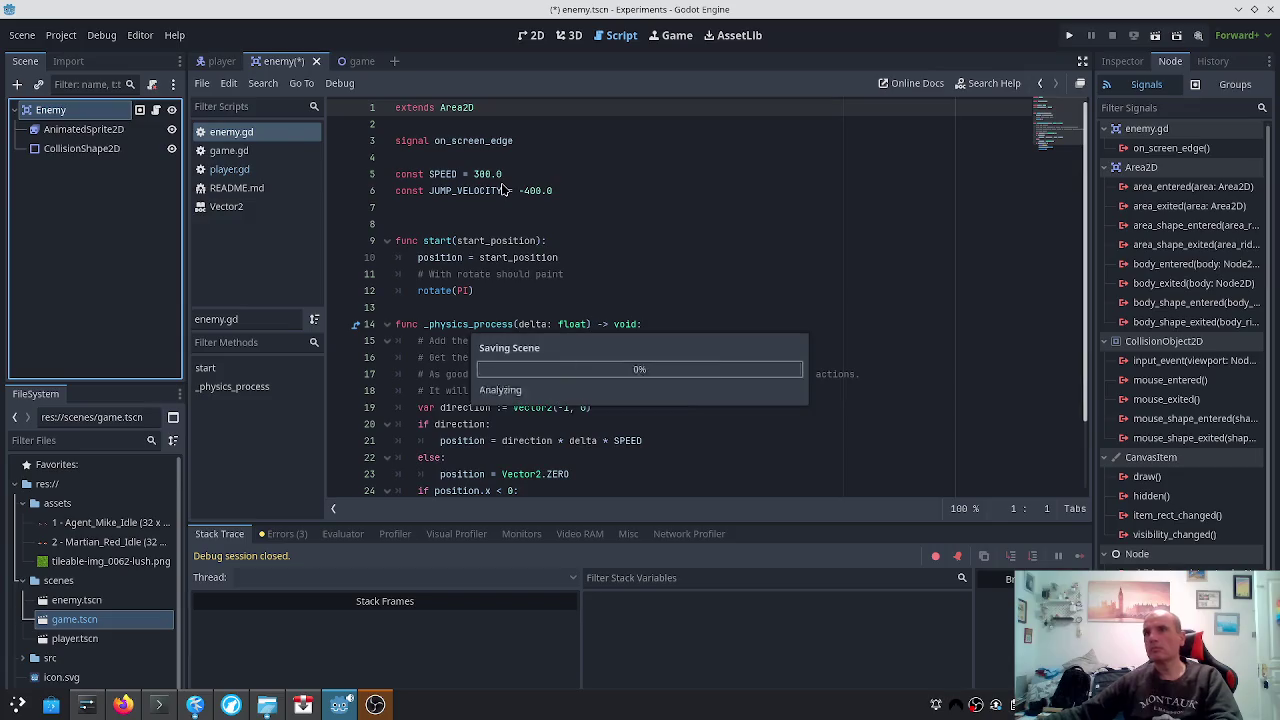
click(285, 534)
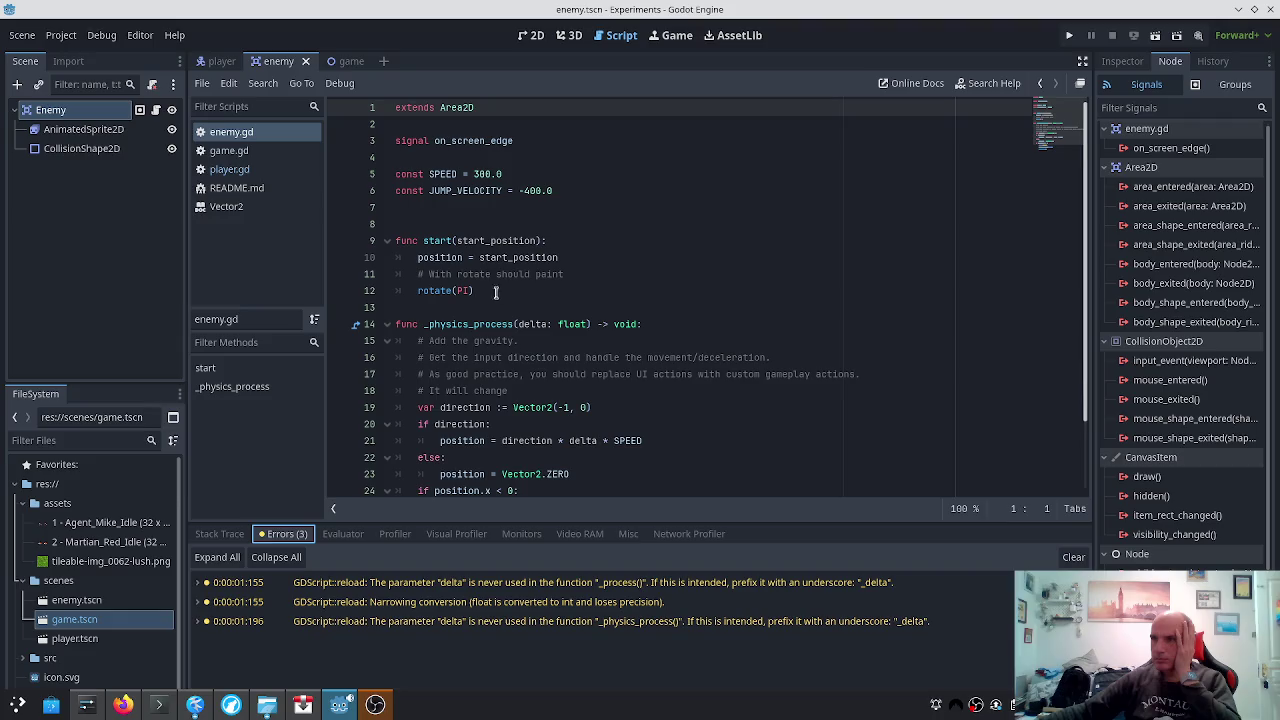
scroll(533, 324, down, 2)
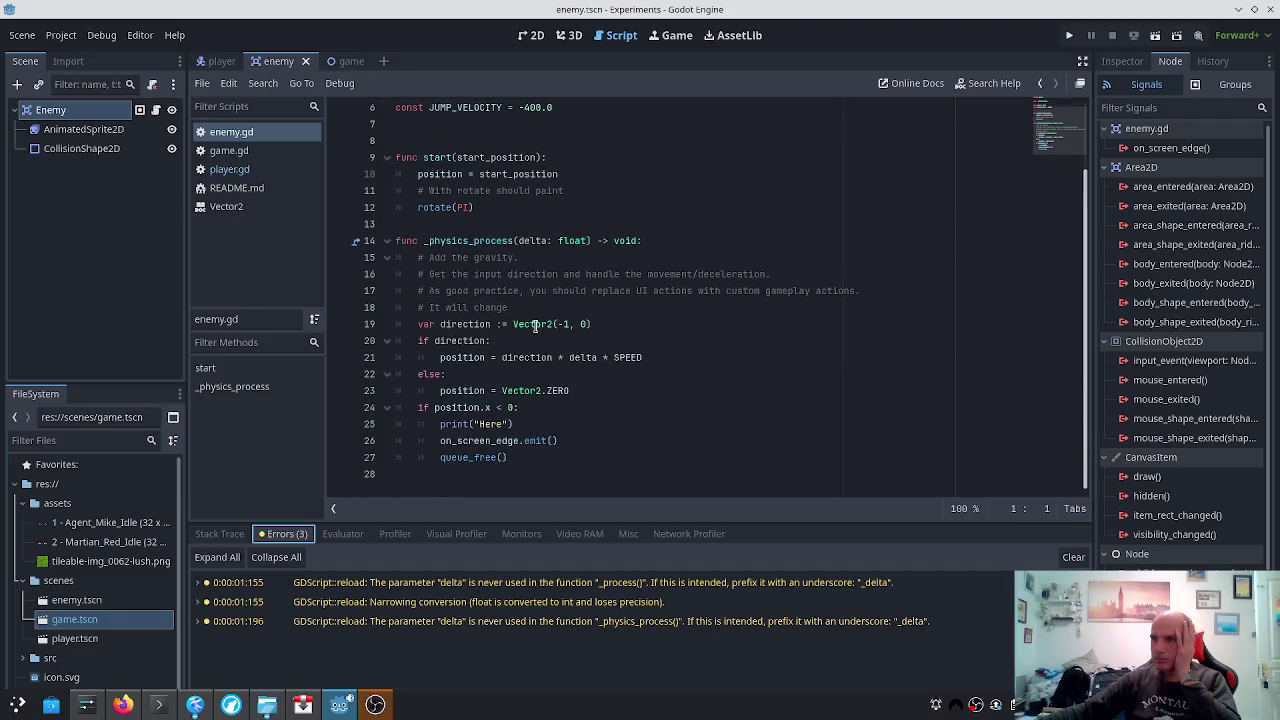
scroll(606, 384, up, 2)
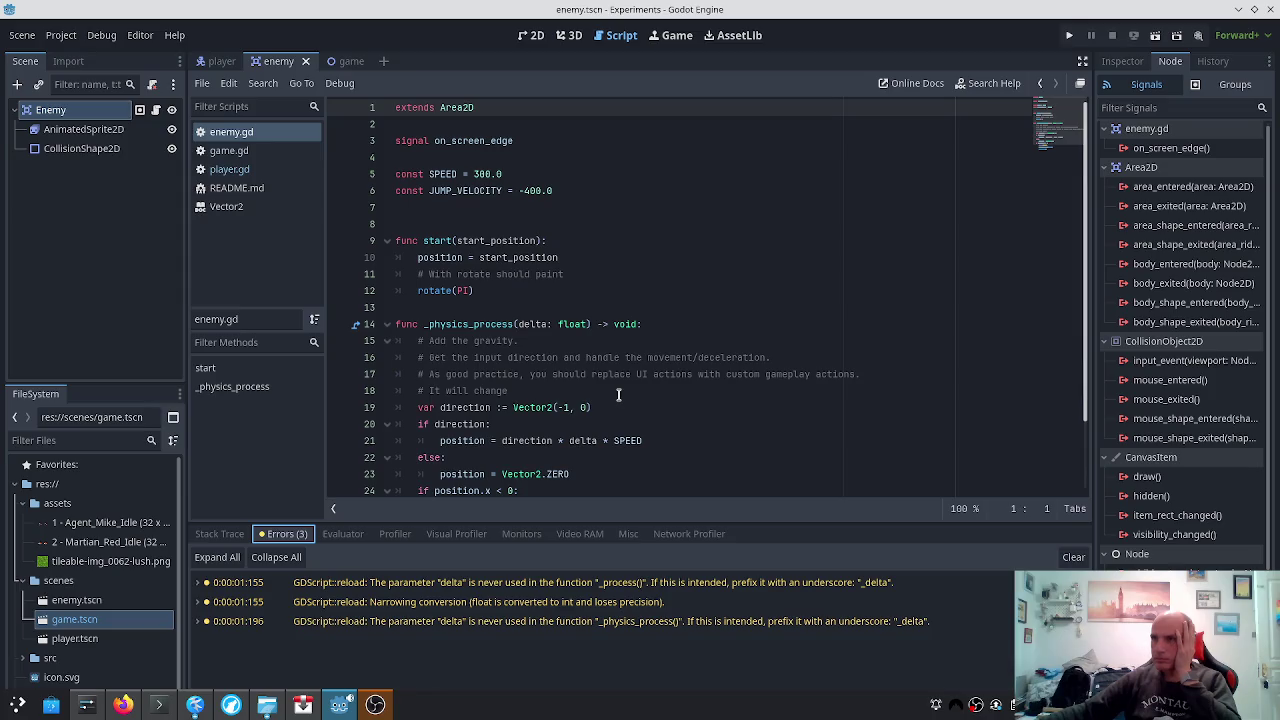
scroll(618, 394, down, 2)
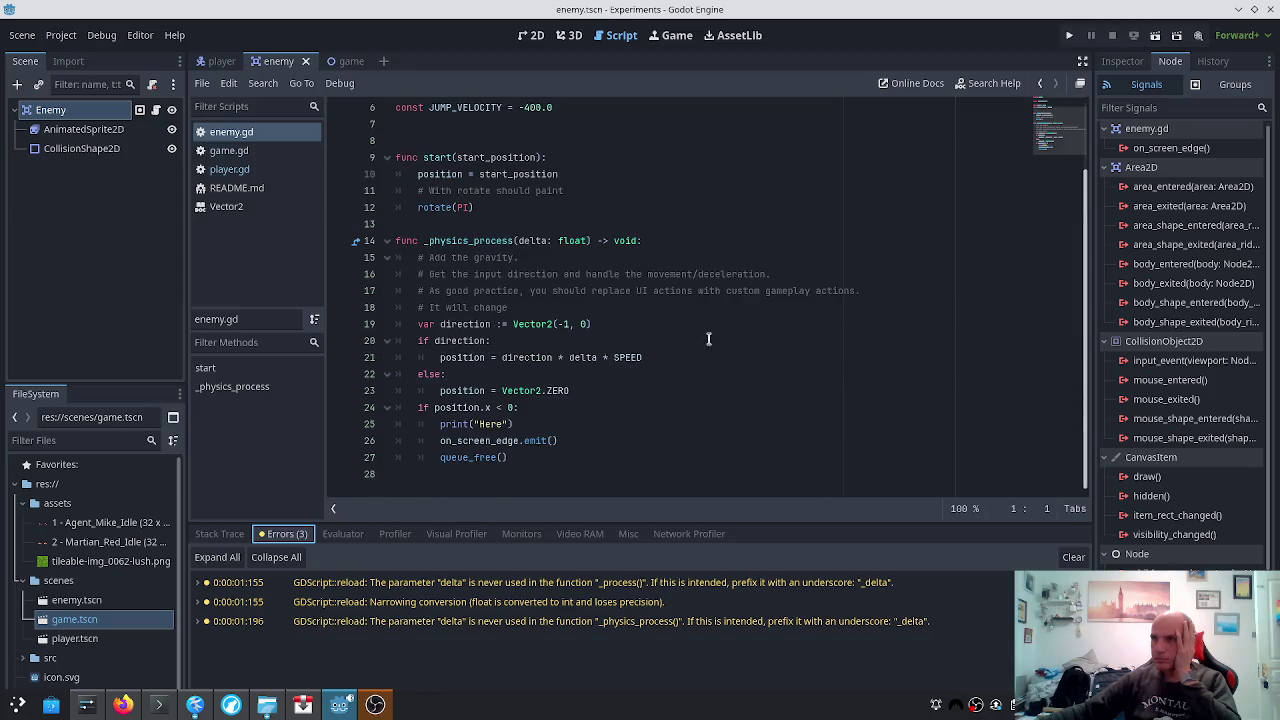
Run the project, watch lives drop to -1 and Game Over, then close it
click(1069, 36)
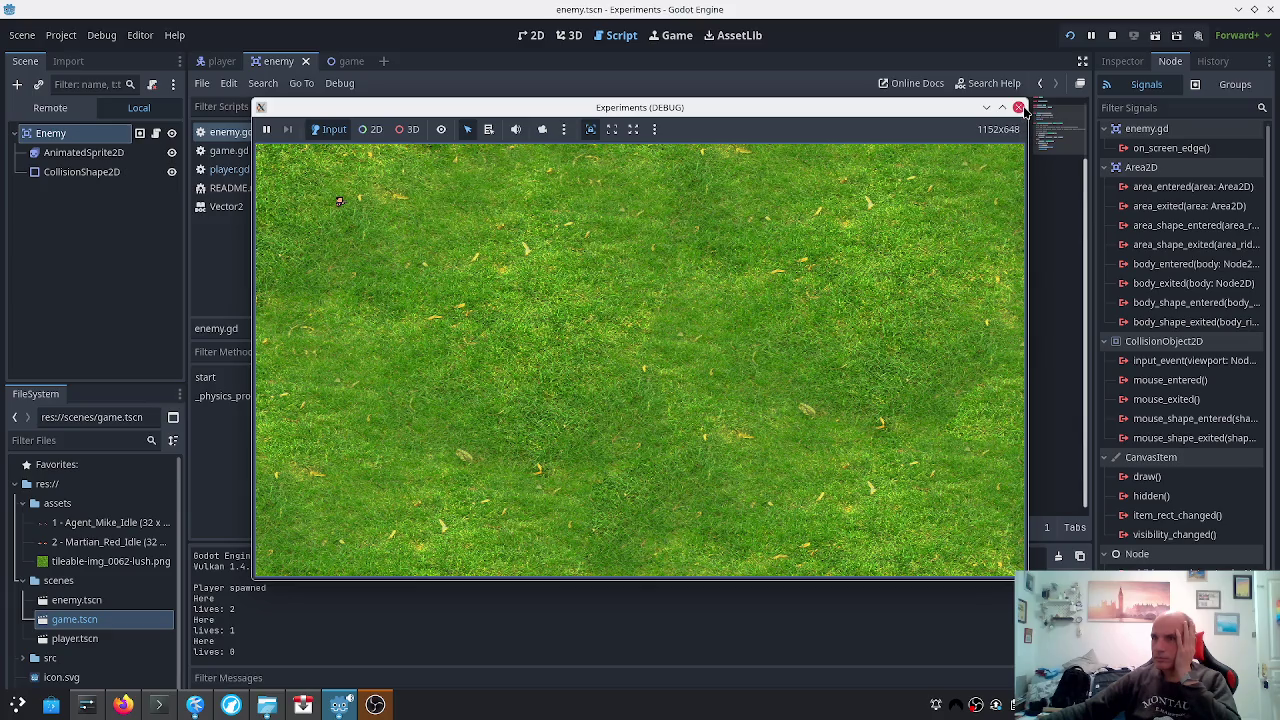
click(1022, 107)
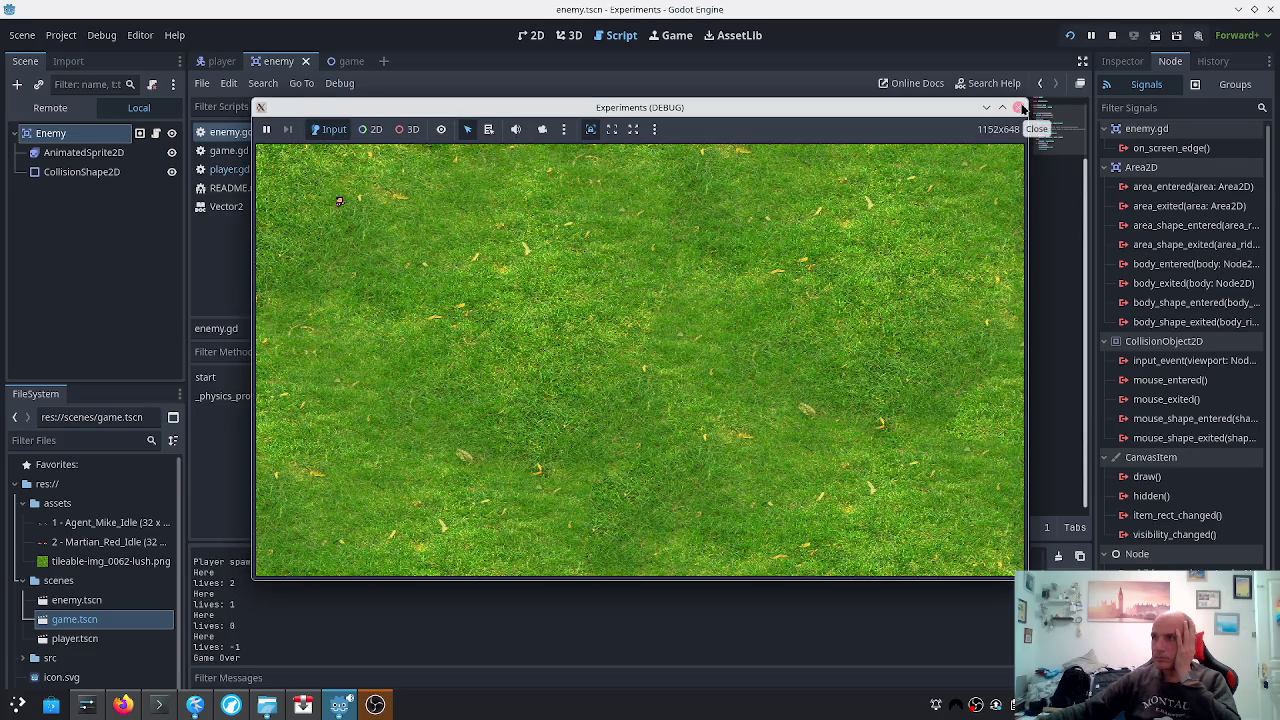
Scroll through enemy.gd, then select AnimatedSprite2D to view its animation frames
scroll(571, 390, up, 2)
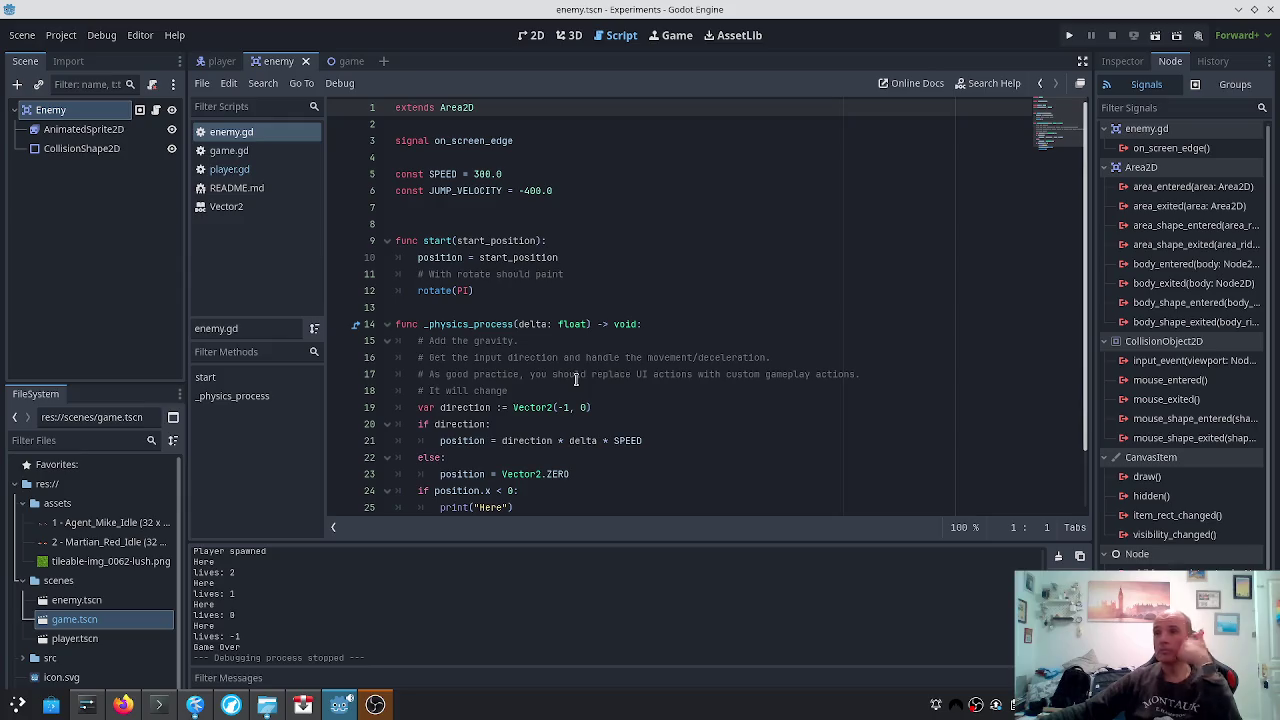
scroll(578, 375, down, 1)
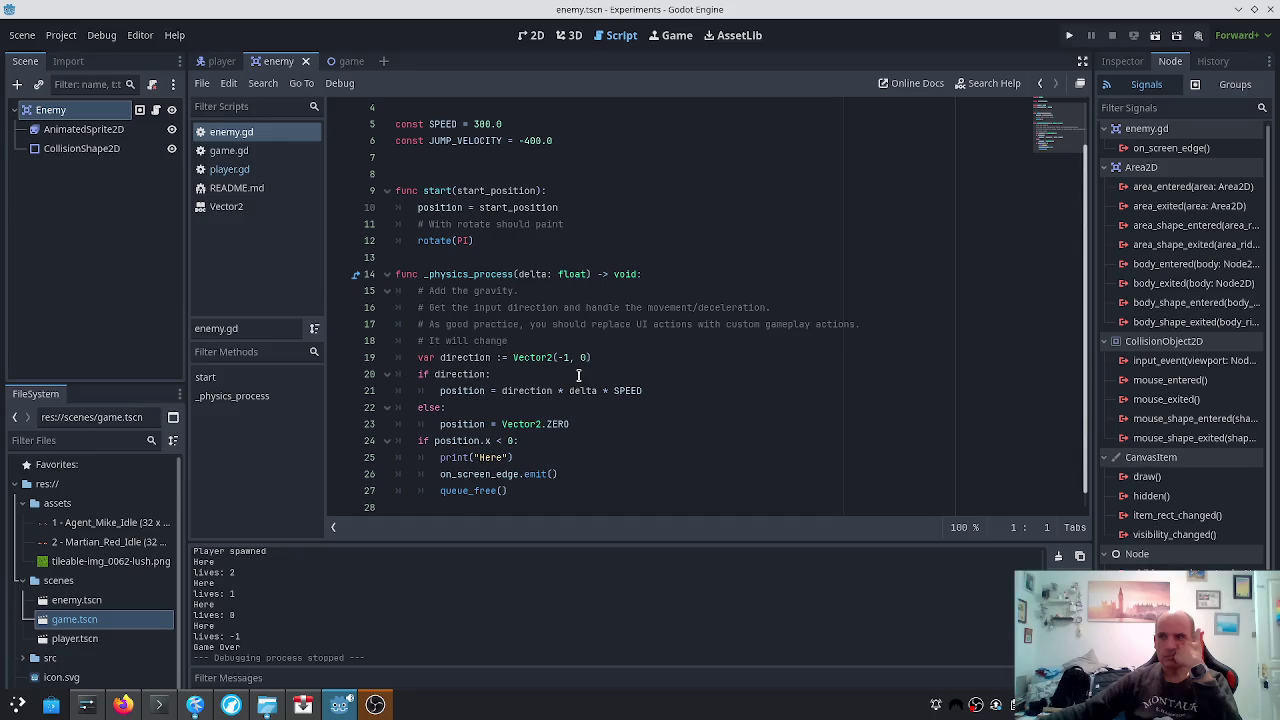
scroll(578, 375, down, 1)
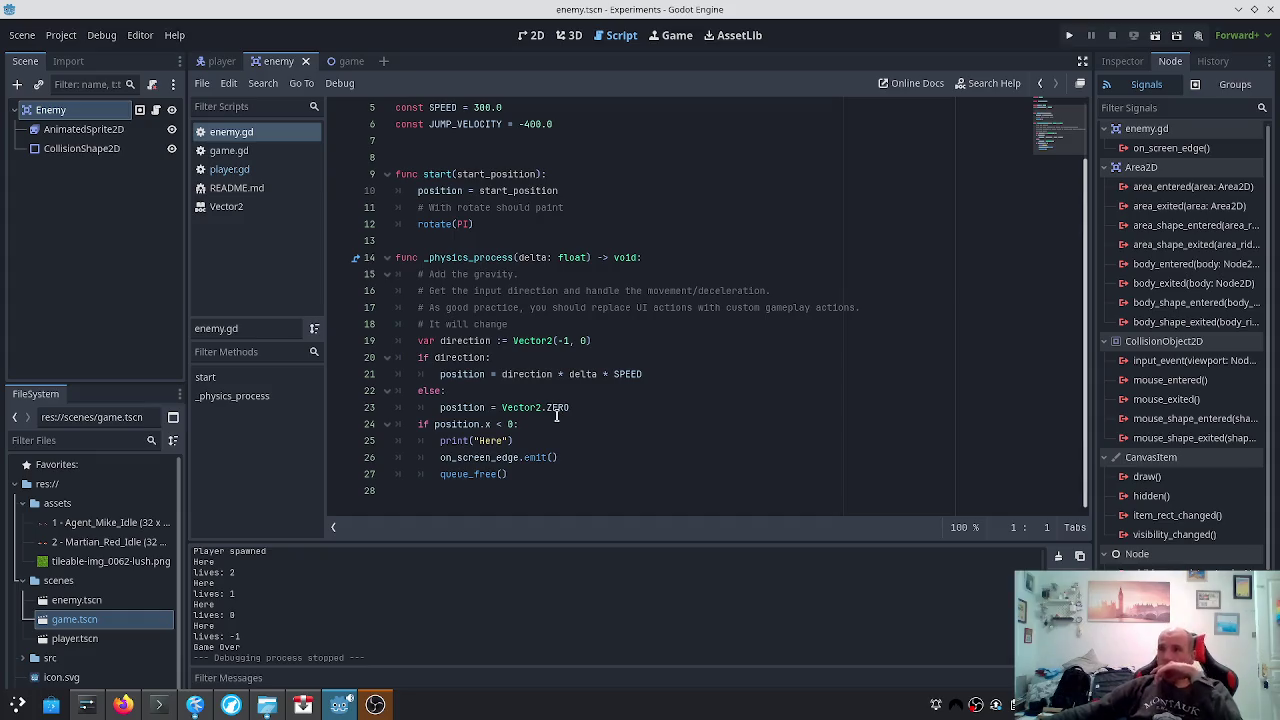
scroll(495, 455, up, 1)
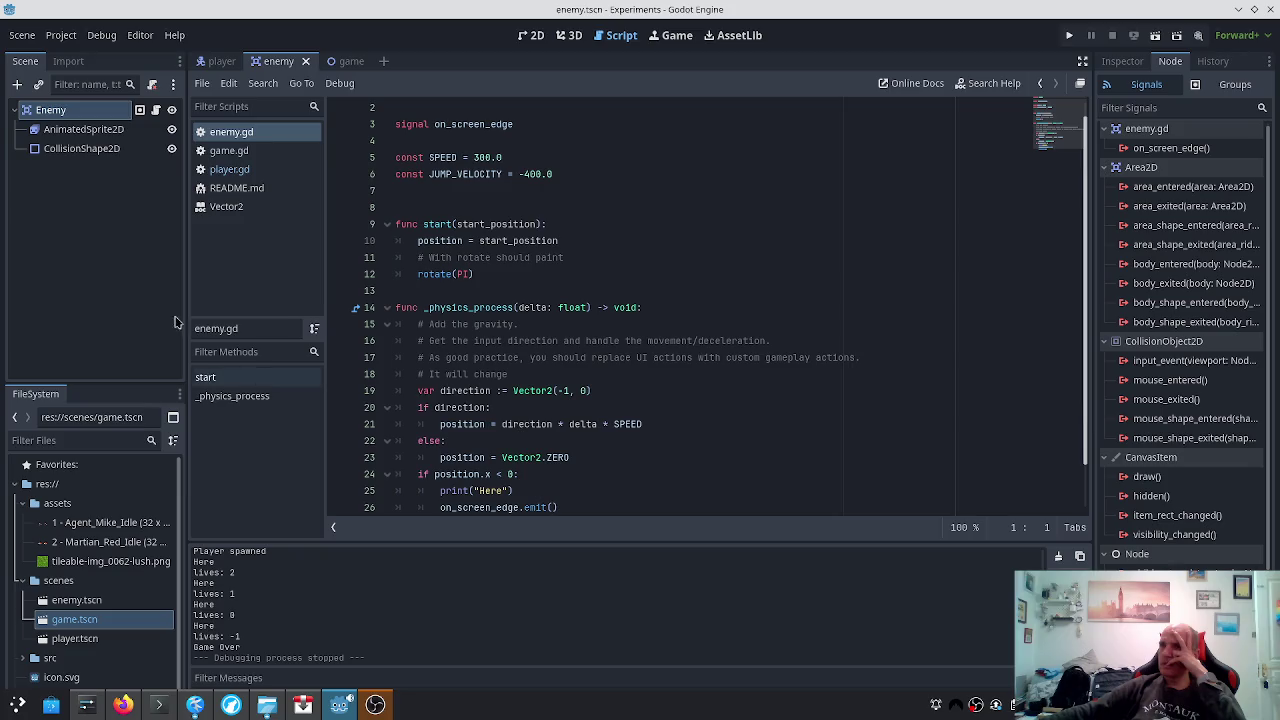
click(86, 119)
click(87, 131)
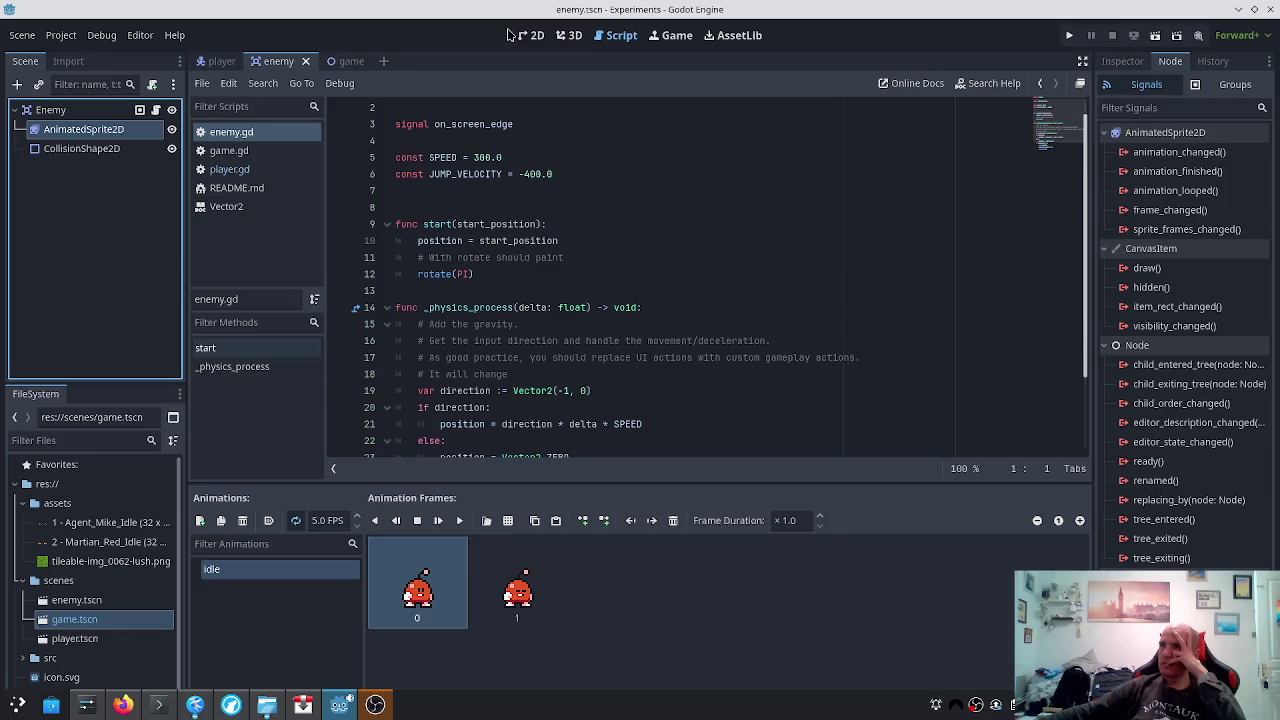
Inspect the enemy scene's nodes in the 2D view, then switch to the game scene
click(528, 35)
click(98, 148)
click(100, 131)
click(70, 112)
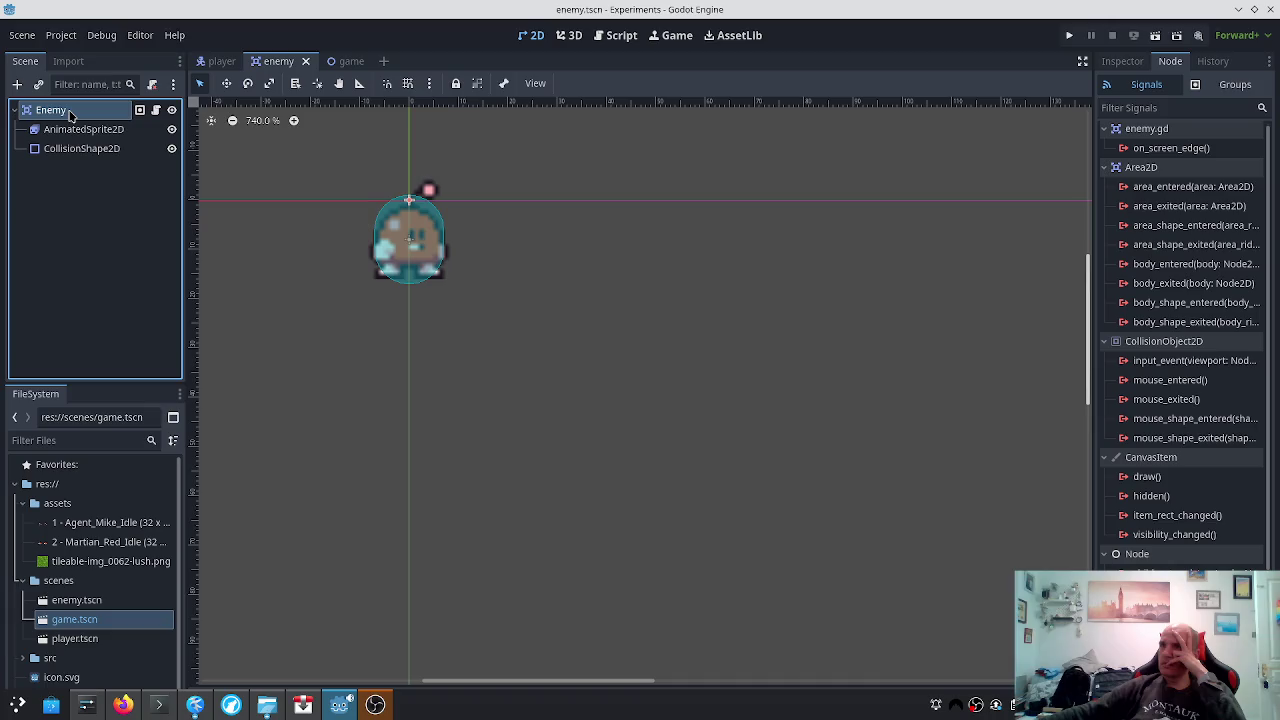
click(614, 35)
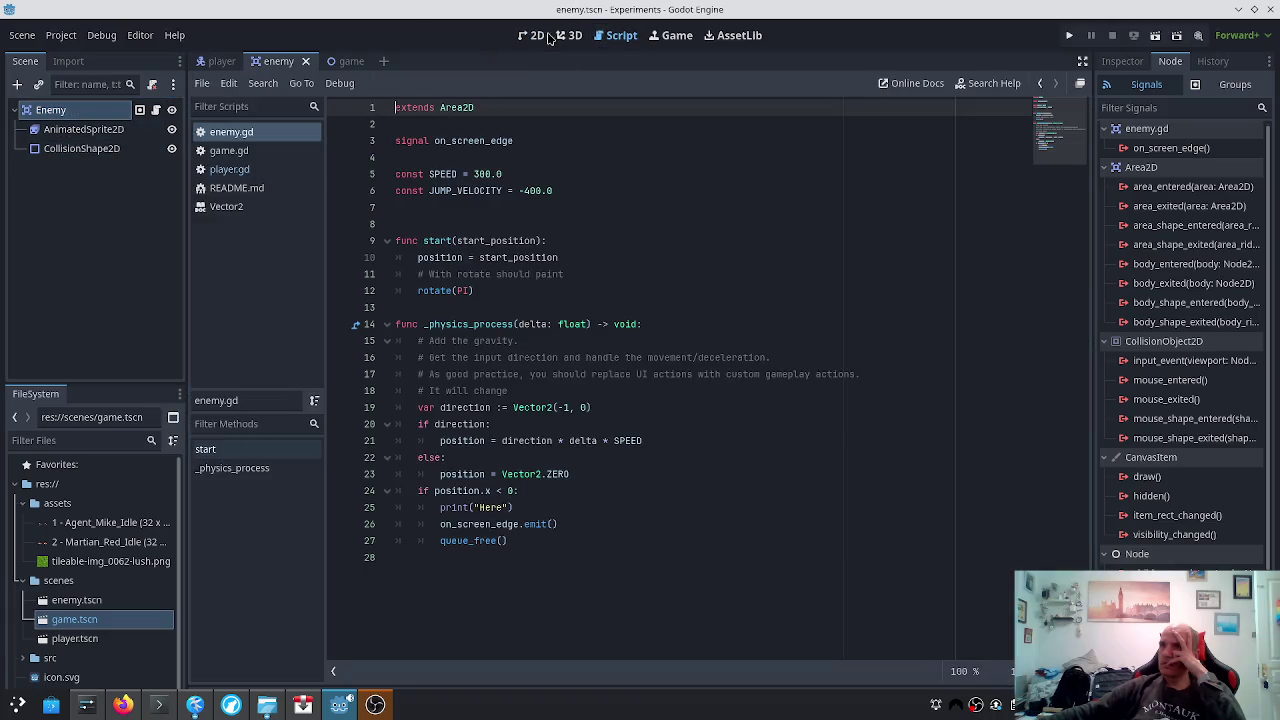
click(541, 36)
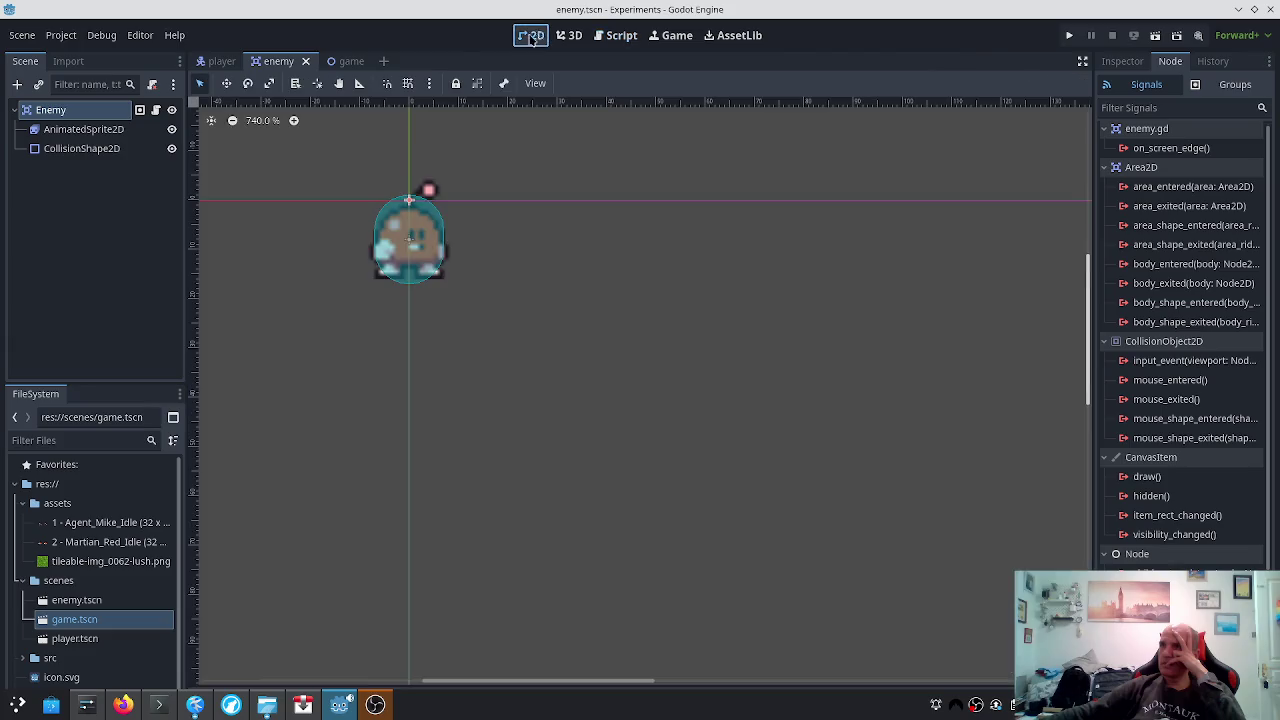
click(345, 62)
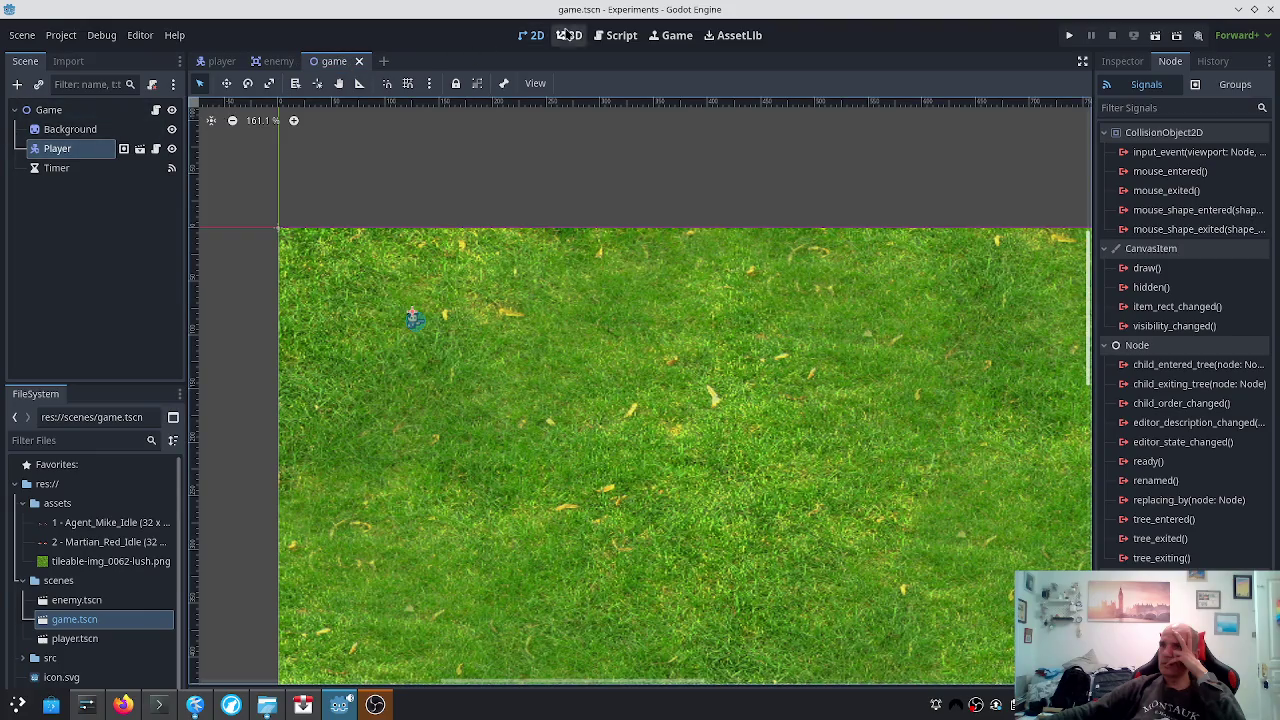
Review game.gd around the enemy instantiate line
click(615, 36)
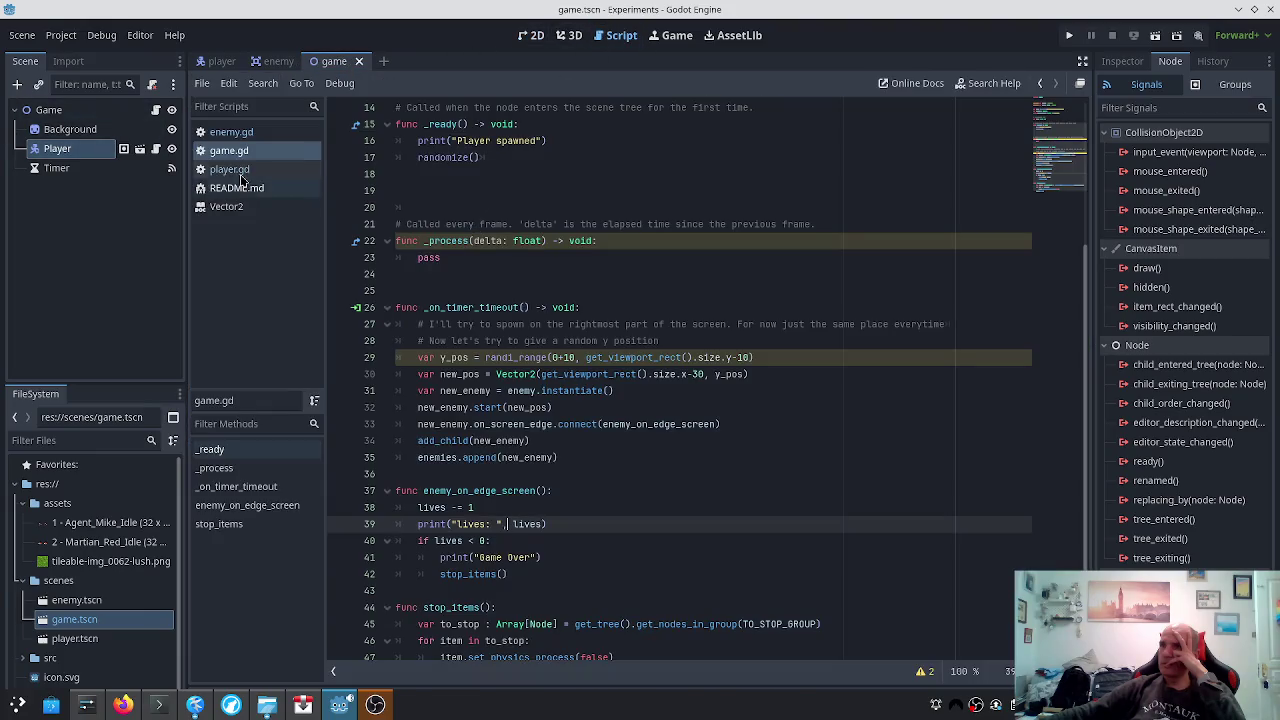
scroll(504, 177, up, 4)
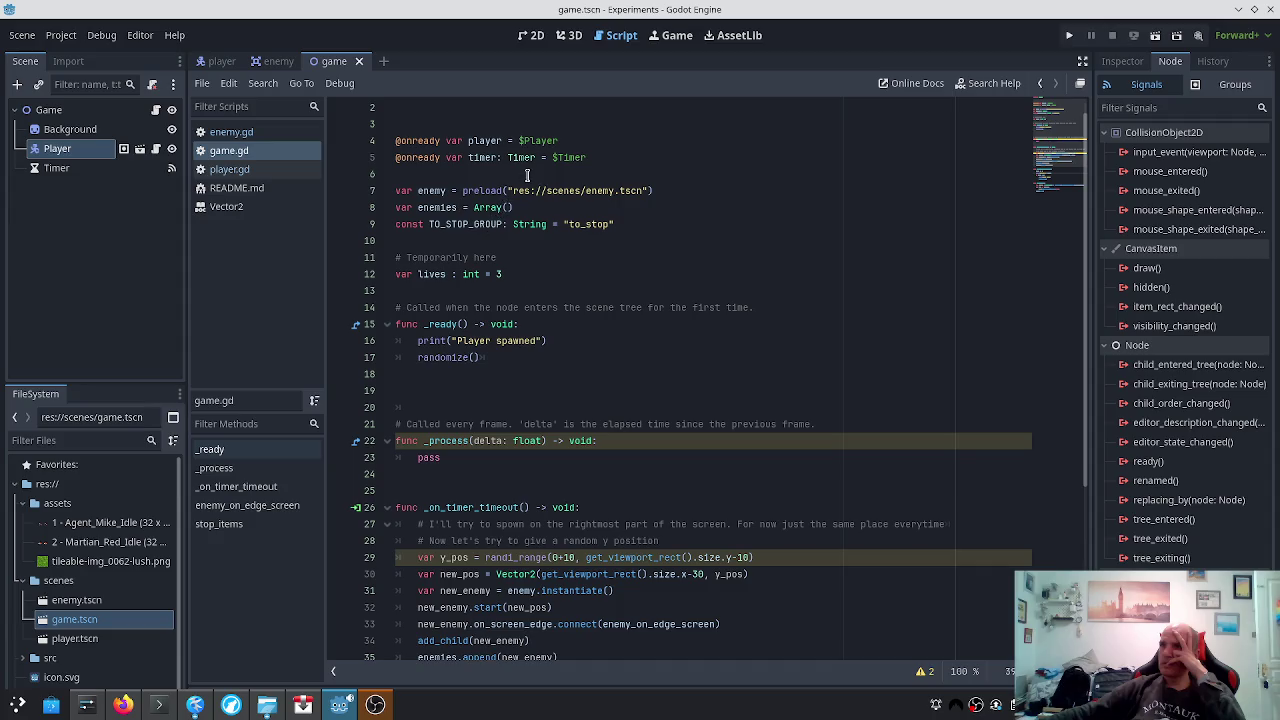
scroll(527, 175, down, 2)
scroll(876, 424, down, 3)
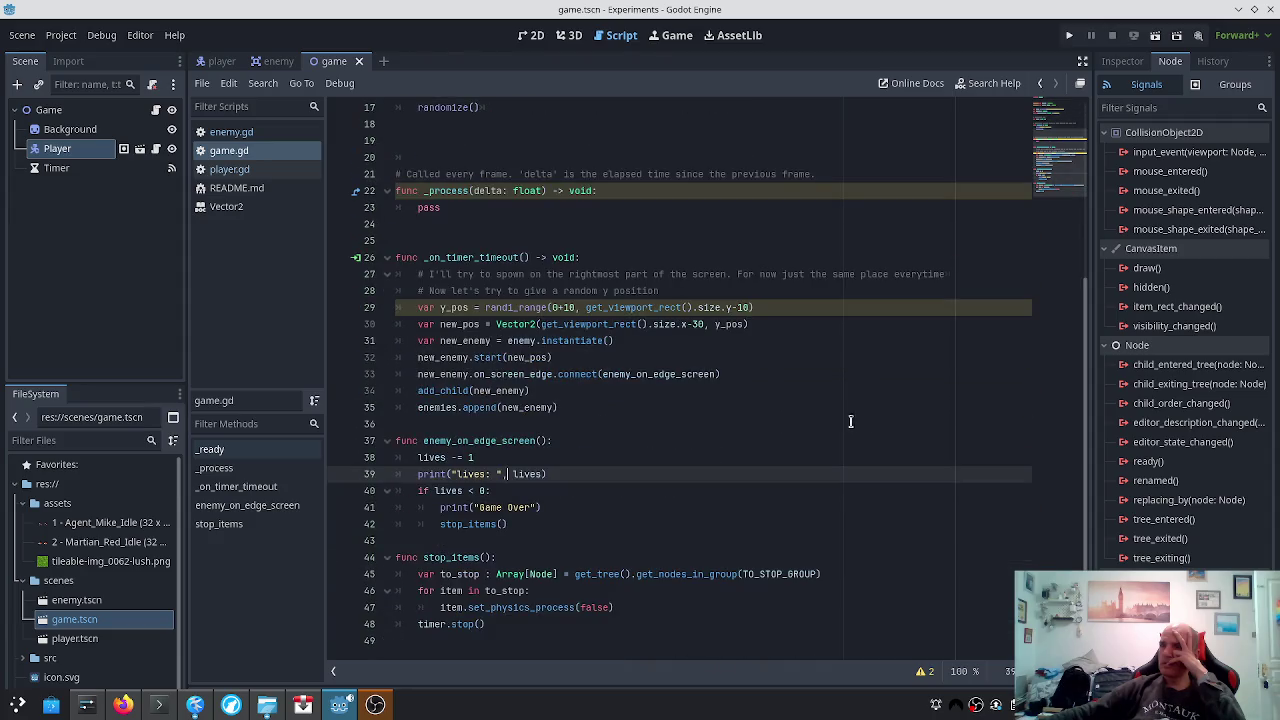
scroll(504, 456, up, 1)
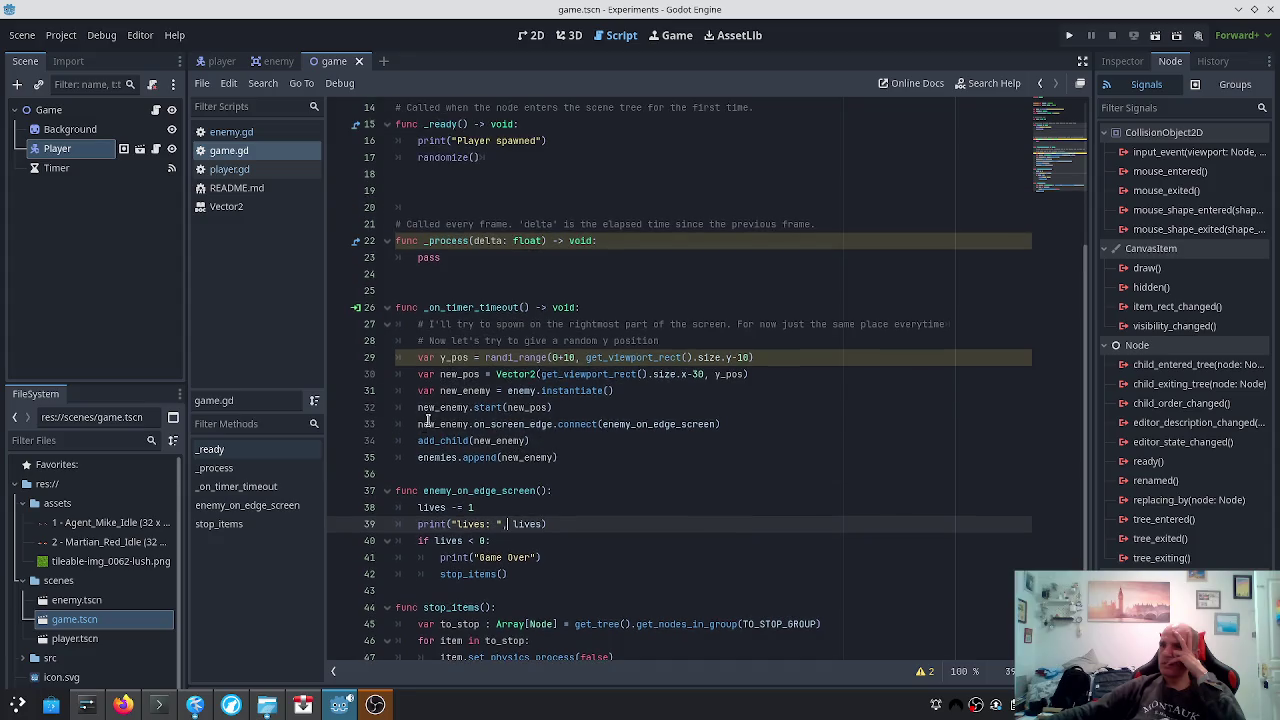
click(546, 390)
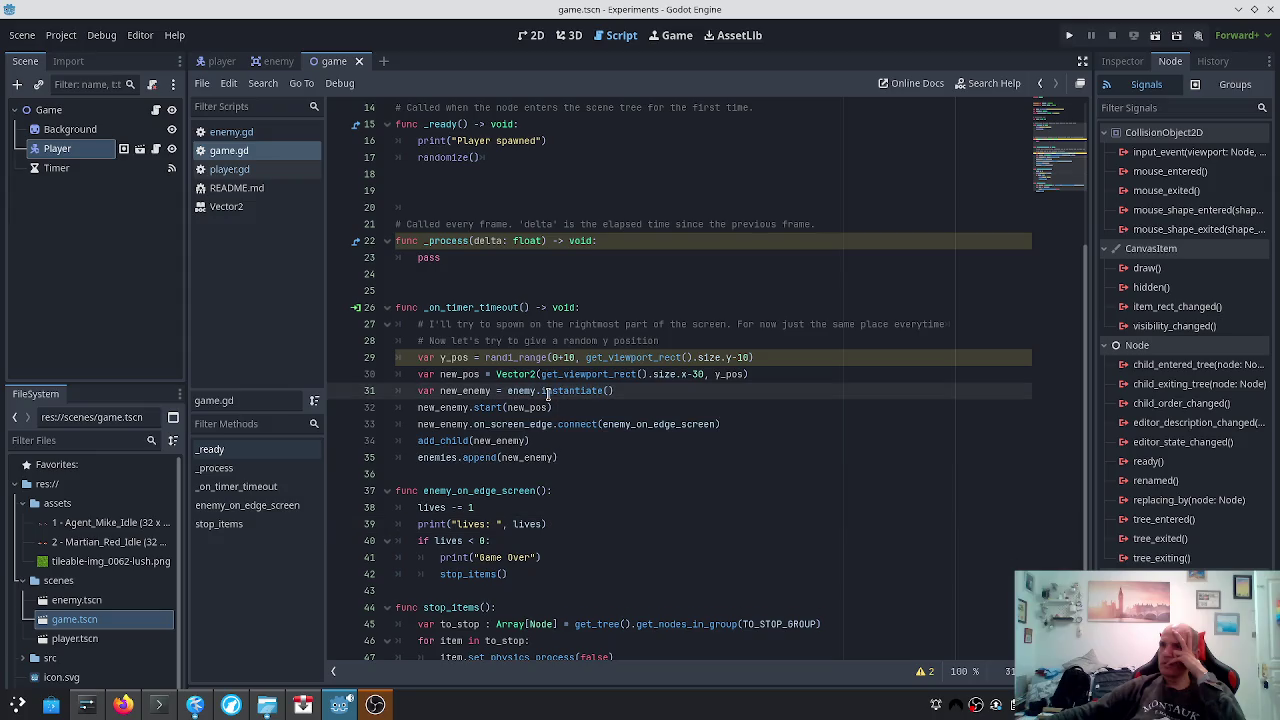
scroll(548, 396, up, 5)
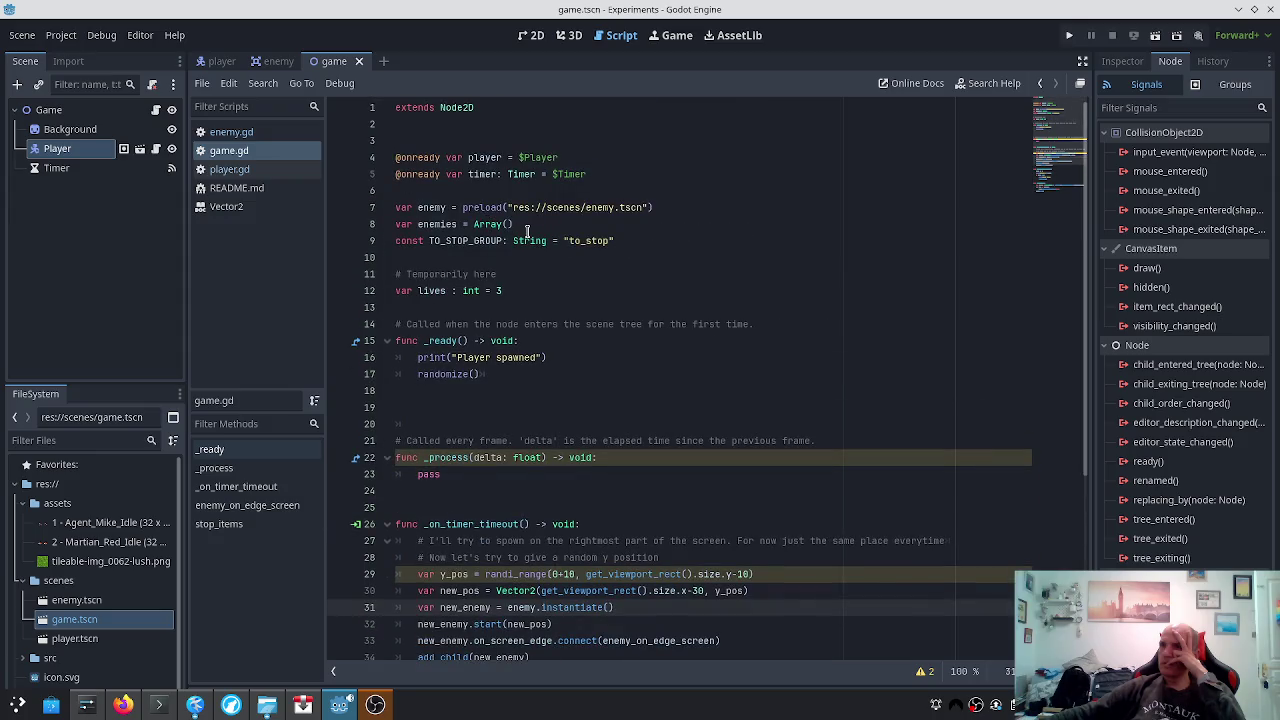
scroll(530, 234, down, 2)
scroll(662, 545, down, 3)
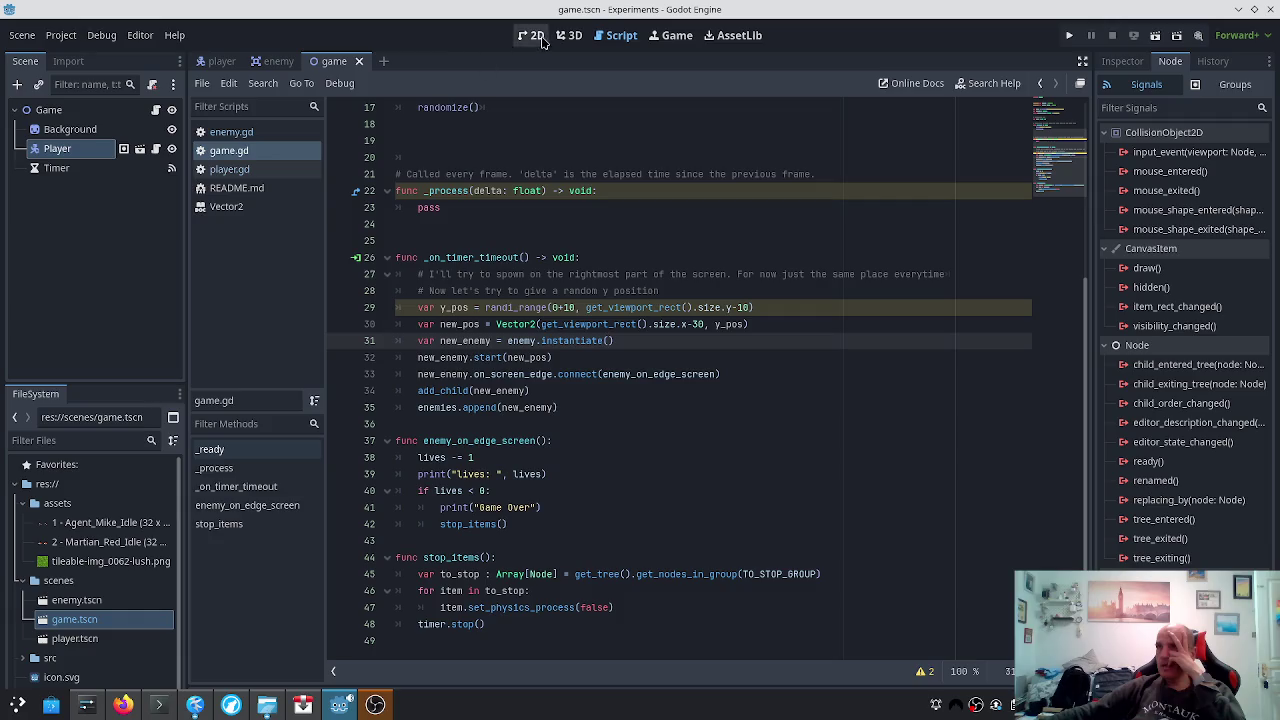
In the game scene, select Player and instance enemy.tscn as a child scene
click(278, 62)
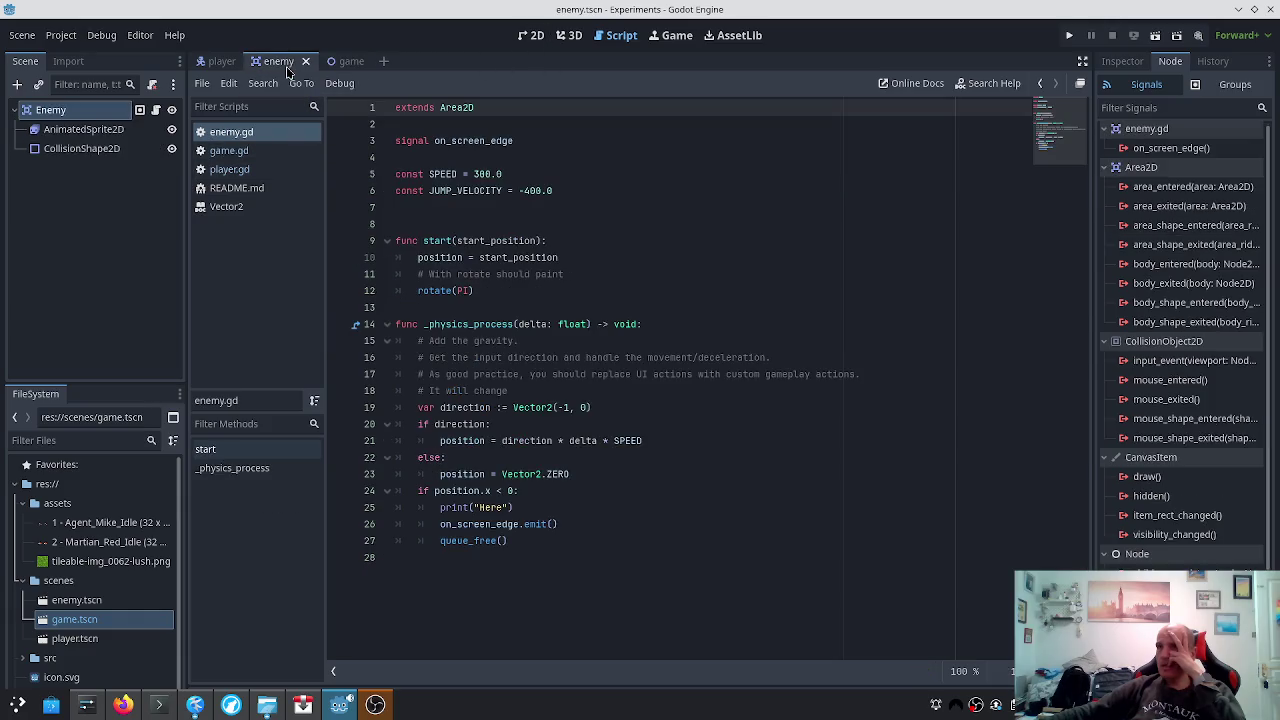
click(220, 62)
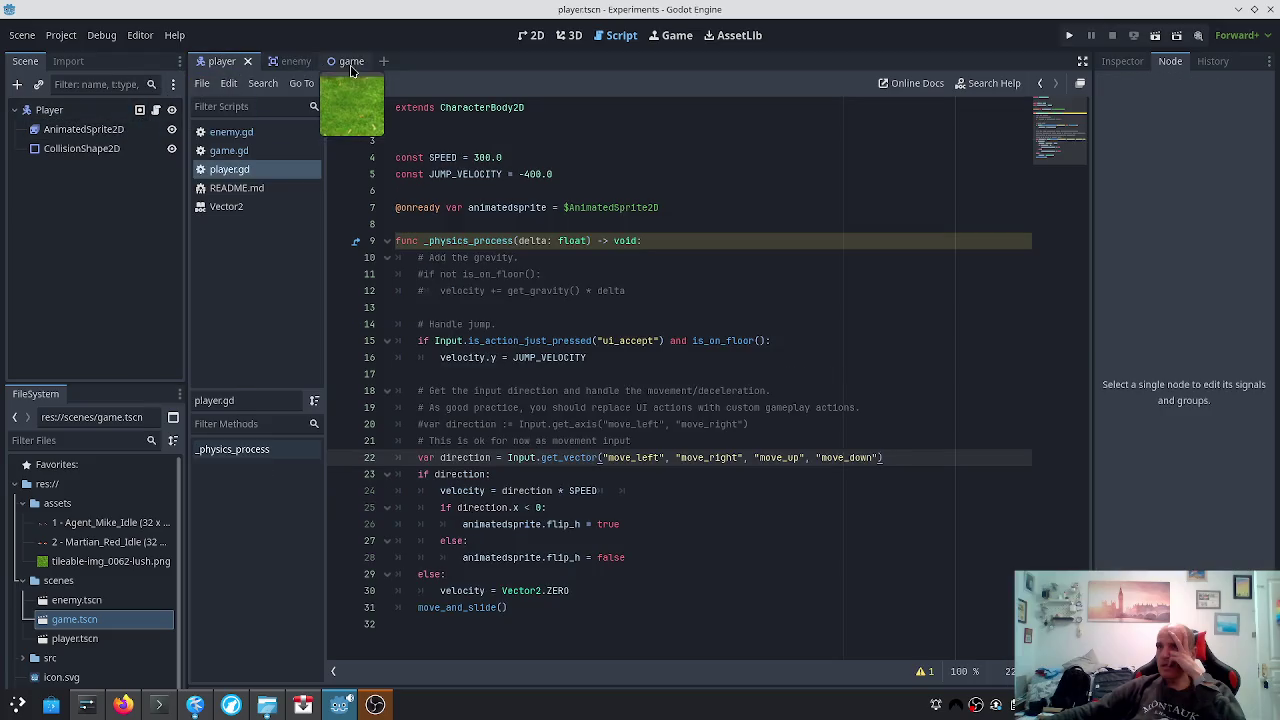
click(340, 61)
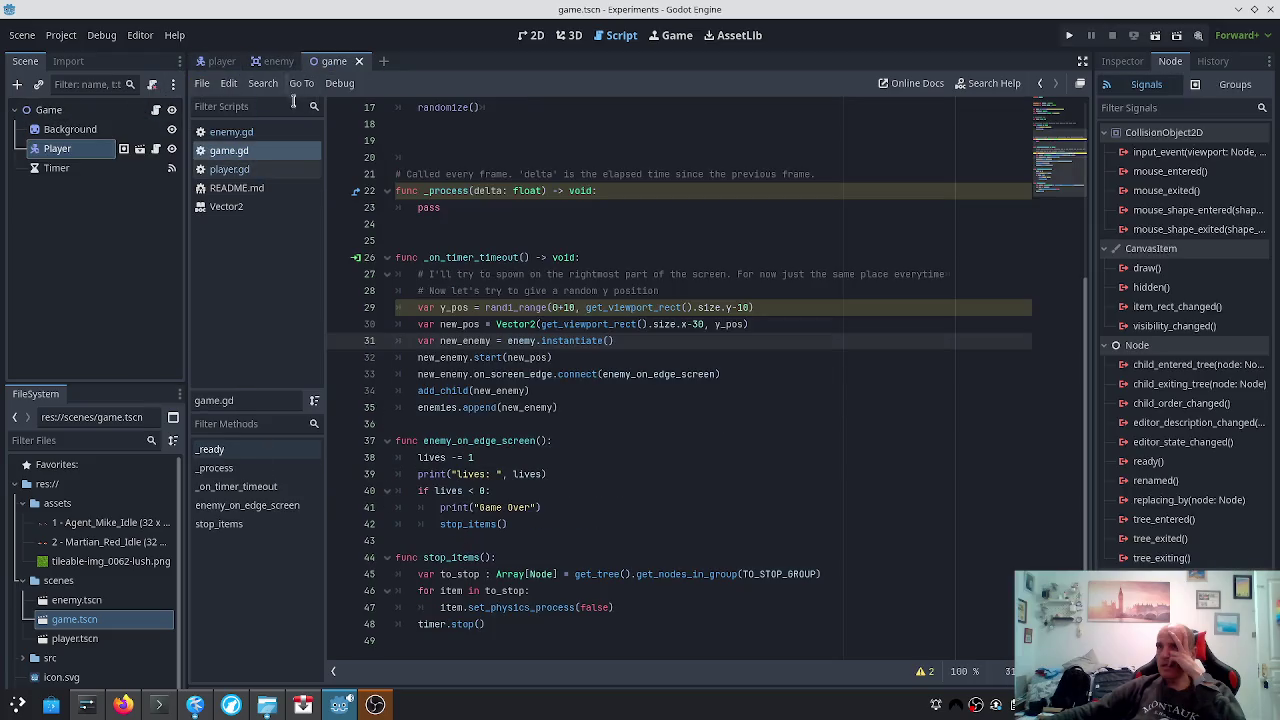
click(58, 153)
mouse_move(58, 153)
mouse_down()
mouse_move(52, 177)
mouse_move(68, 152)
mouse_up()
double_click(68, 150)
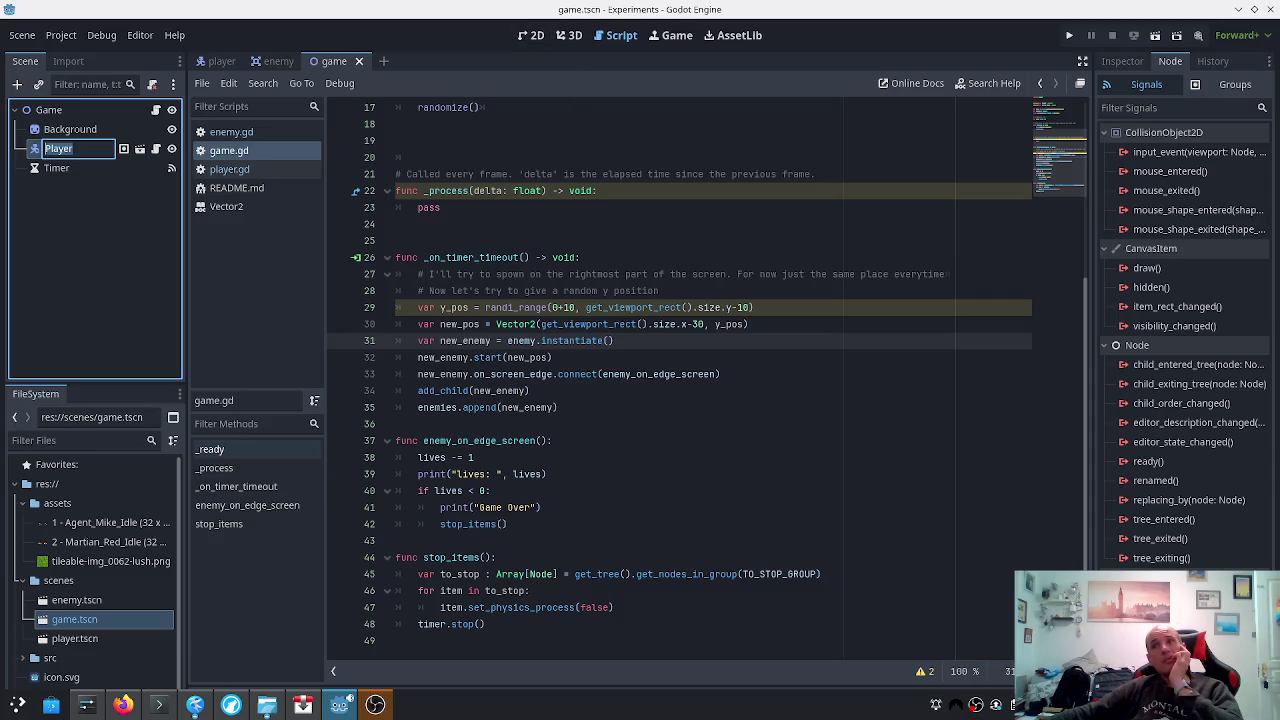
click(105, 255)
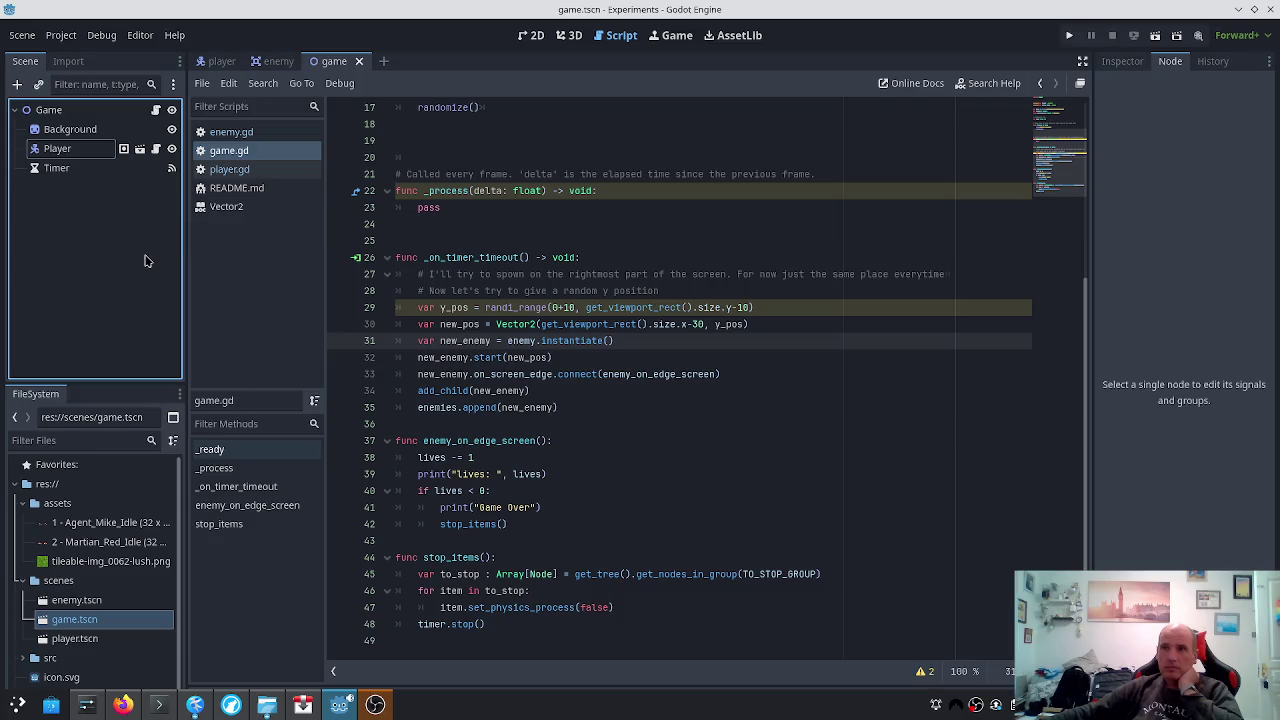
key(ctrl+shift+o)
double_click(458, 232)
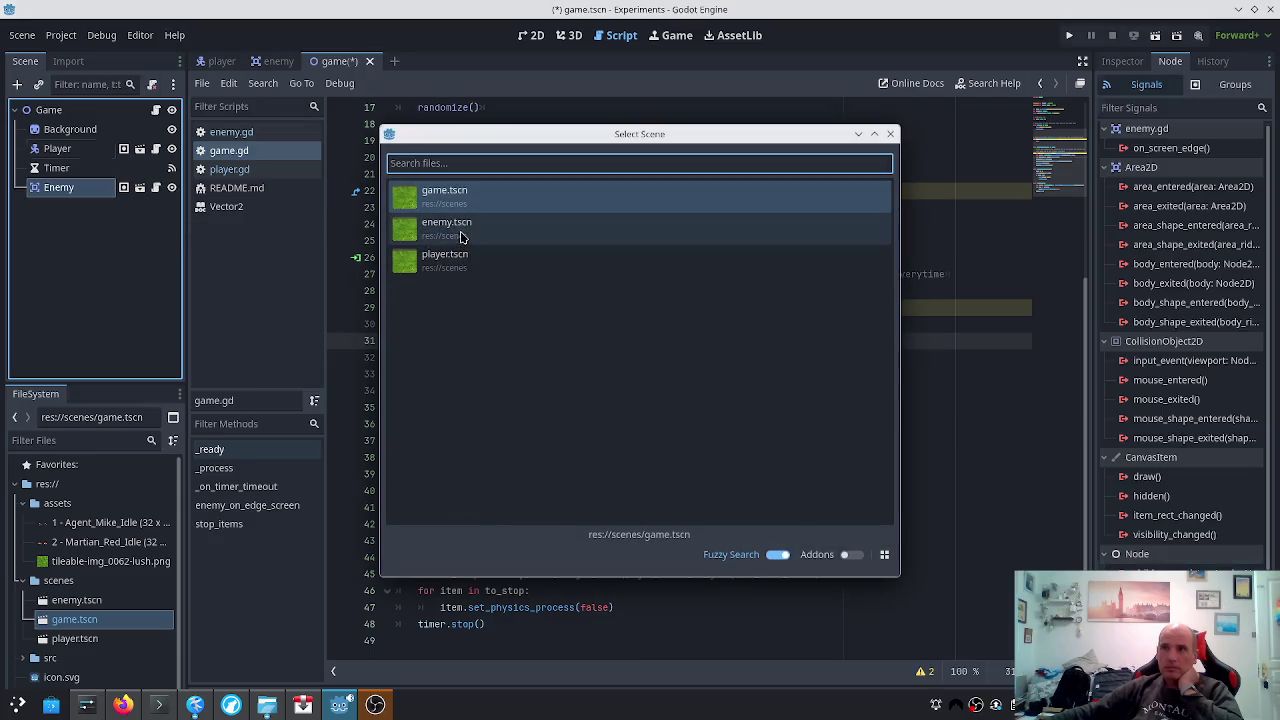
Move the new Enemy node above Timer in the Scene dock, then return to game.gd
click(527, 32)
scroll(418, 327, up, 3)
scroll(418, 327, up, 4)
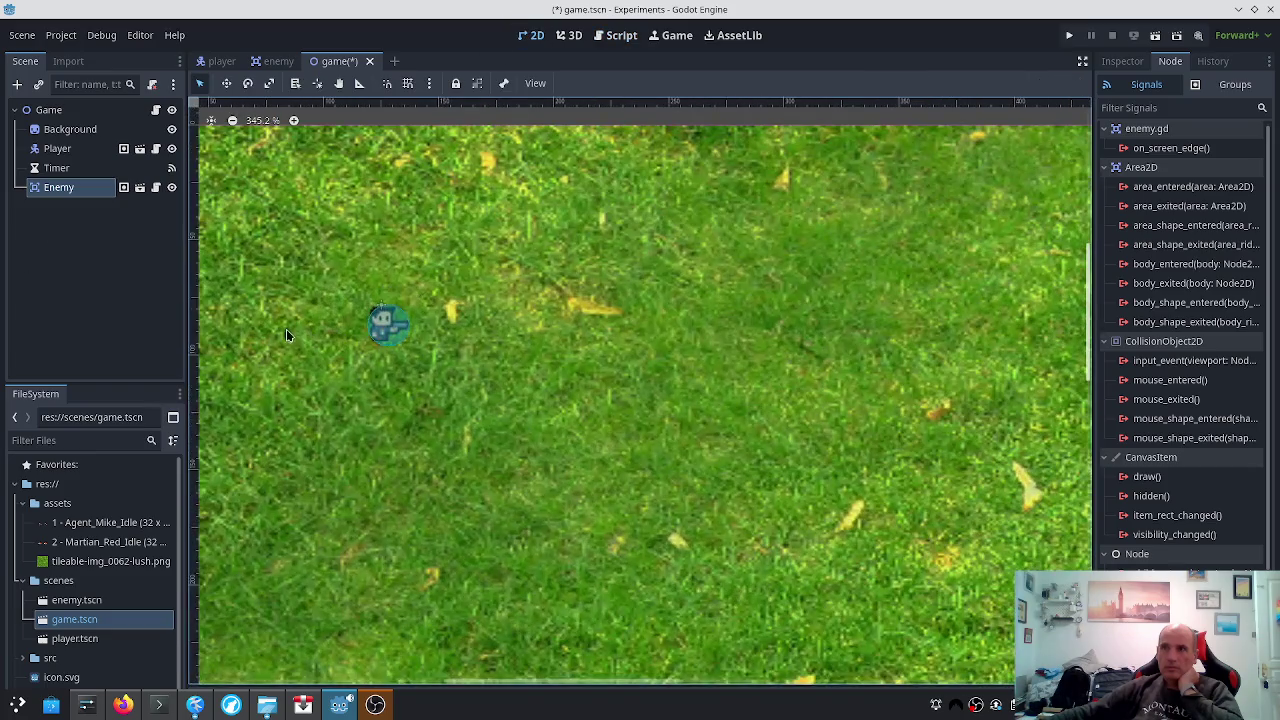
scroll(206, 231, down, 9)
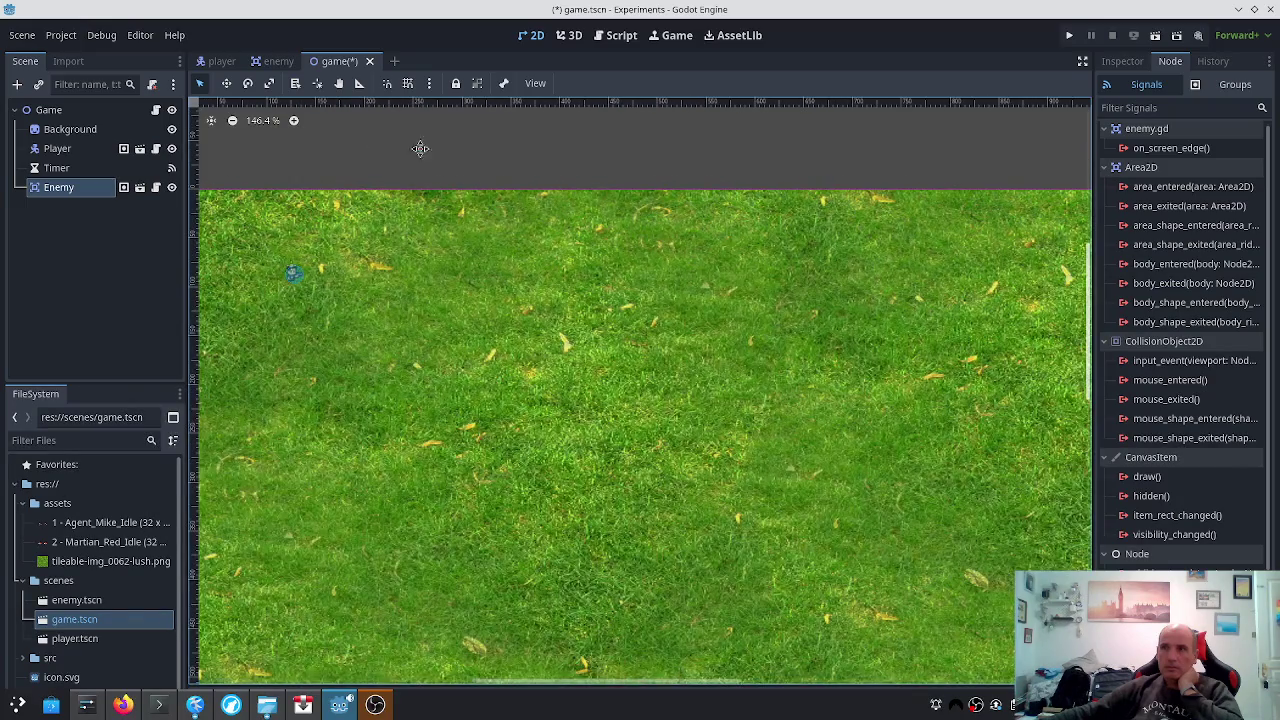
drag(420, 149, 591, 189)
scroll(414, 223, up, 5)
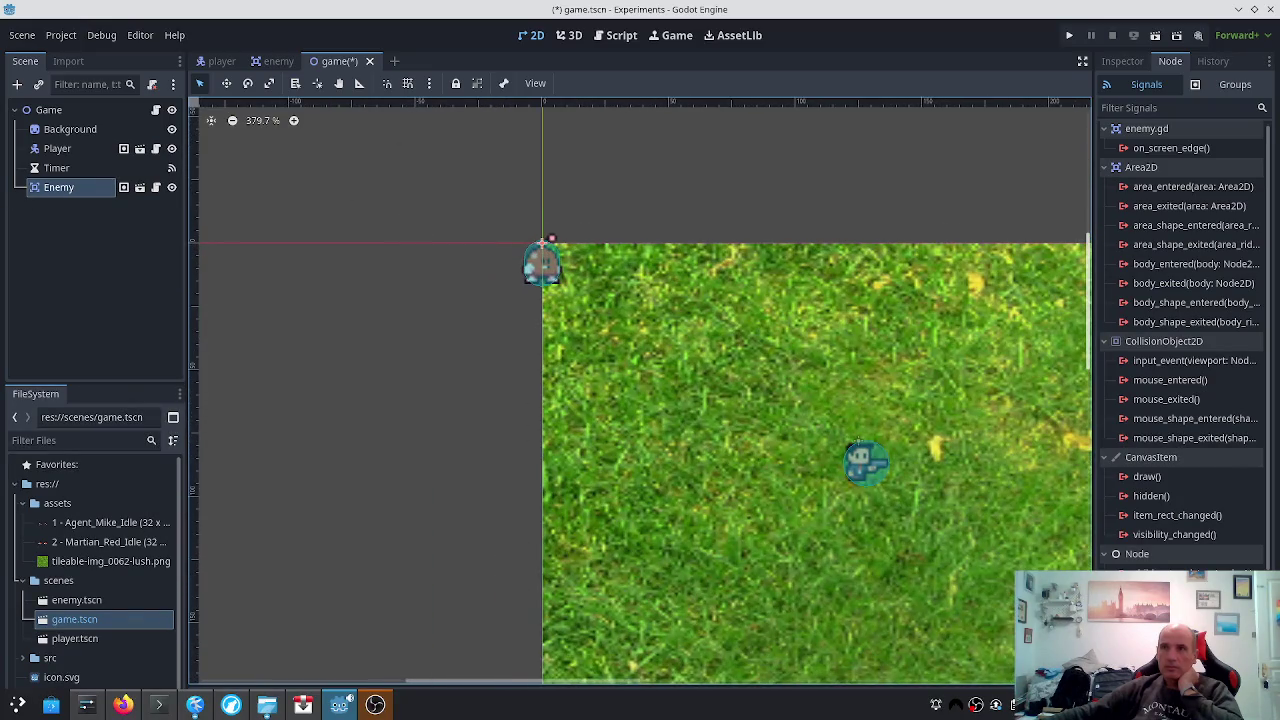
mouse_move(54, 190)
mouse_down()
mouse_move(66, 140)
mouse_move(82, 180)
mouse_up()
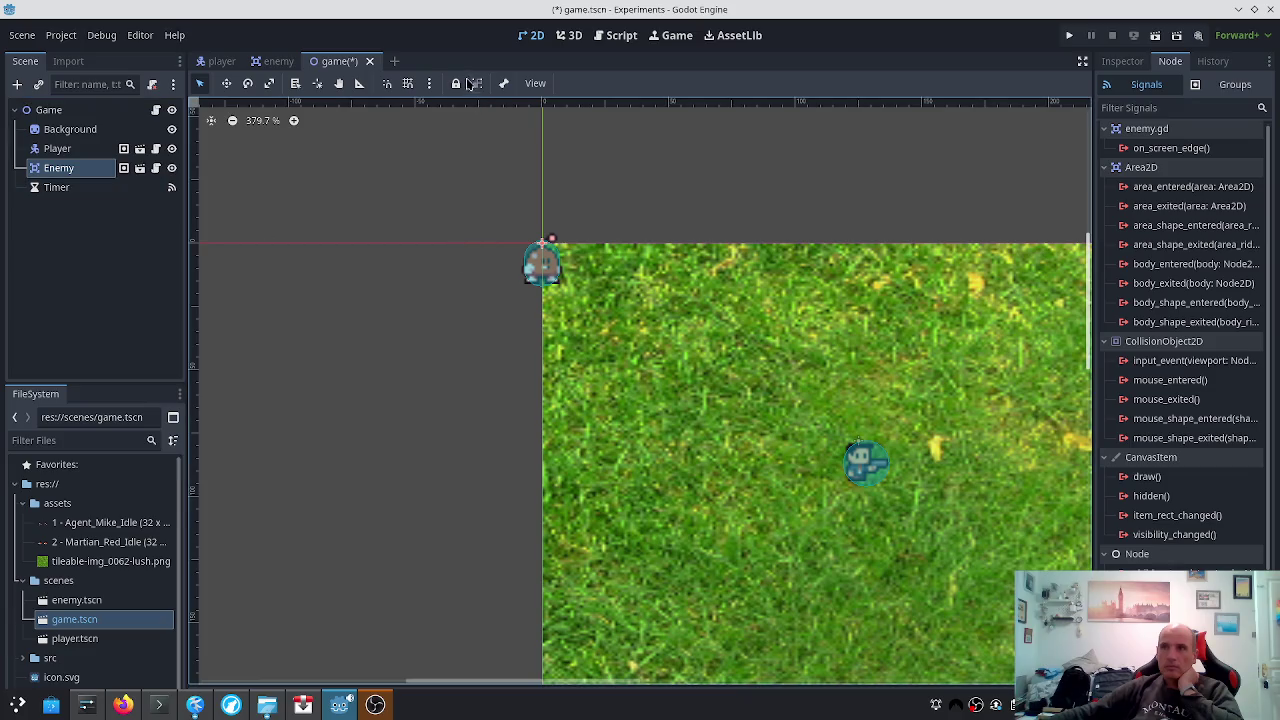
click(612, 35)
scroll(507, 237, up, 5)
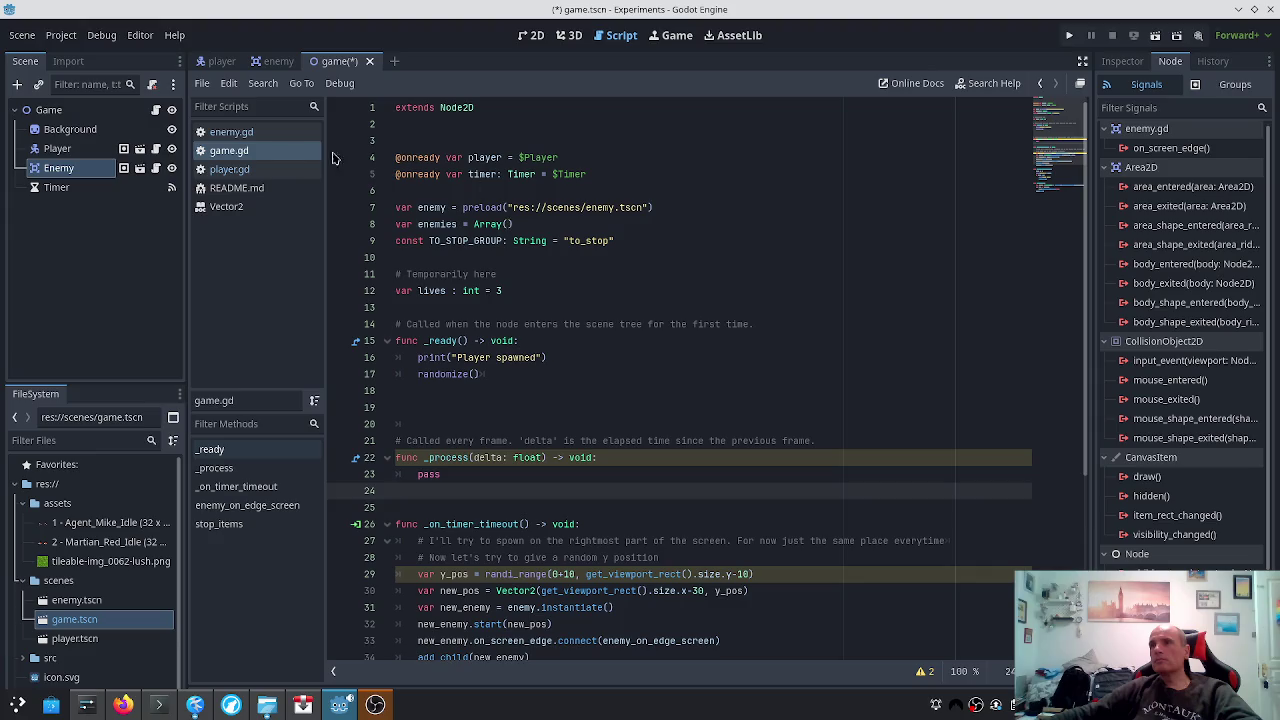
Change SPEED in enemy.gd from 300.0 to 10.0, save, and run the game
click(245, 132)
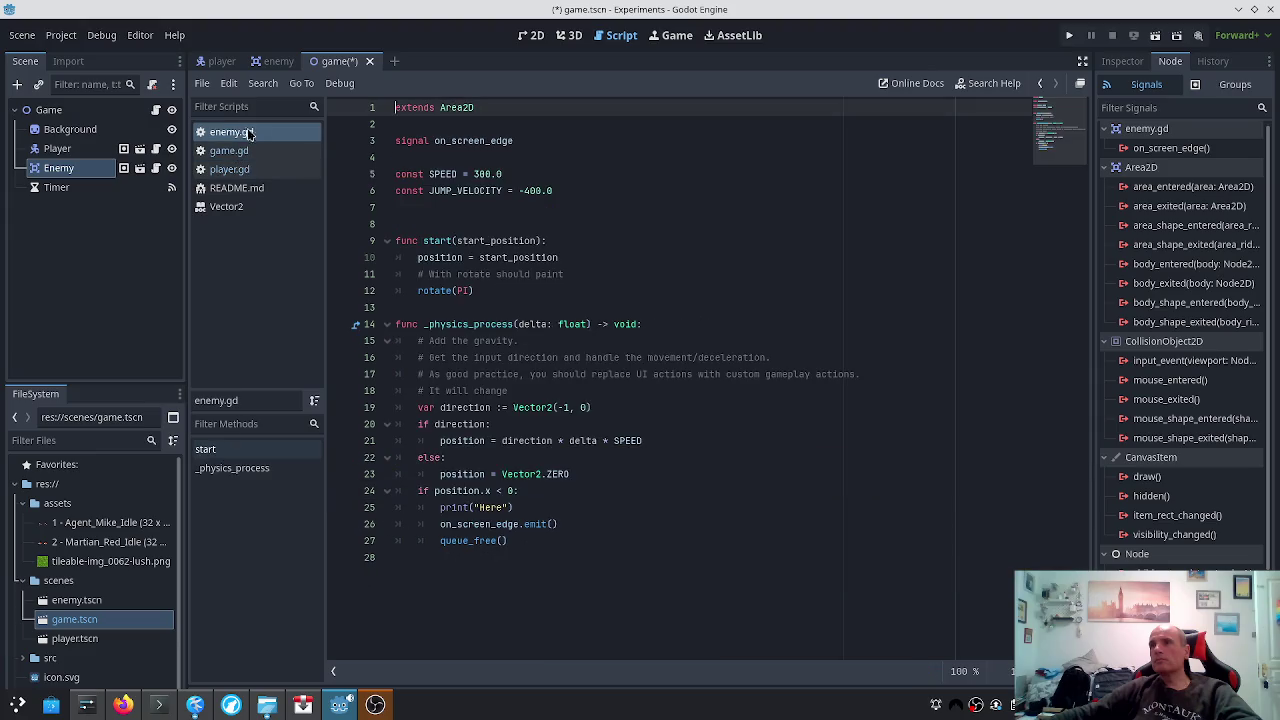
click(482, 173)
key(Delete)
key(ctrl+s)
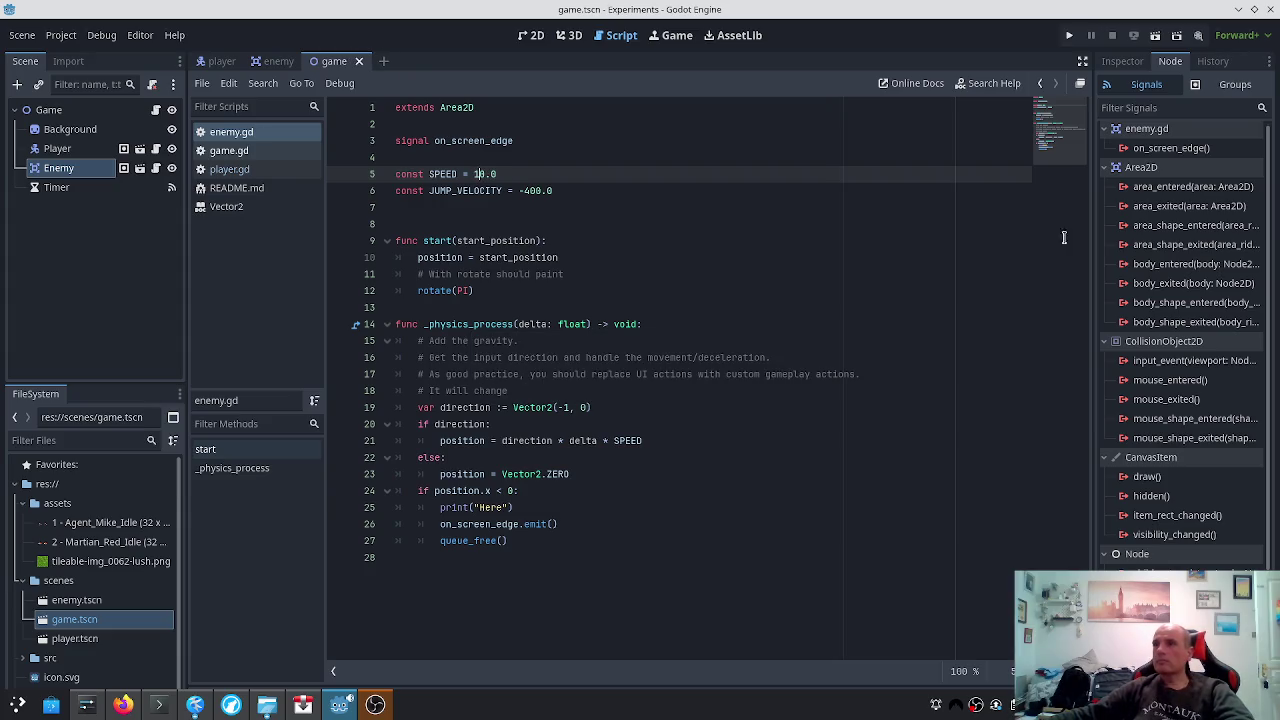
click(1067, 35)
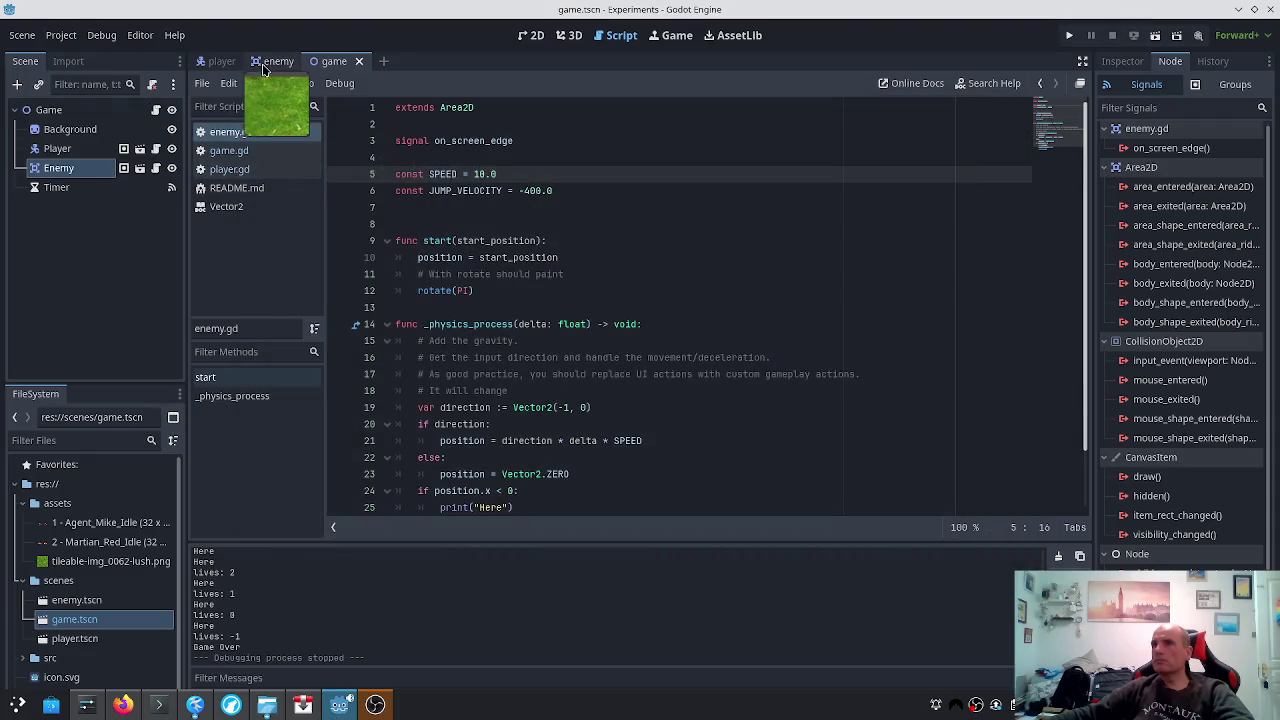
click(272, 61)
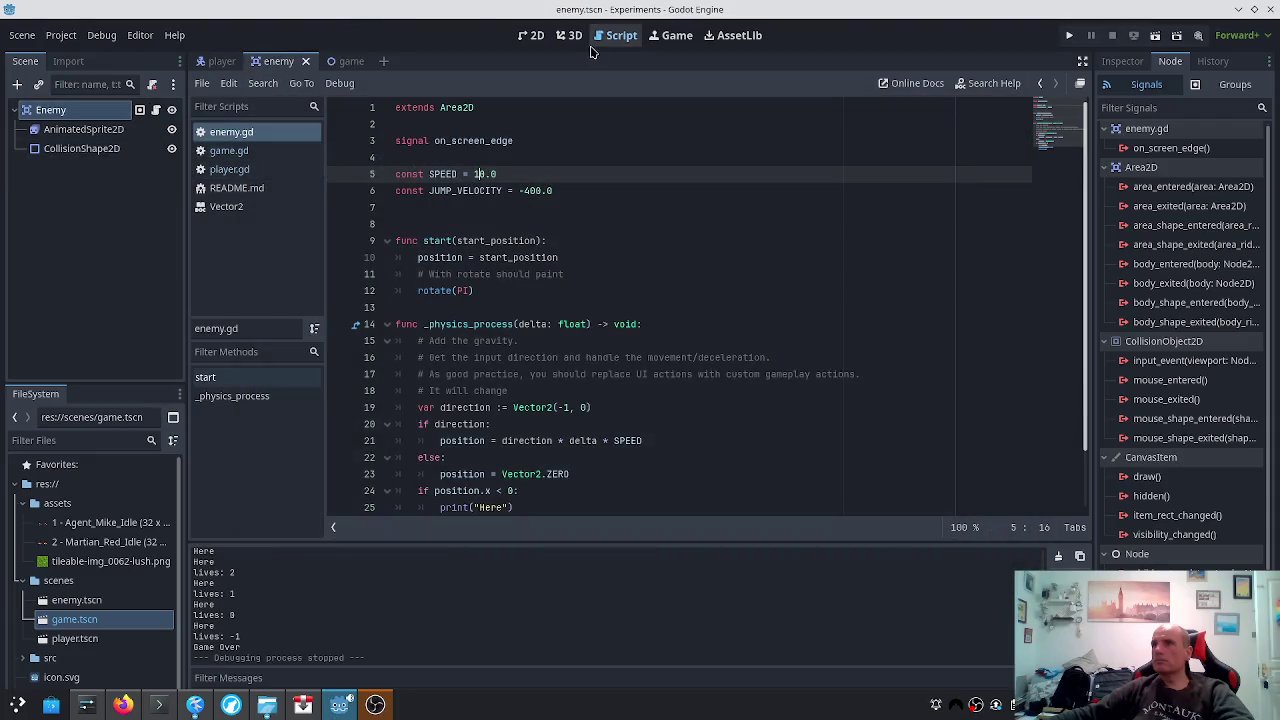
Check the enemy's AnimatedSprite2D and CollisionShape2D, then pan around the game scene's grass
click(533, 35)
click(98, 131)
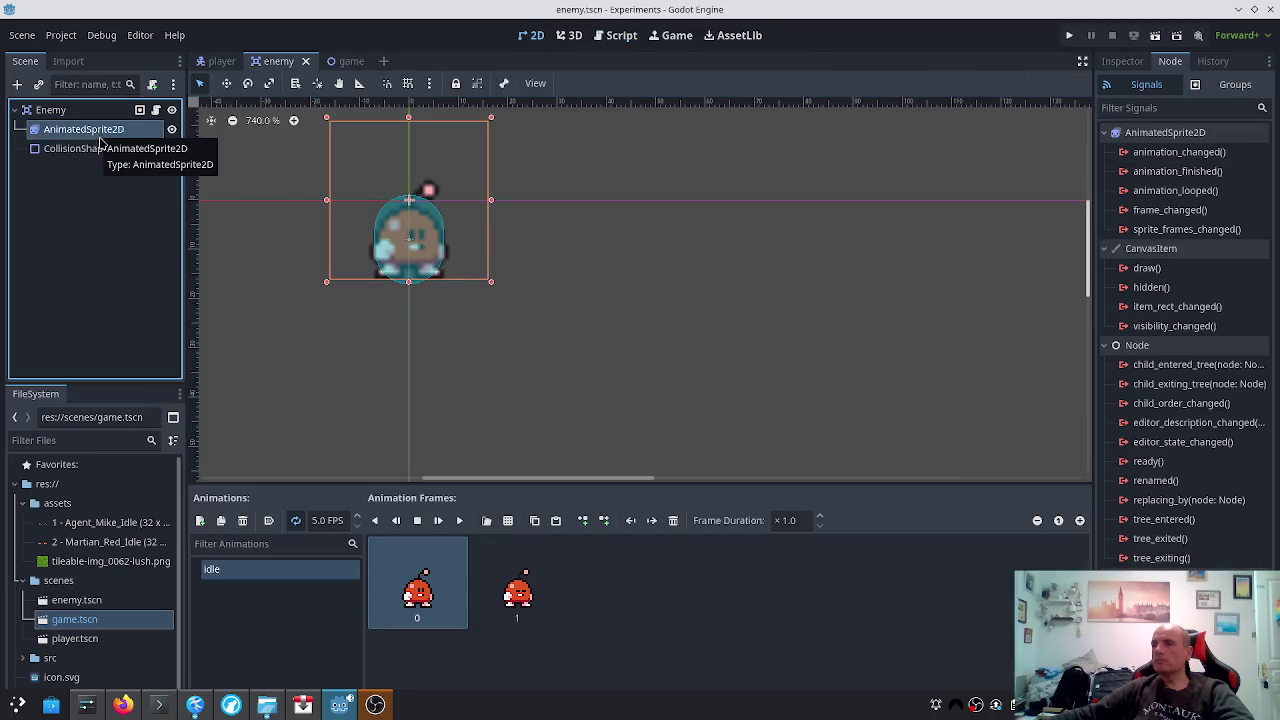
click(98, 149)
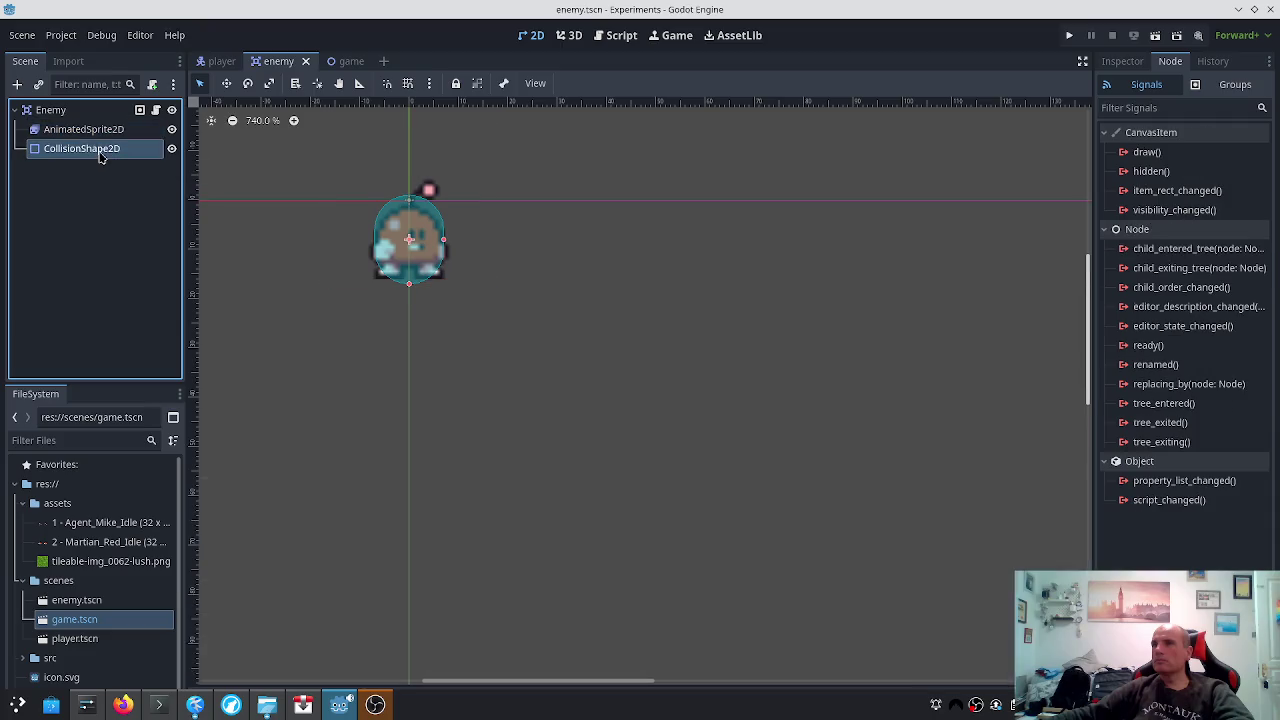
click(340, 62)
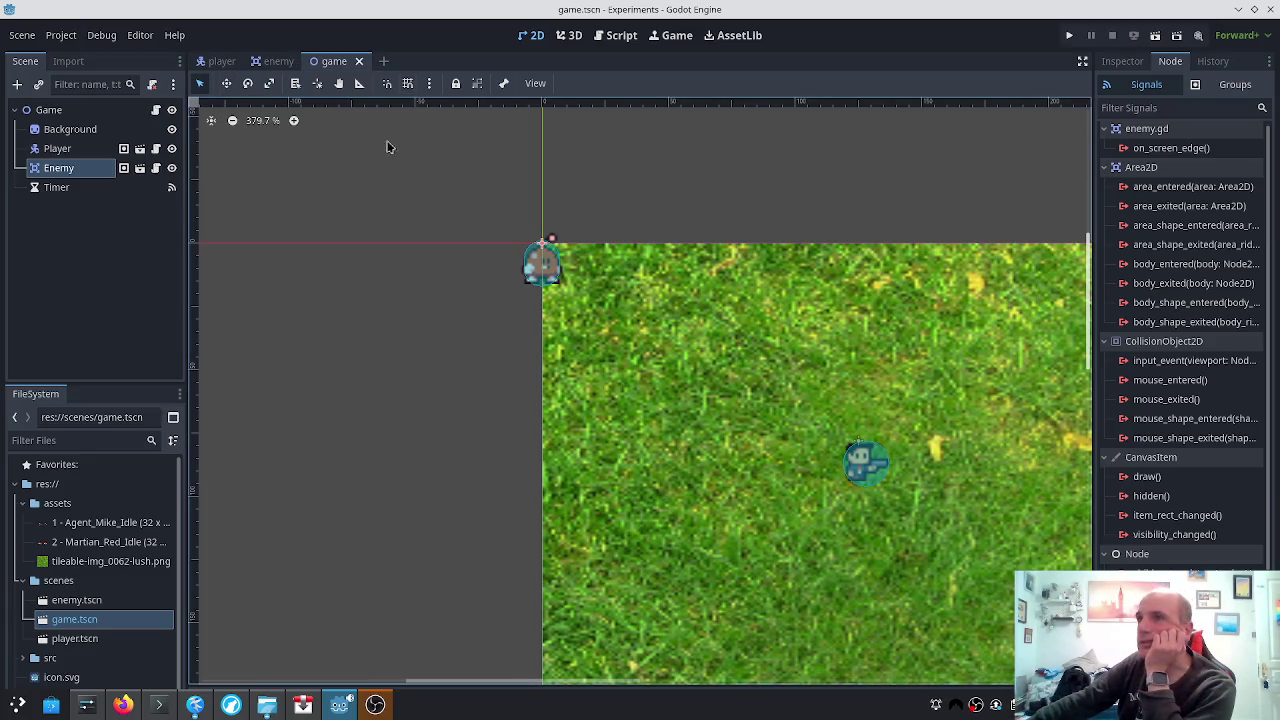
scroll(451, 225, down, 2)
scroll(472, 262, down, 8)
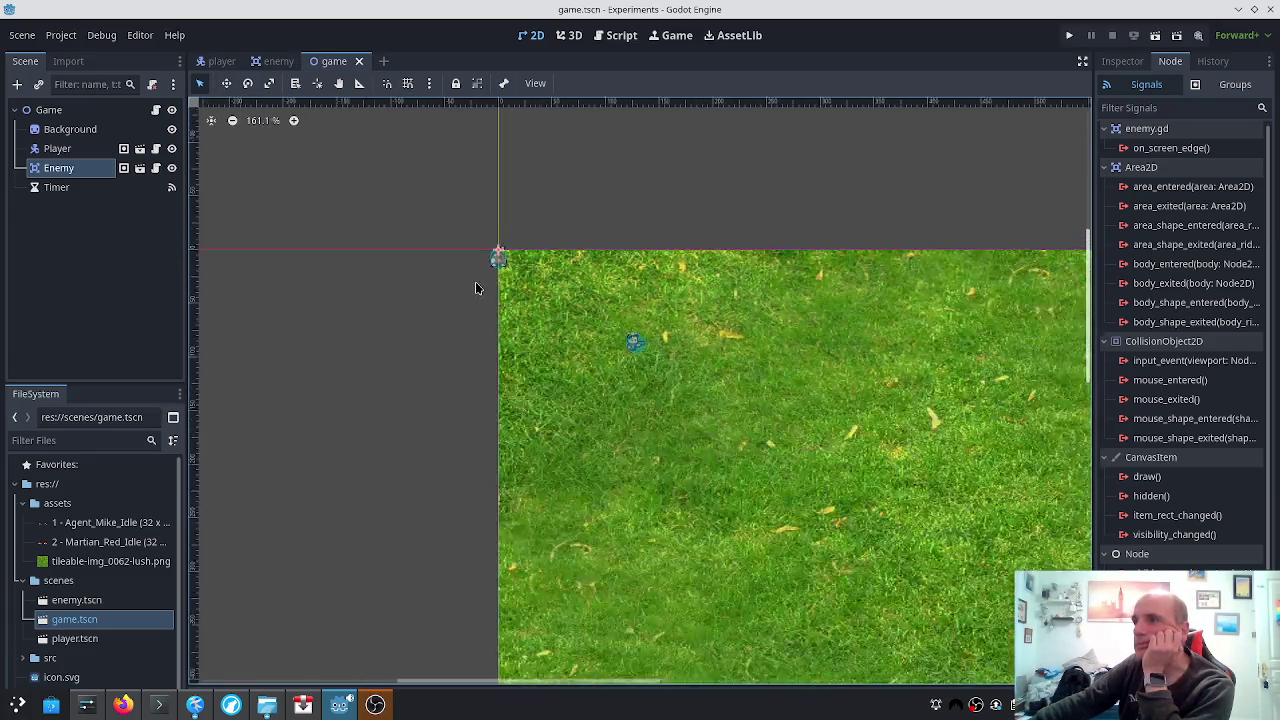
scroll(643, 210, up, 1)
mouse_move(574, 229)
mouse_down()
mouse_move(354, 223)
mouse_move(540, 149)
mouse_up()
scroll(503, 184, up, 5)
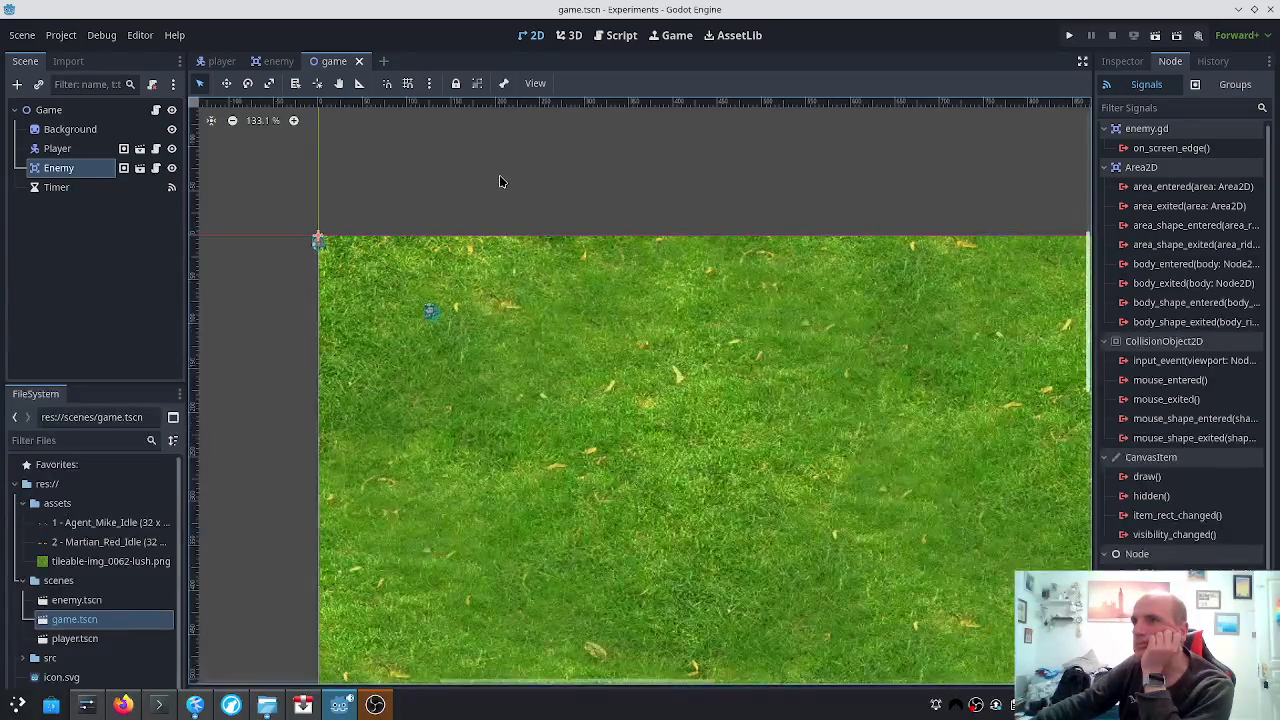
drag(469, 183, 606, 115)
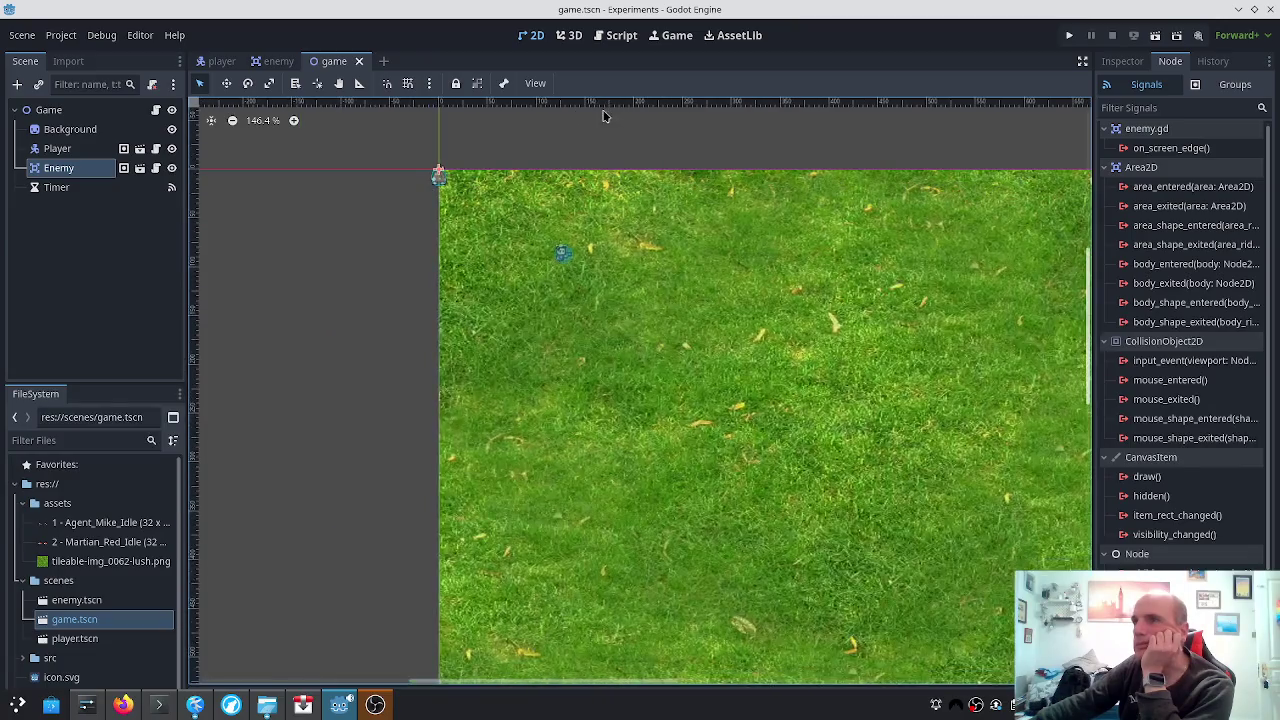
scroll(487, 272, up, 1)
scroll(423, 277, up, 1)
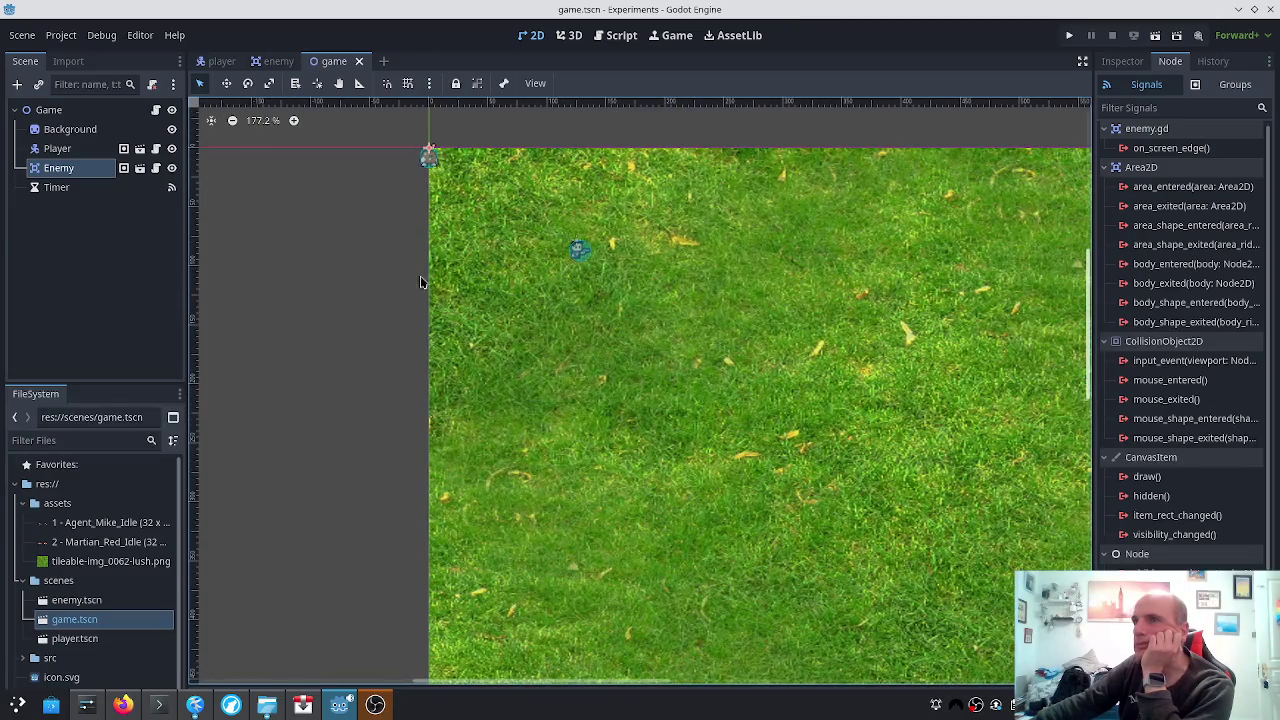
Back in the enemy scene, inspect the Enemy node's properties and open enemy.gd
click(279, 63)
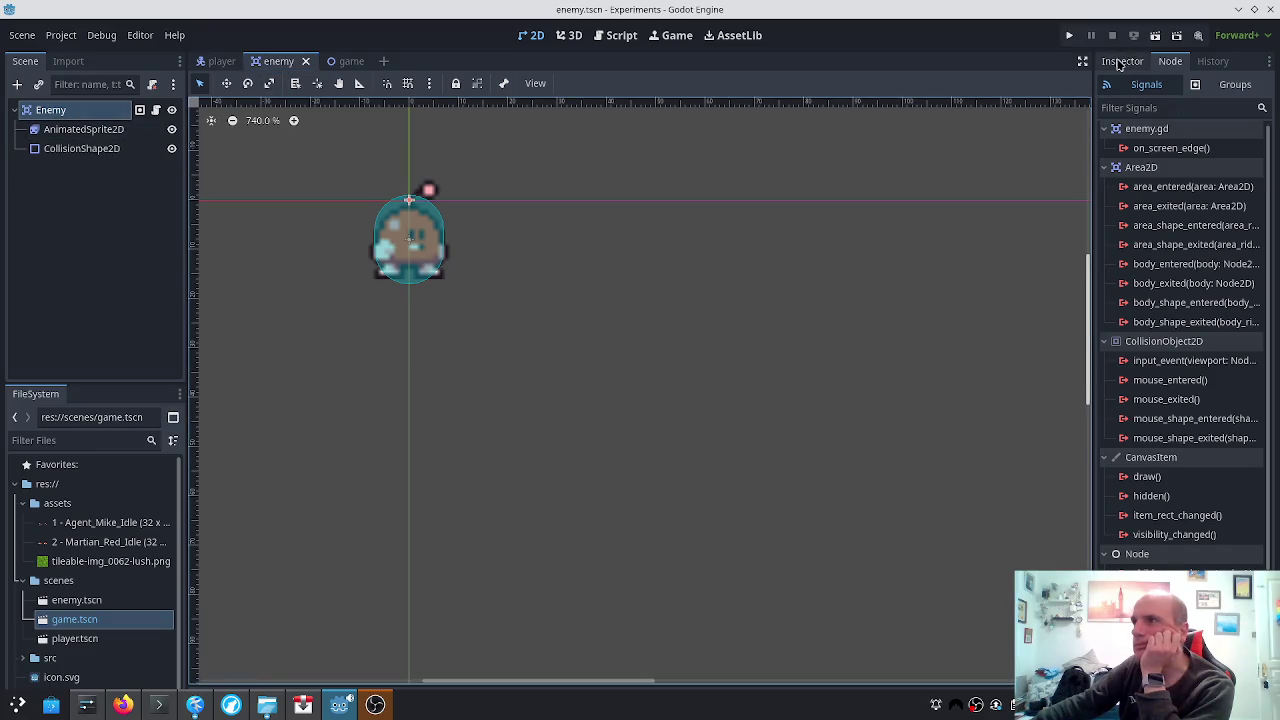
click(1122, 61)
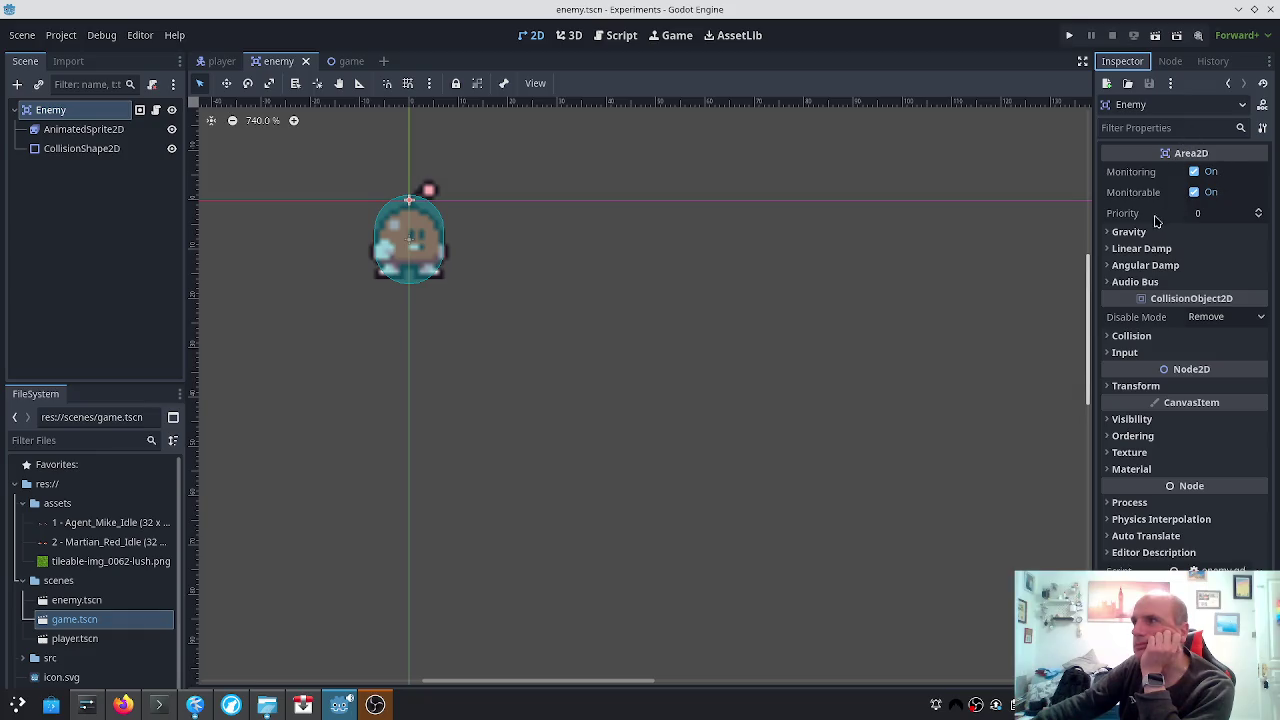
click(1127, 232)
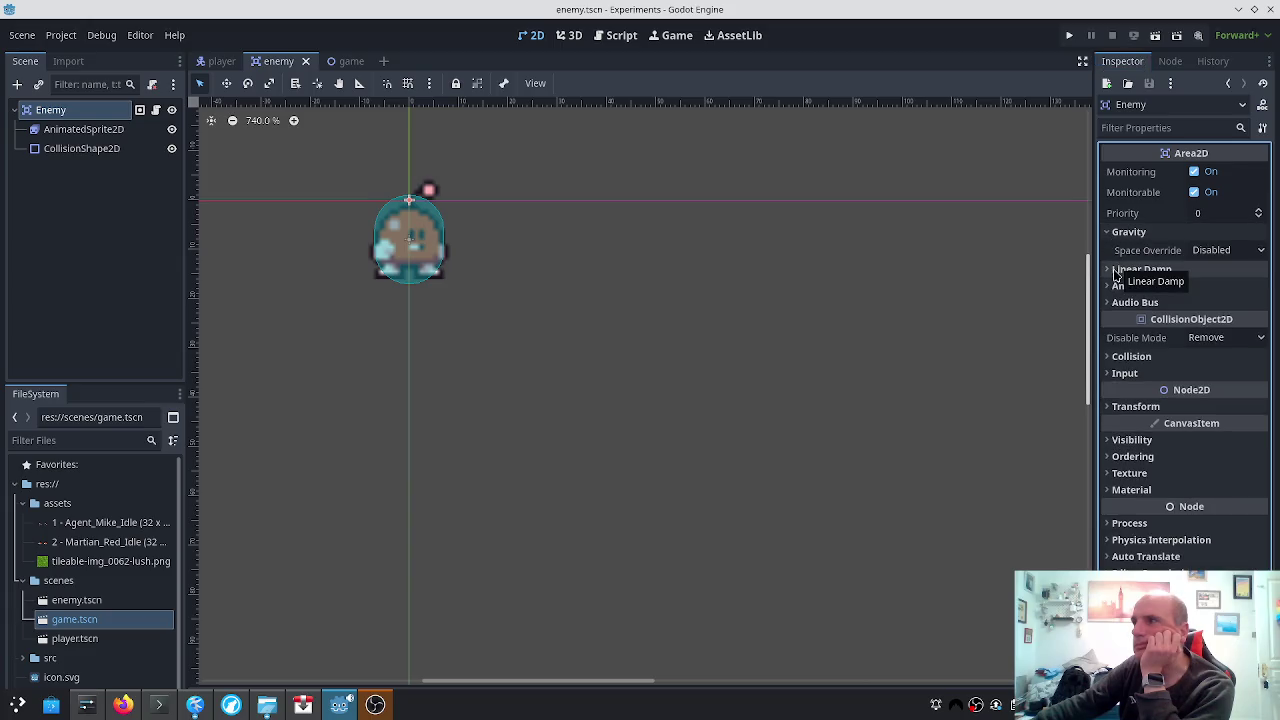
click(1110, 238)
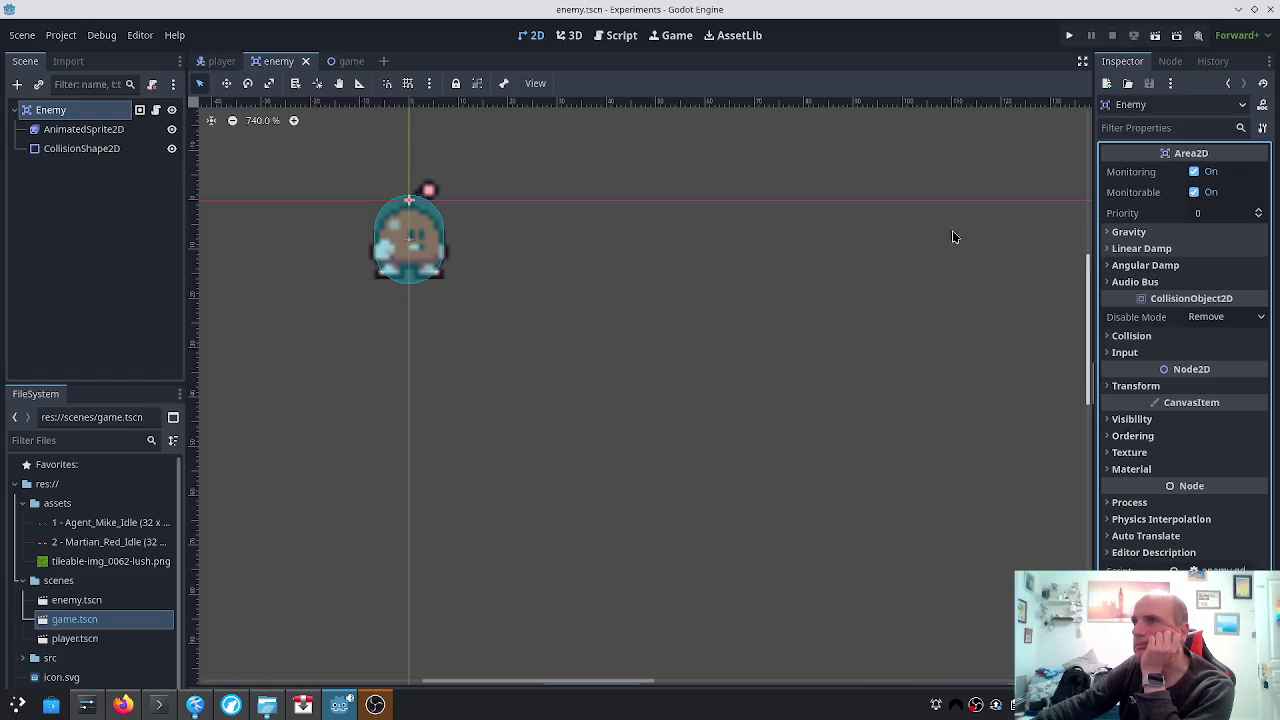
click(218, 66)
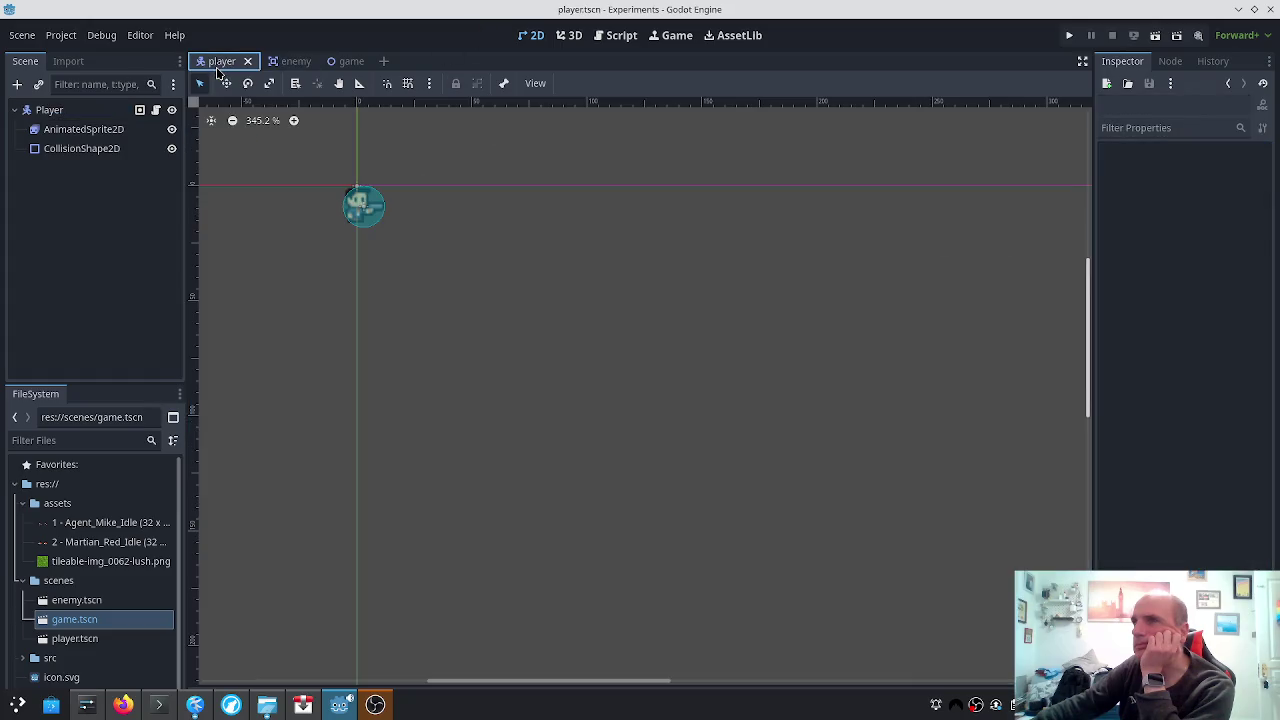
click(268, 68)
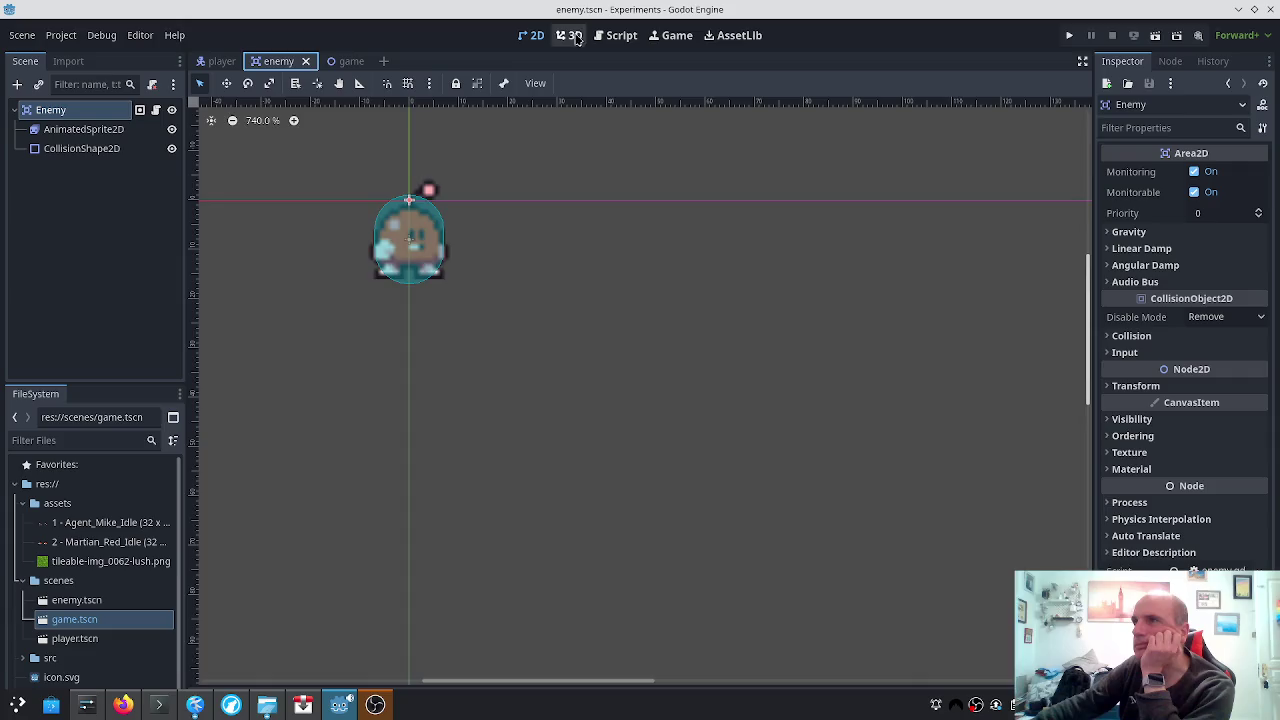
click(569, 35)
click(617, 36)
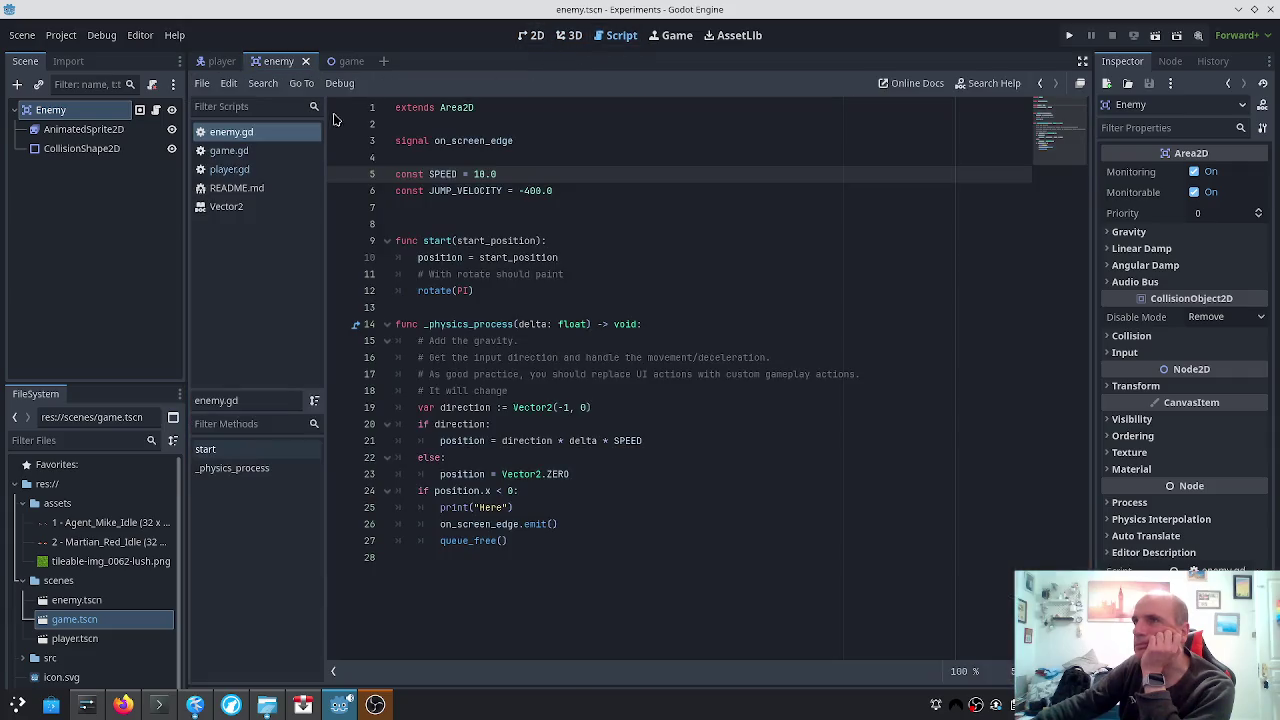
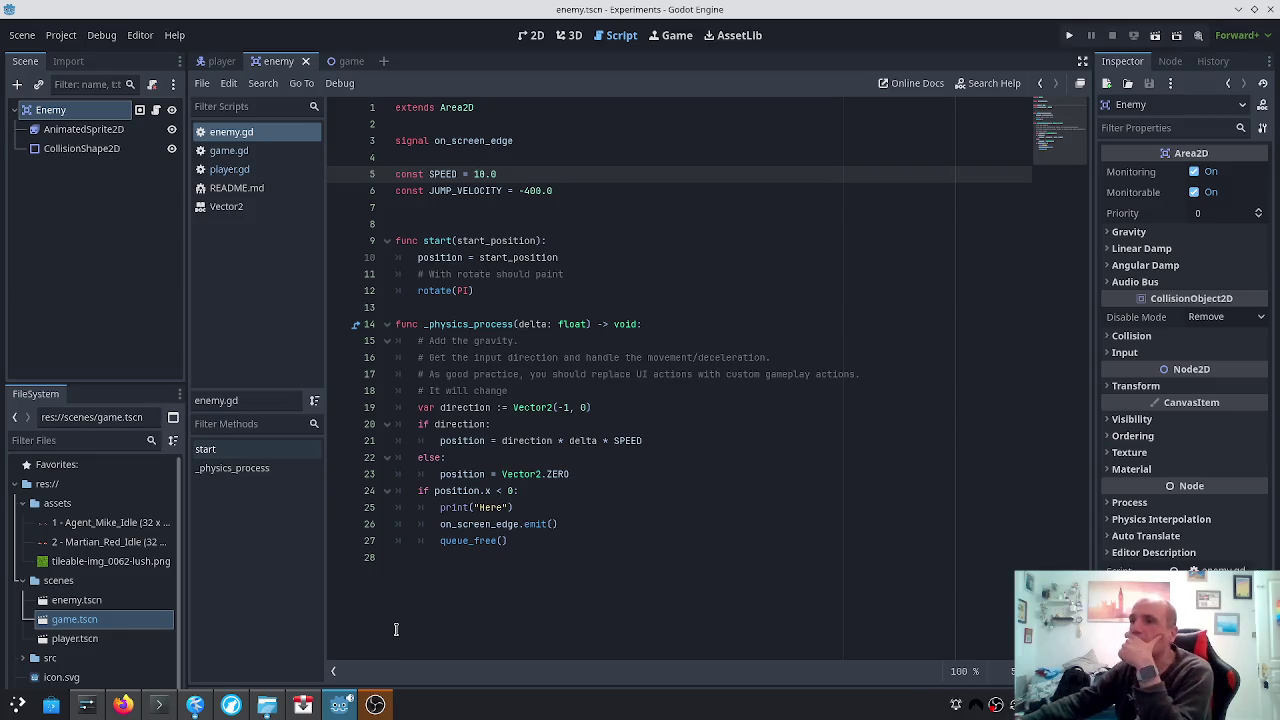
Change '=' to '+=' on line 21 of enemy.gd so movement accumulates, and save
click(490, 441)
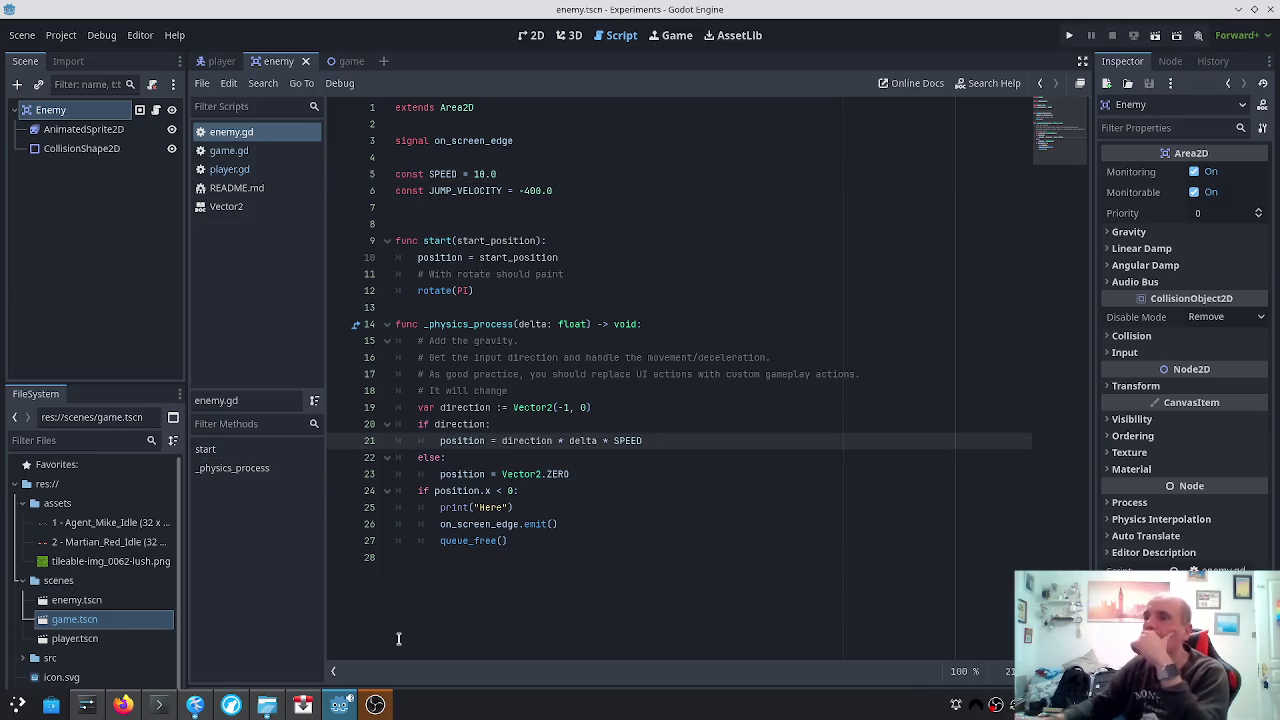
text(+)
key(ctrl+s)
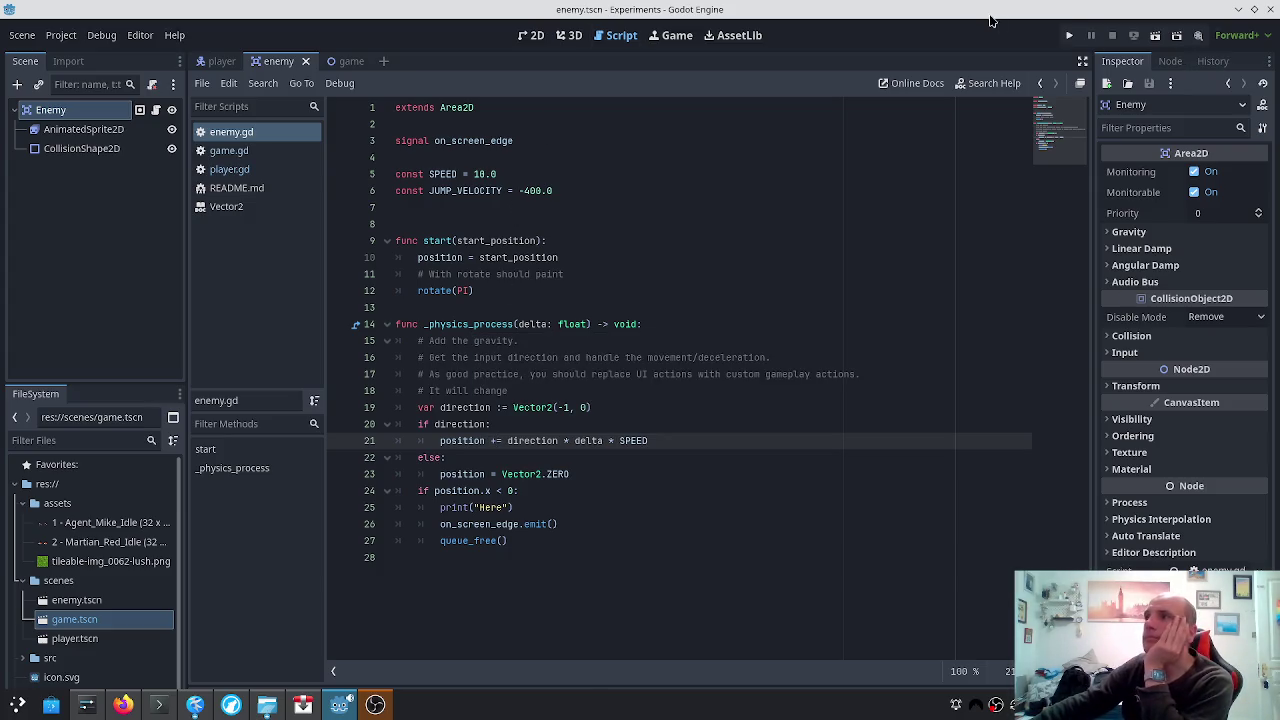
Test-run the game to watch red enemies spawn at the right edge, then close it
click(1071, 35)
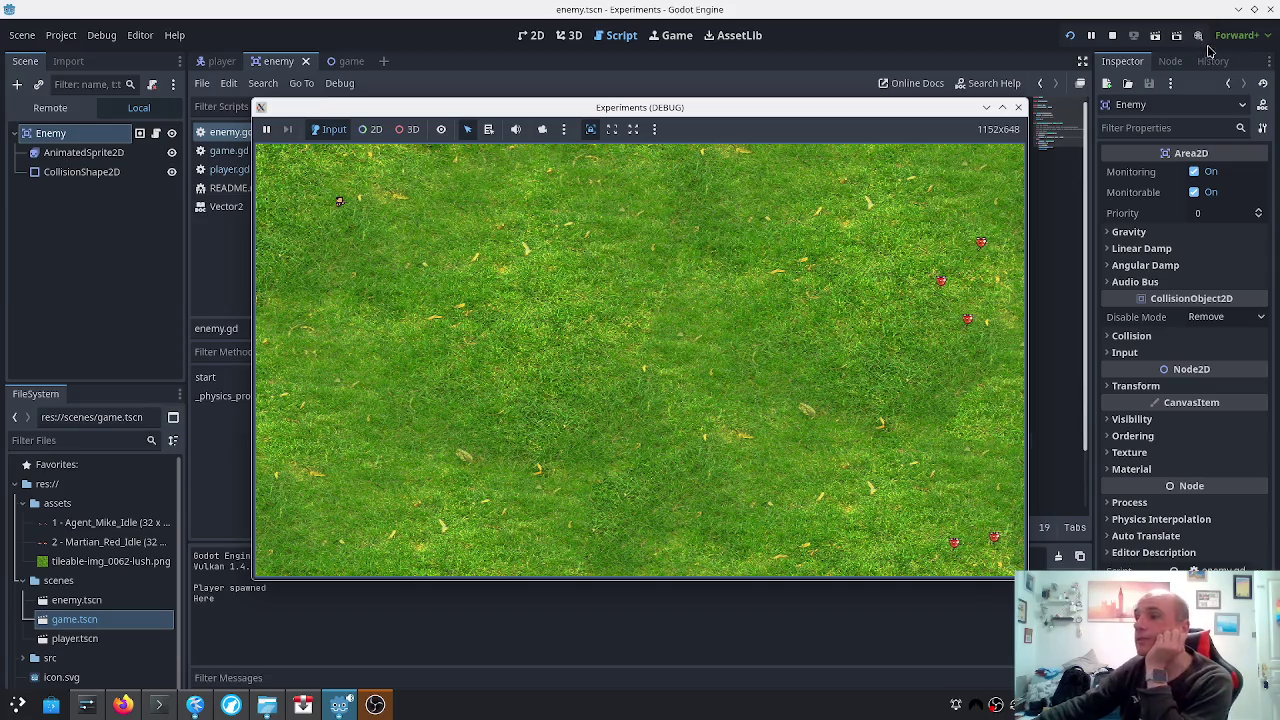
click(1018, 107)
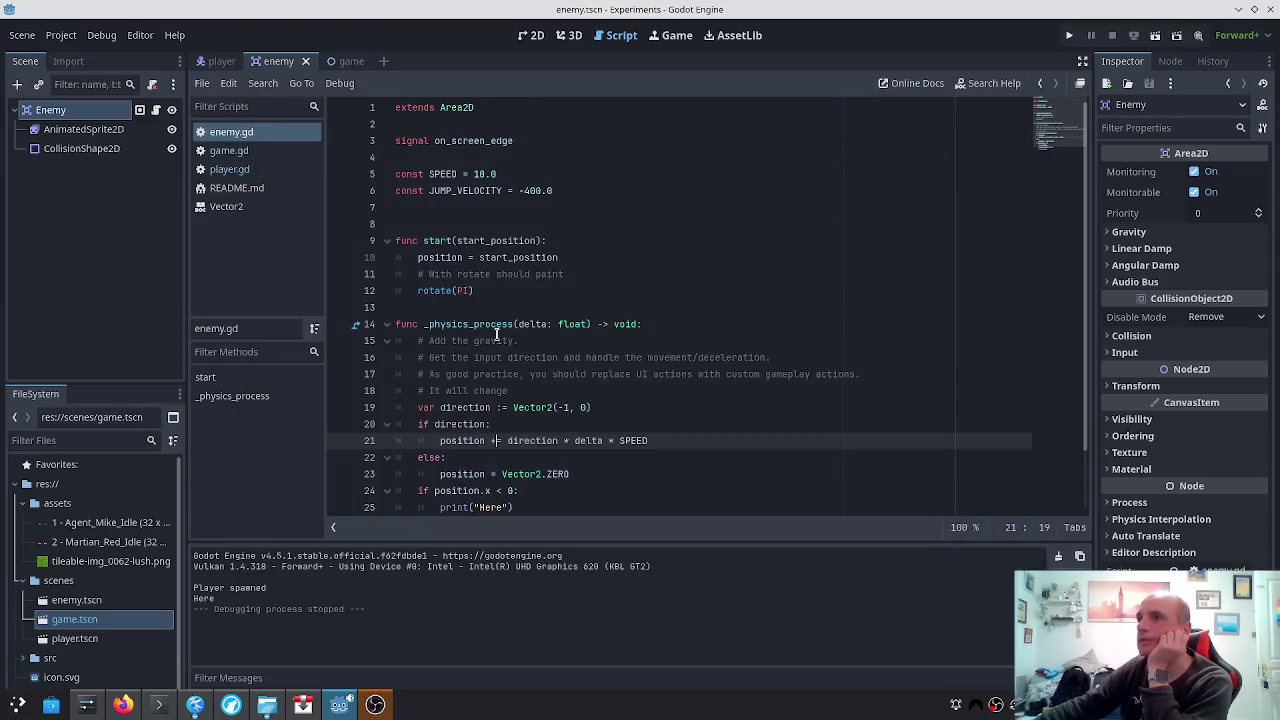
scroll(499, 320, down, 3)
scroll(499, 320, up, 3)
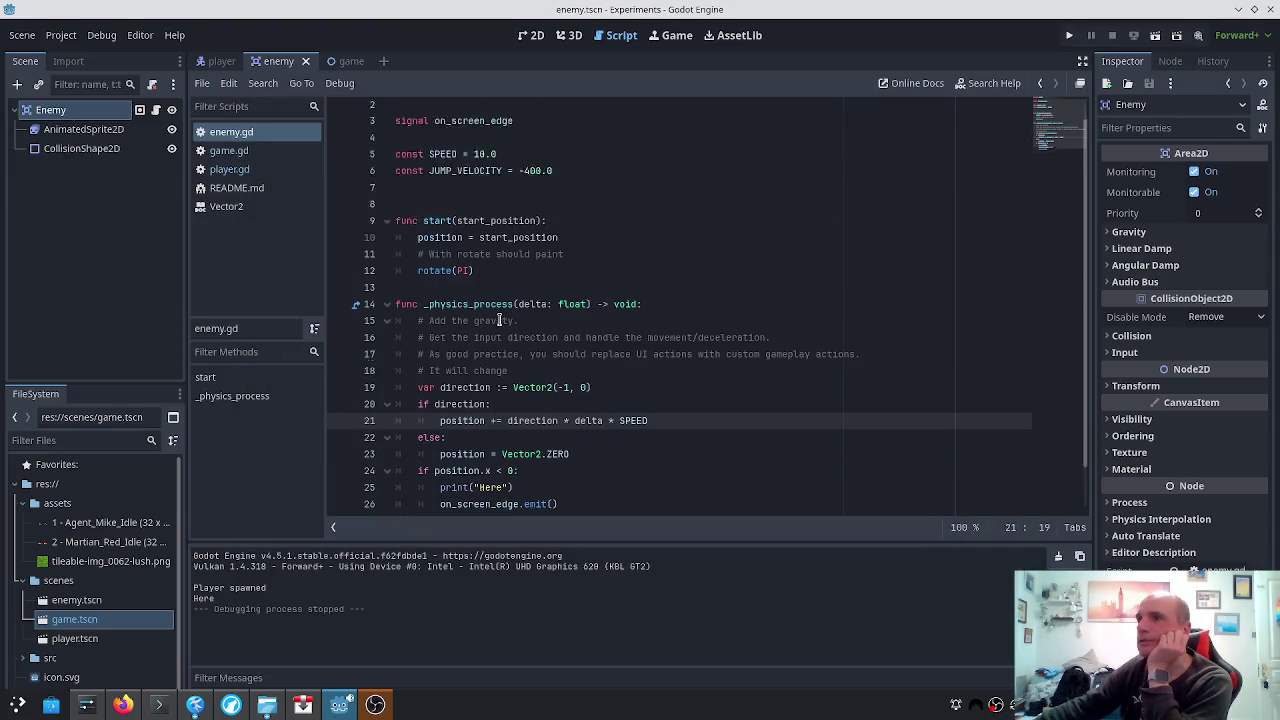
Look through player.gd, then open game.gd to find the enemy spawning code
click(267, 170)
scroll(575, 191, down, 1)
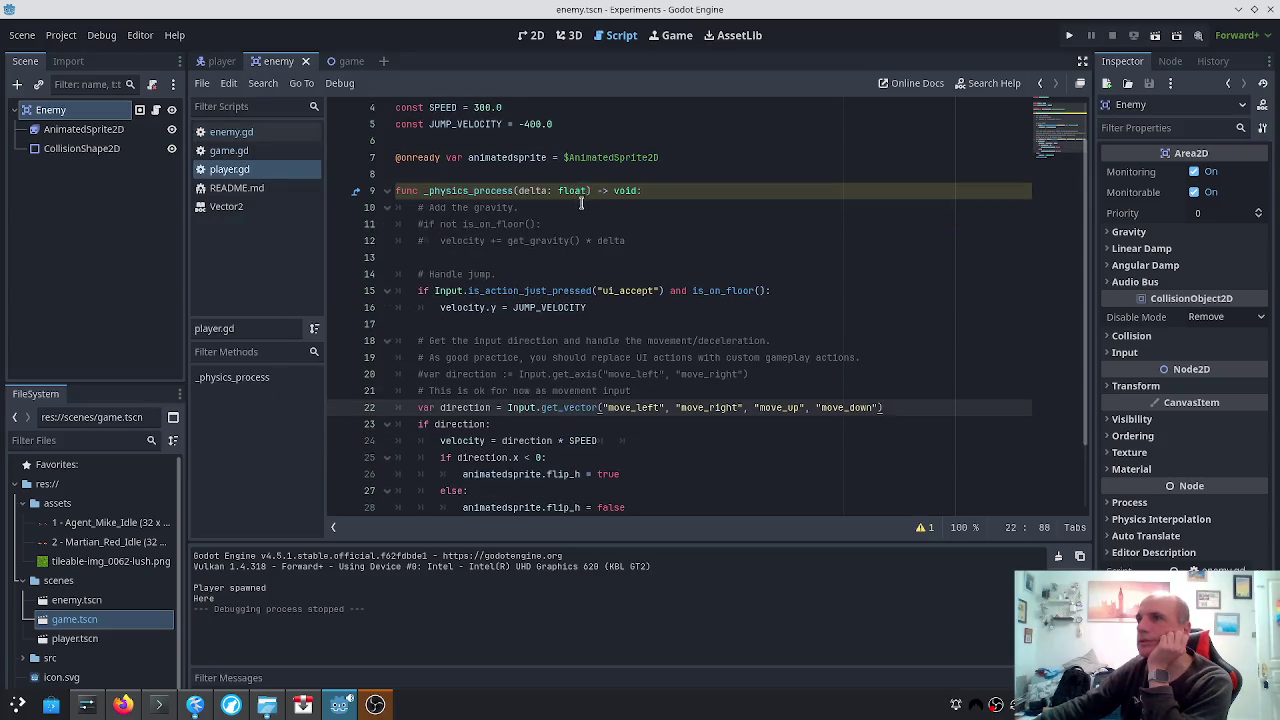
scroll(580, 202, down, 2)
scroll(599, 229, up, 3)
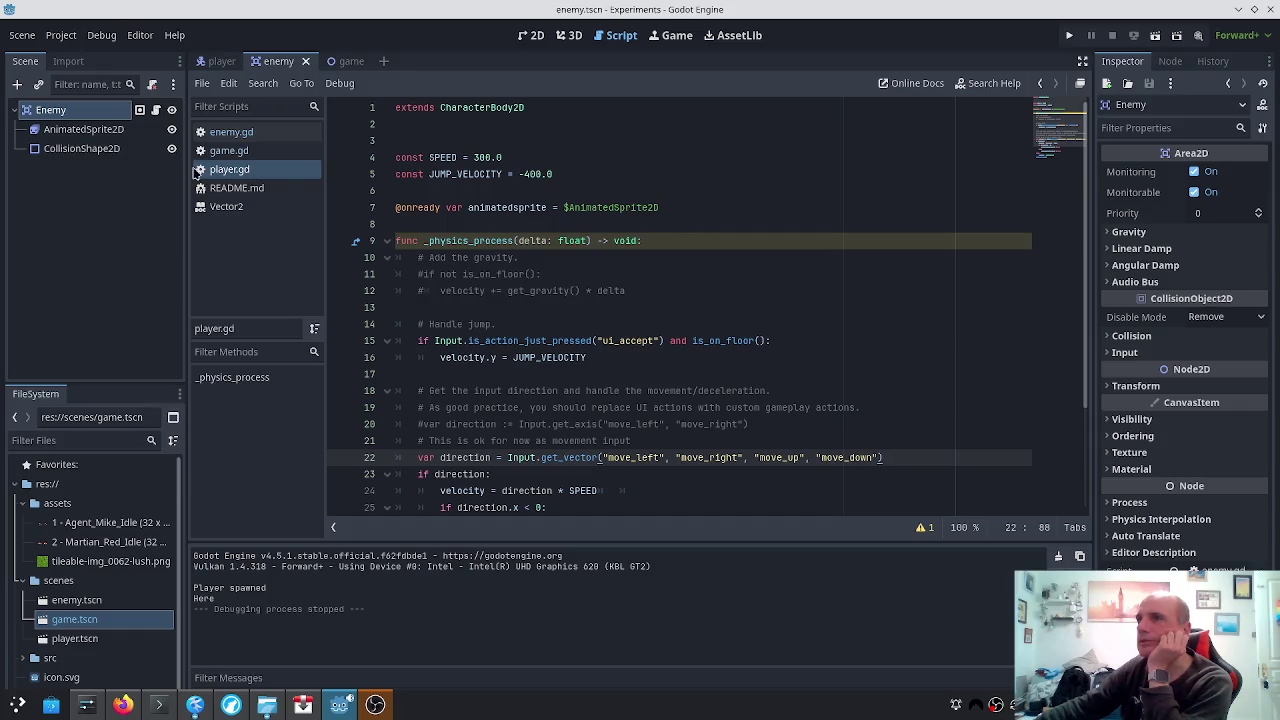
click(229, 150)
scroll(710, 277, down, 2)
scroll(700, 285, down, 6)
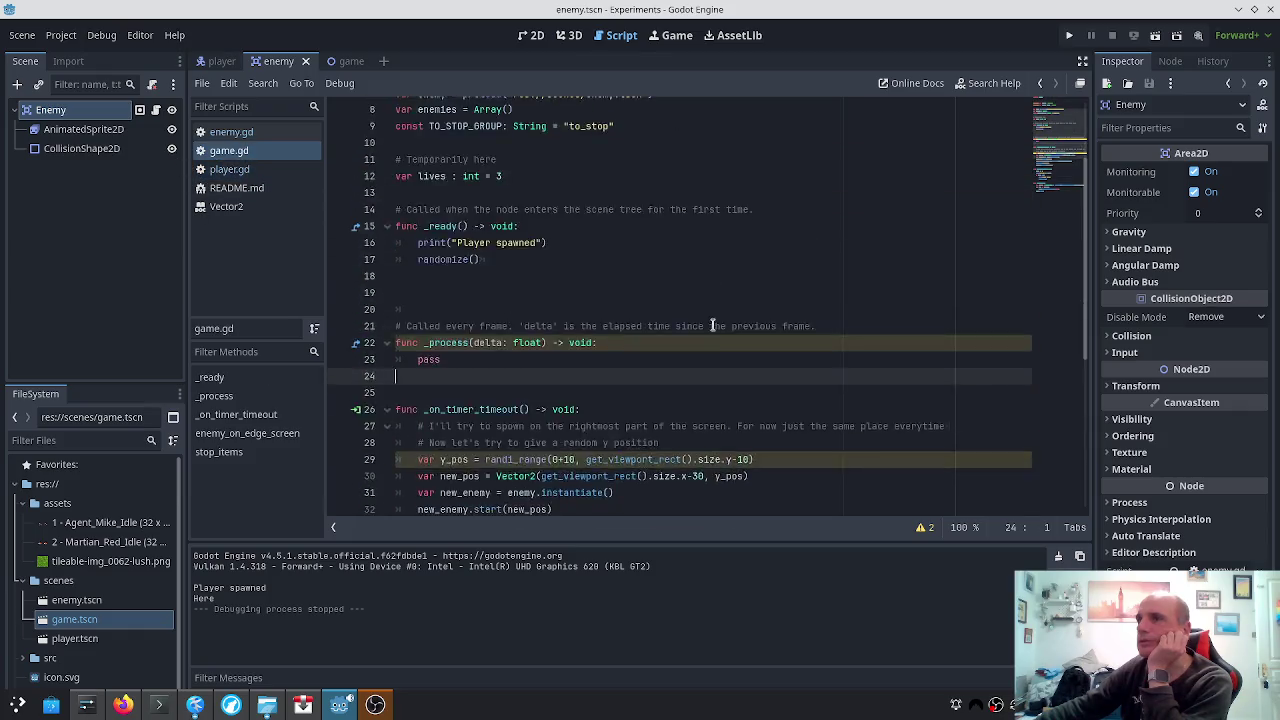
scroll(474, 303, up, 1)
Add 'new_enemy.area_entered.connect(_on_area_entered)' as line 34 in _on_timer_timeout and save game.gd
click(601, 274)
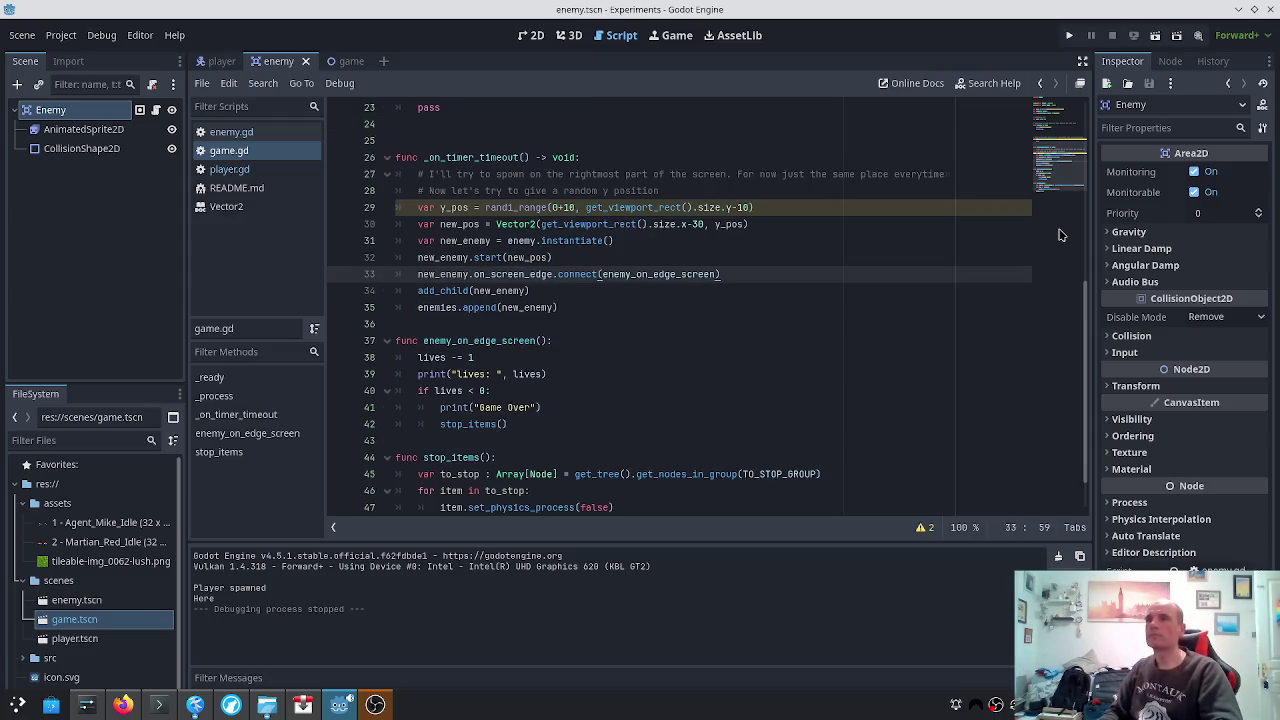
key(End)
key(Return)
text(new_enemy.)
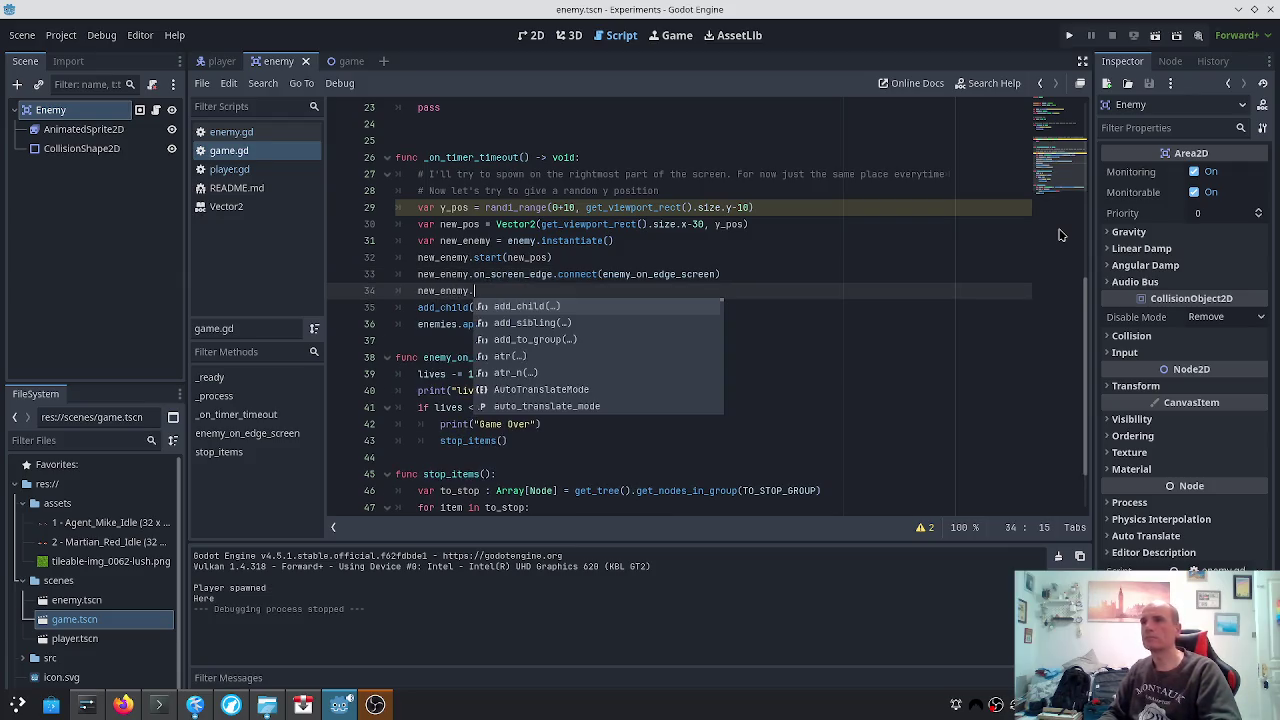
text(on_area)
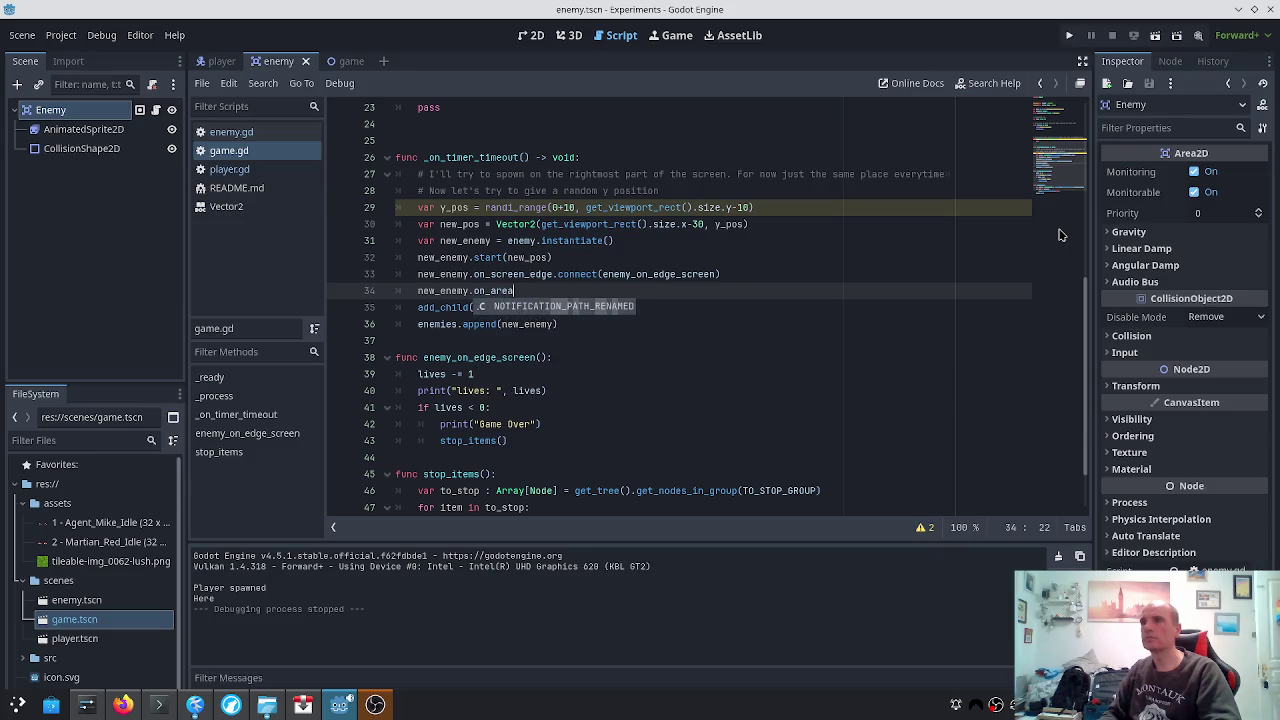
text(-)
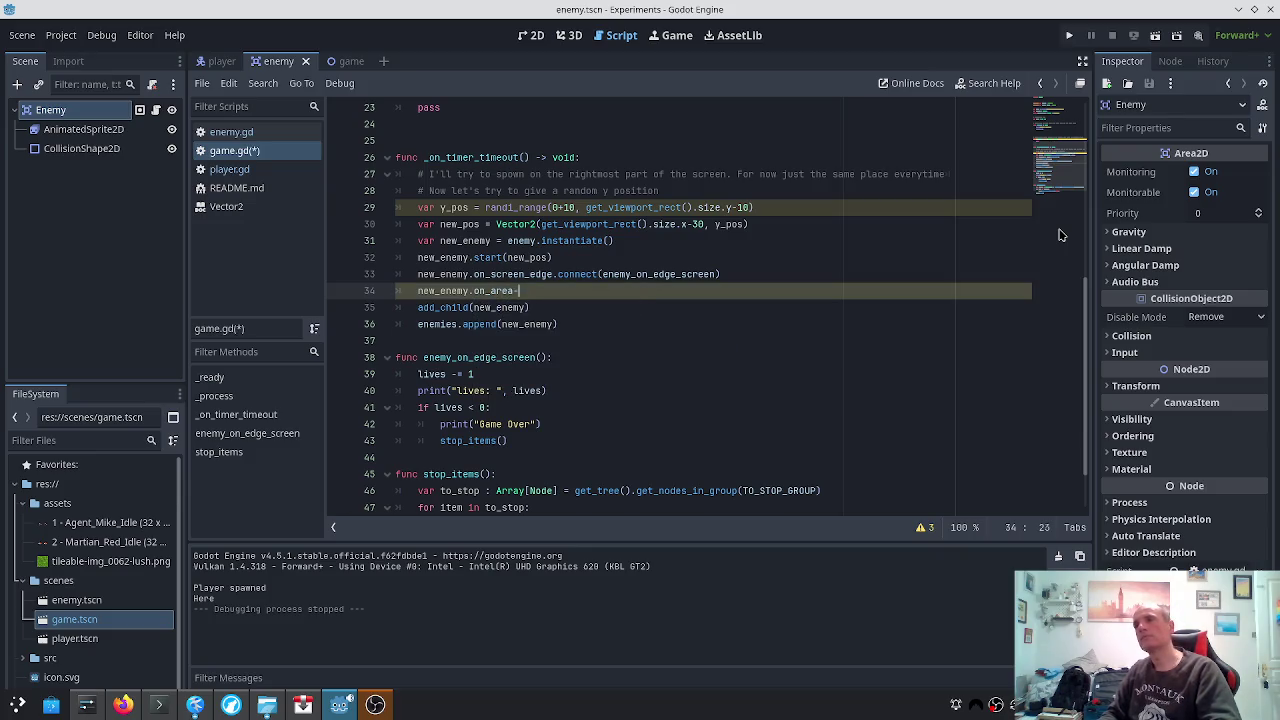
key(BackSpace)
key(BackSpace)
key(BackSpace)
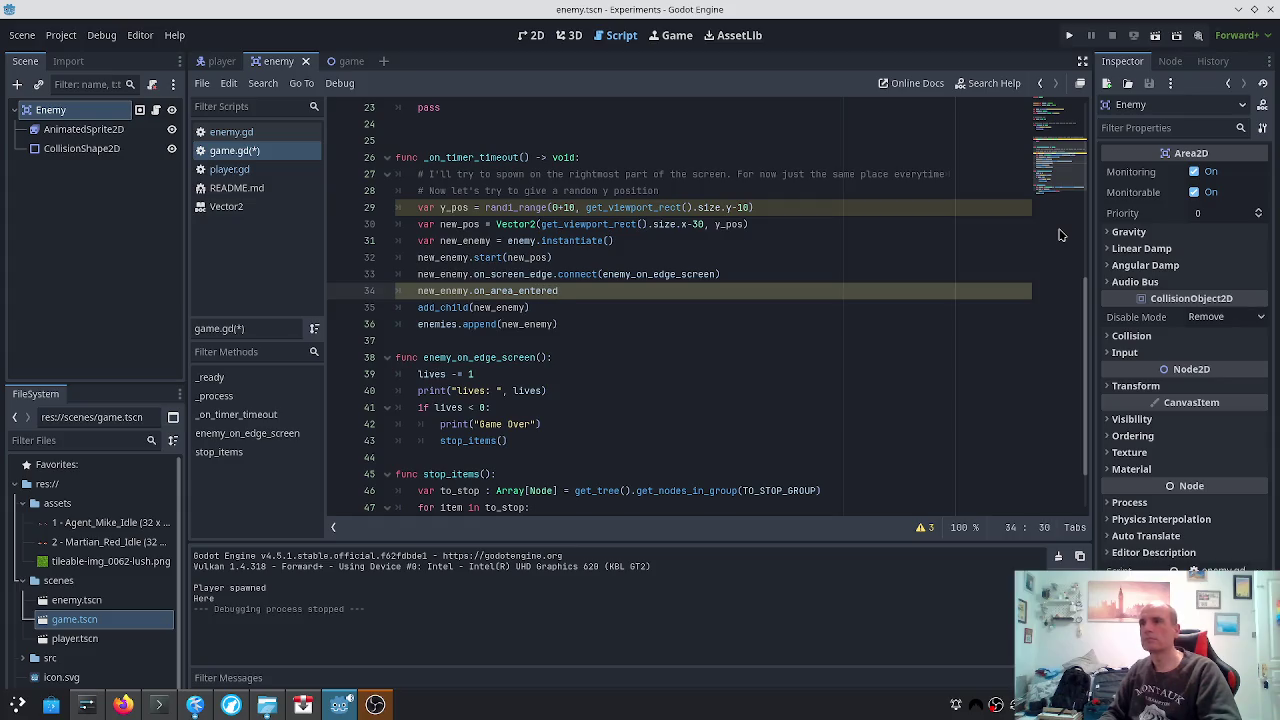
text(.connect)
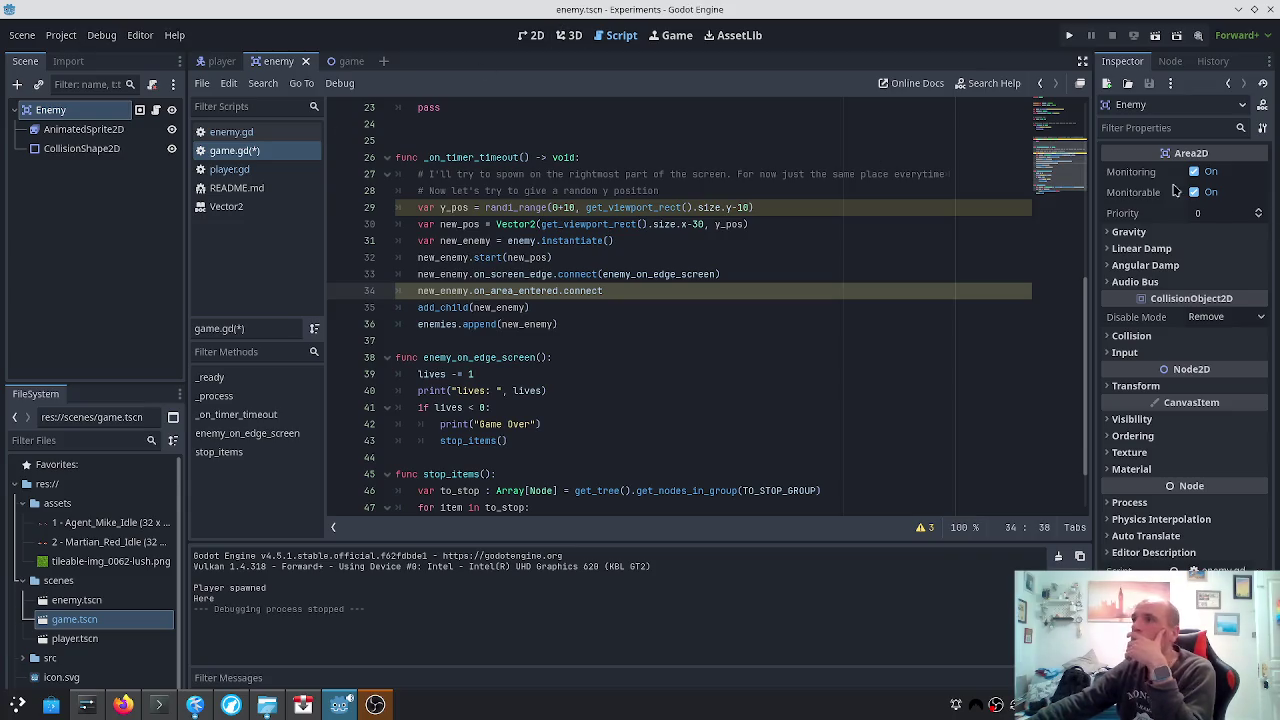
click(1162, 62)
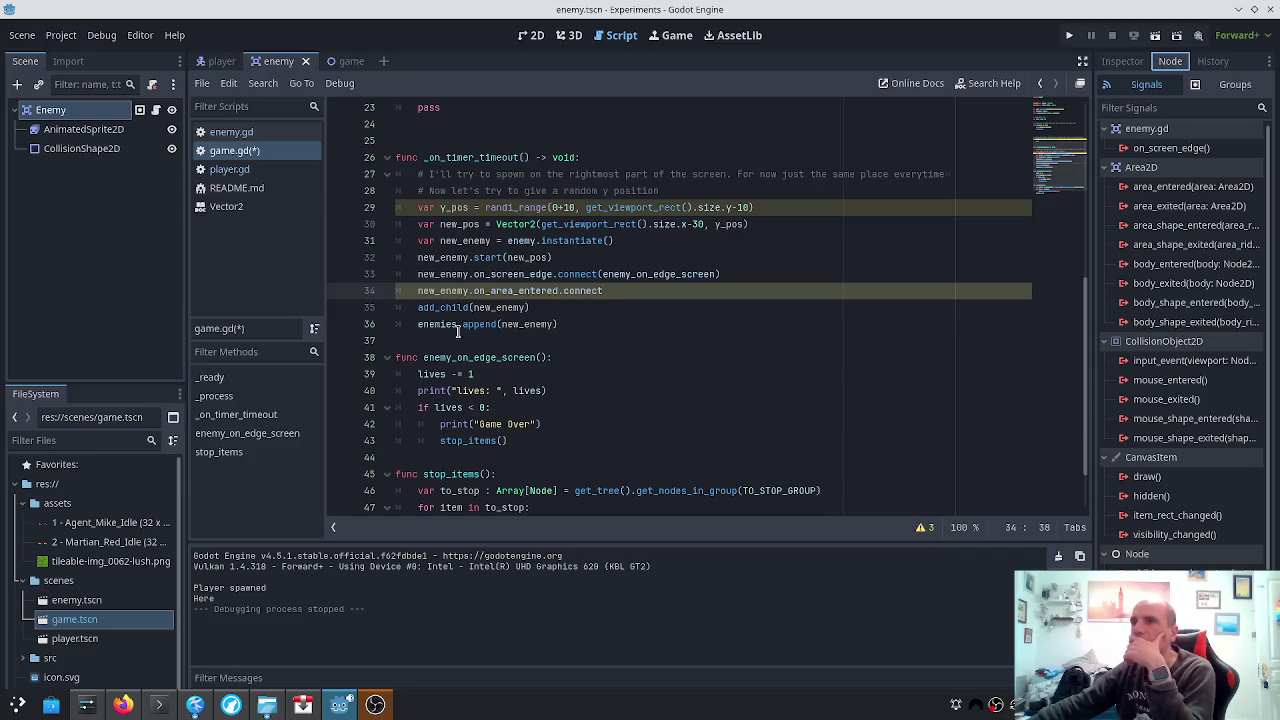
click(495, 294)
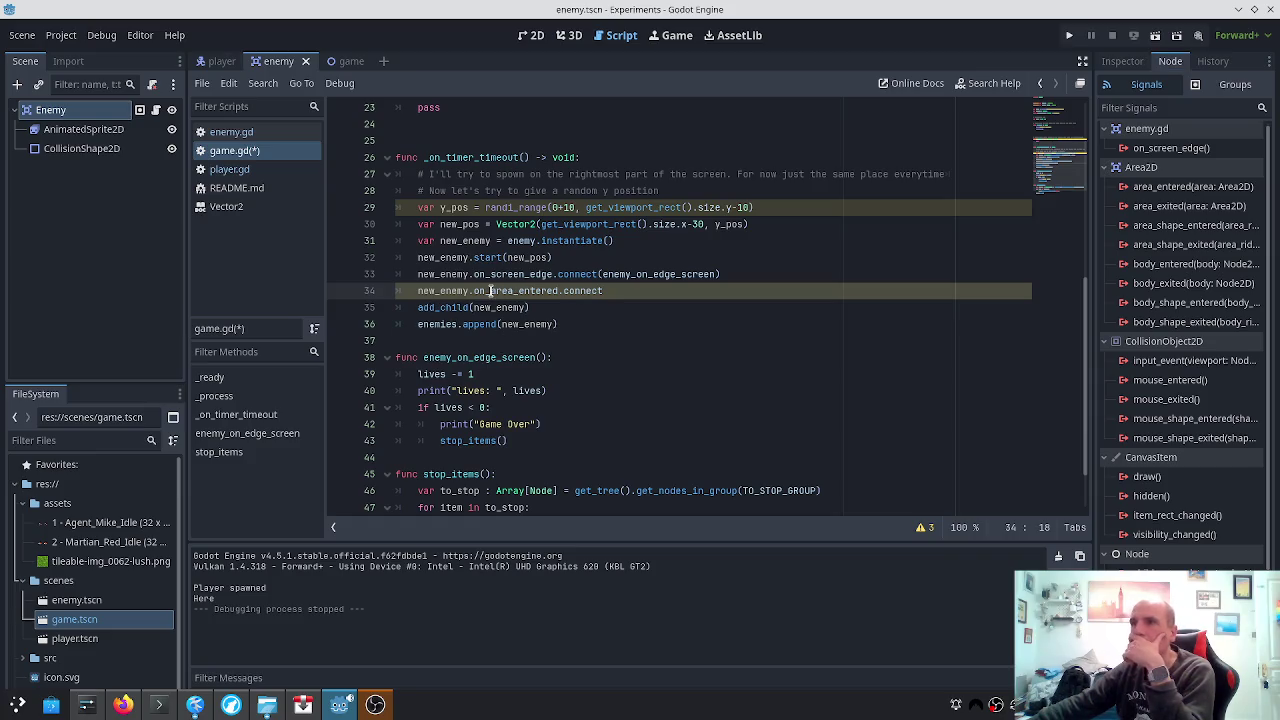
key(BackSpace)
key(BackSpace)
key(BackSpace)
click(660, 298)
text(()
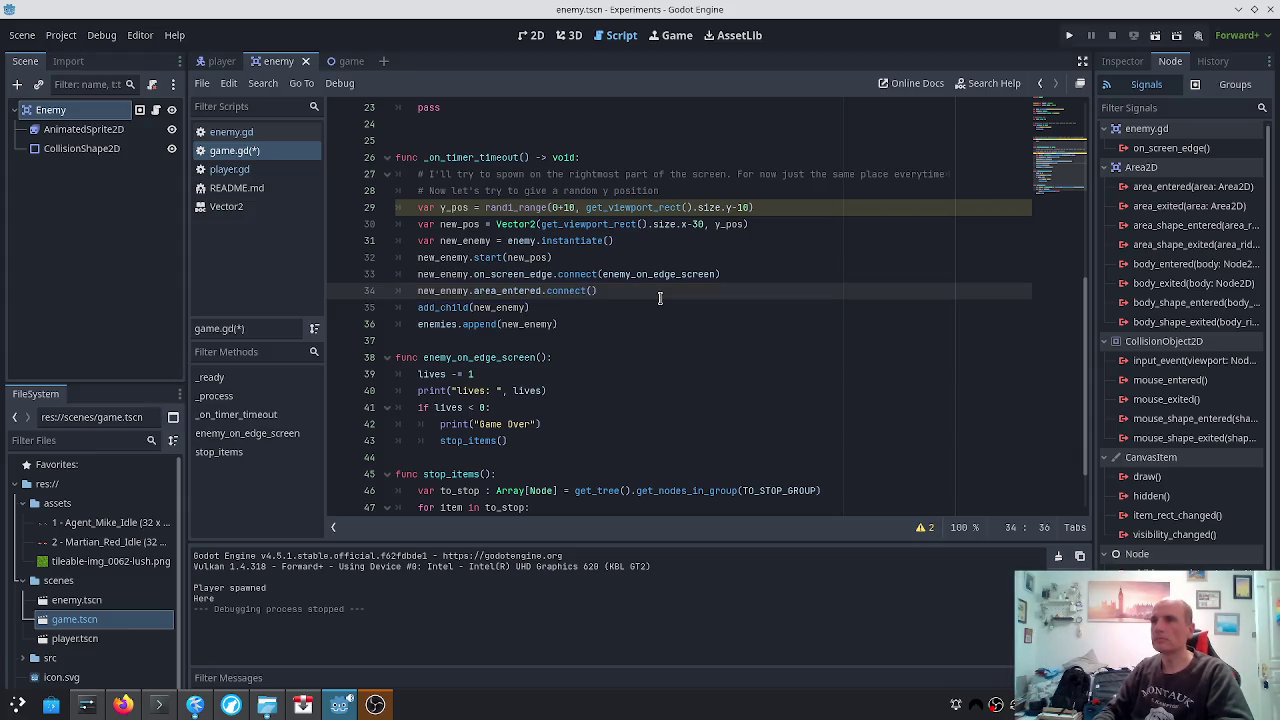
text(_on_area_)
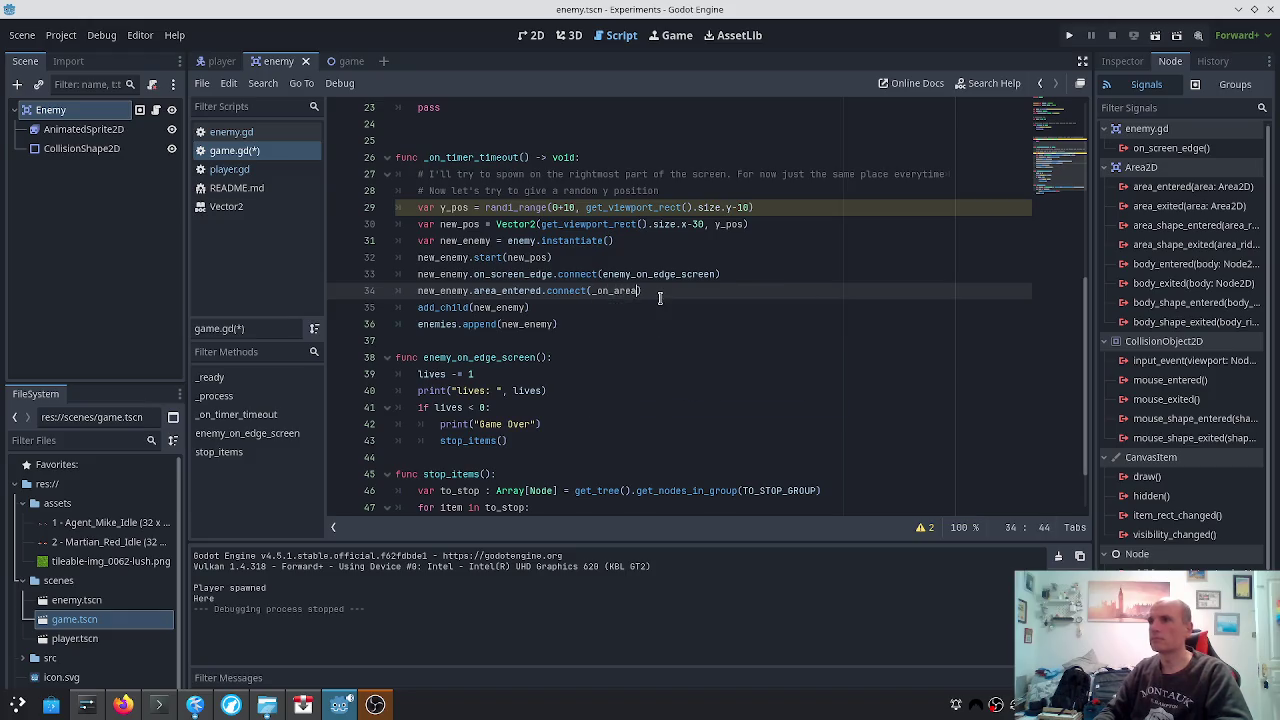
text(enter)
key(ctrl+s)
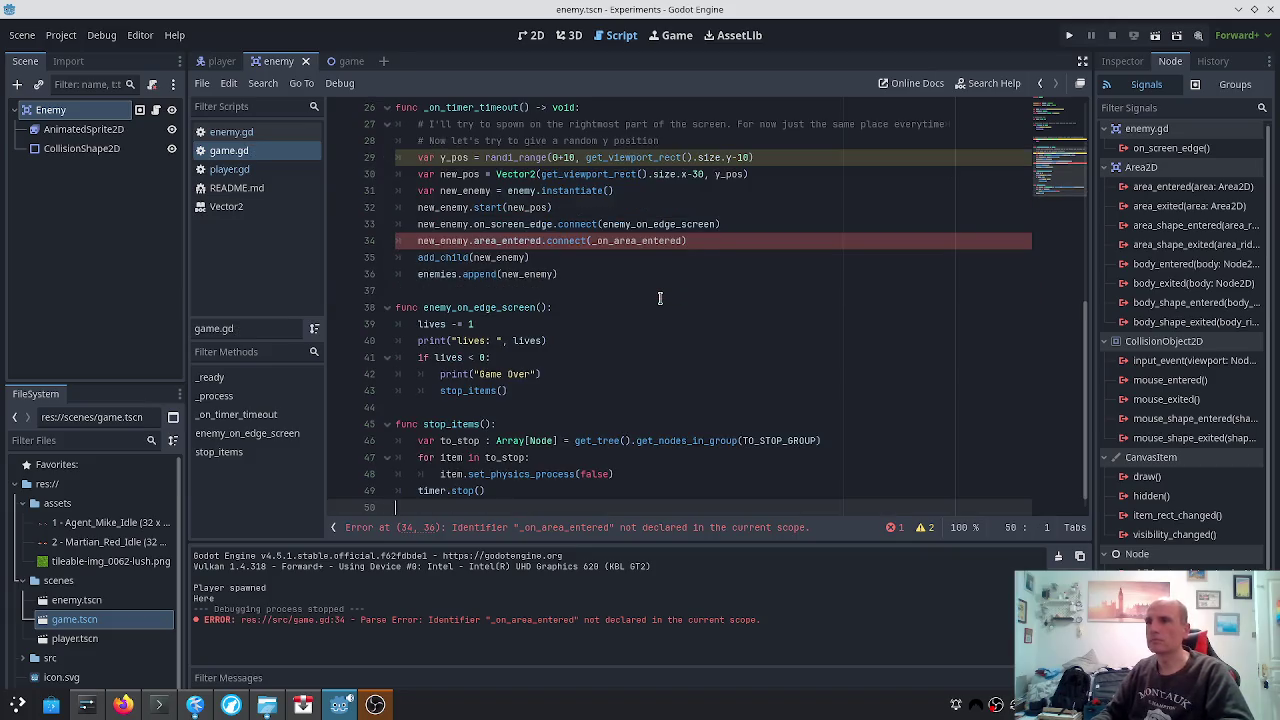
Draft an _on_area_entered function with a pass body and a print( call at the end of game.gd
key(Return)
text(funcon)
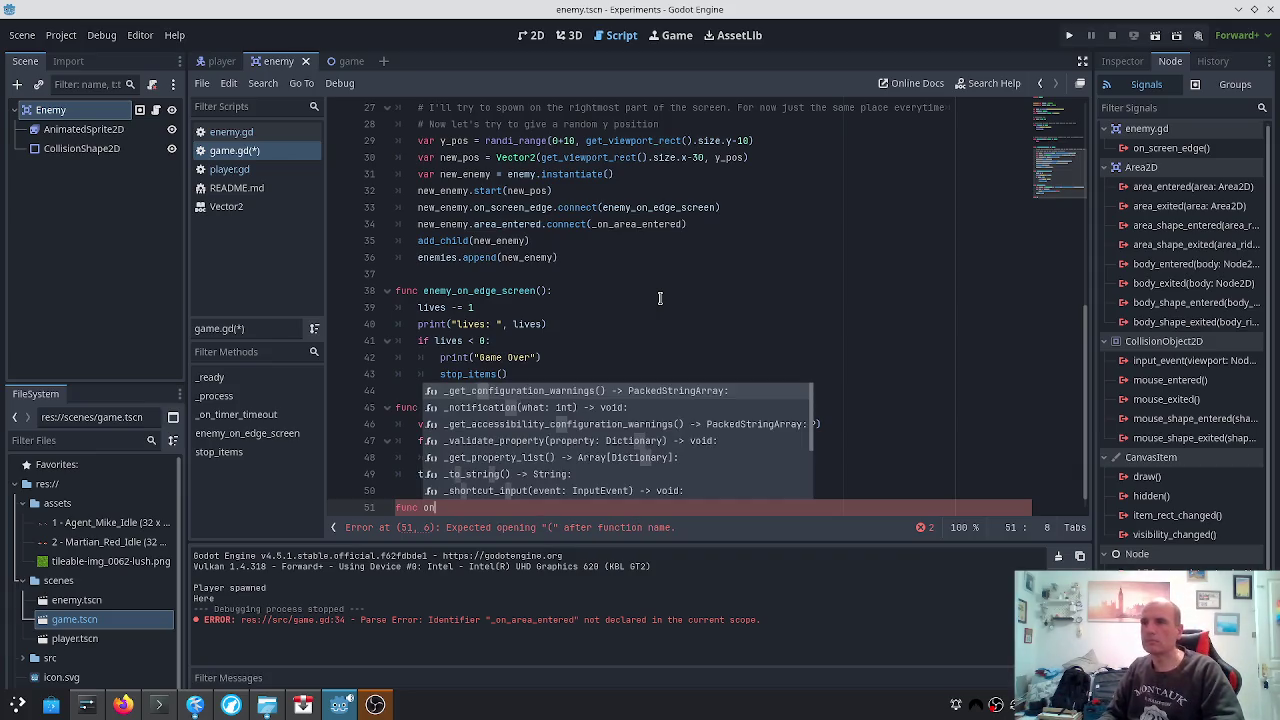
text(_area_entere)
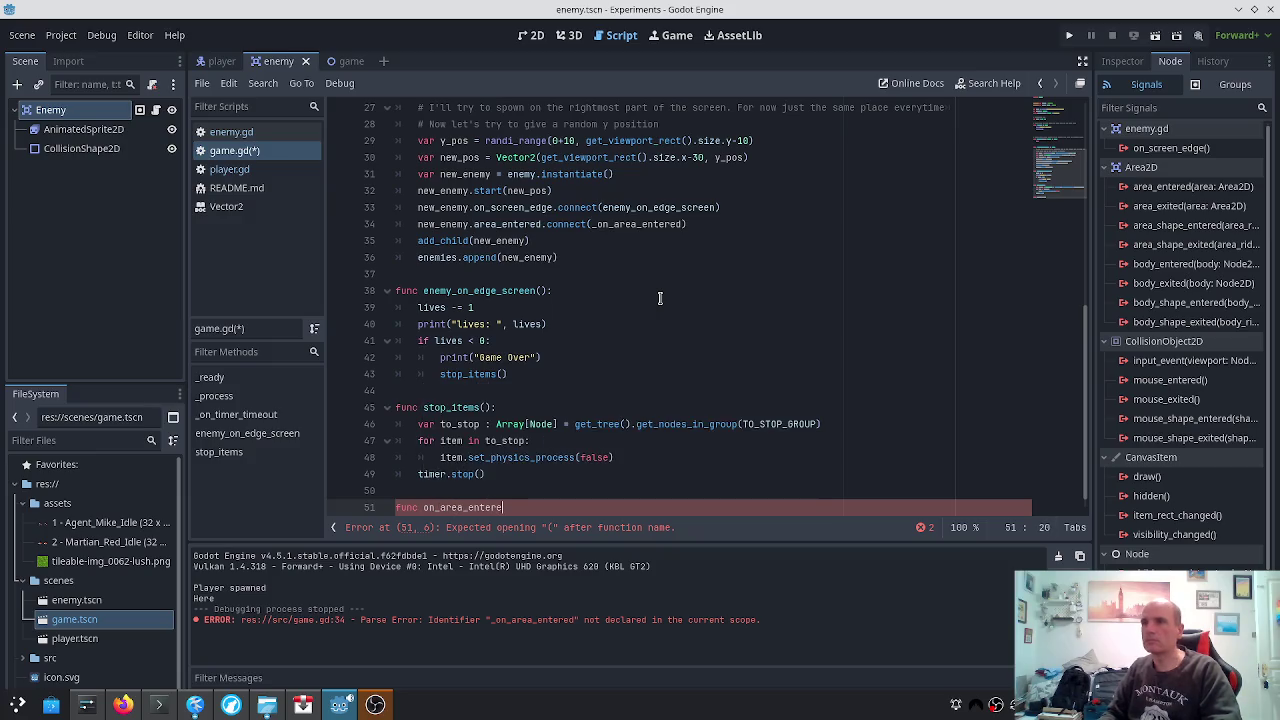
text(d():)
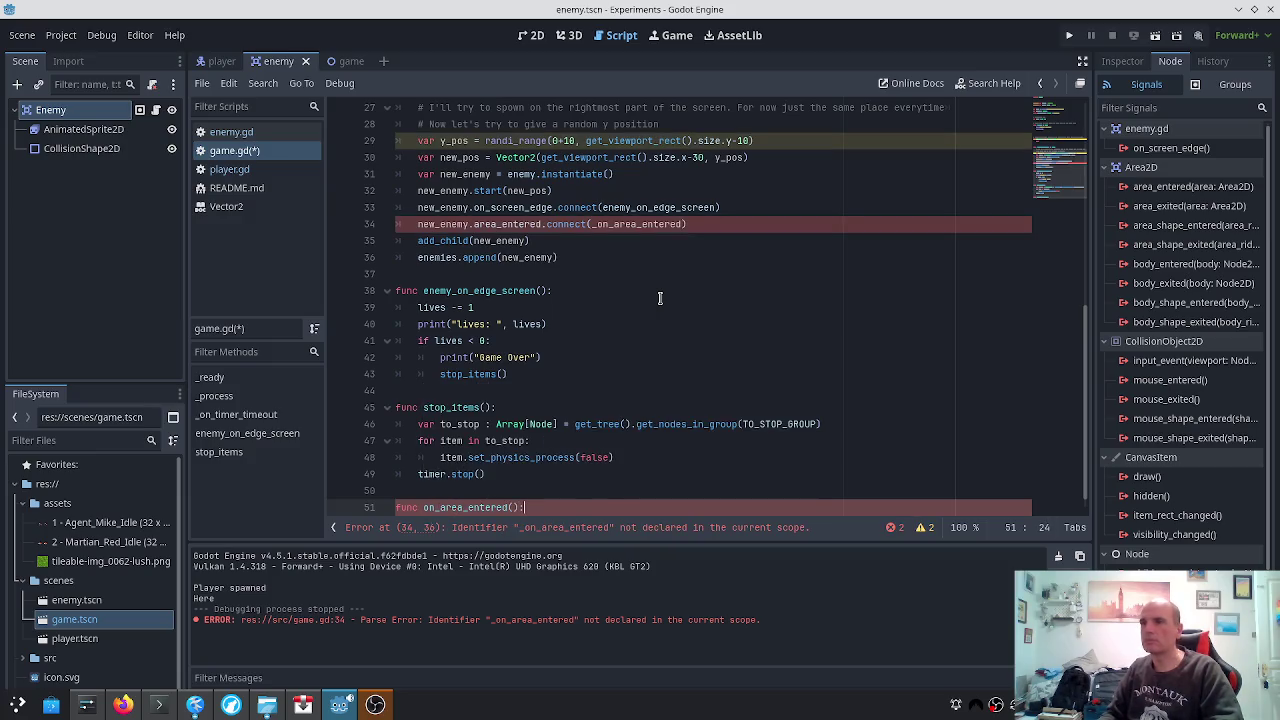
key(Return)
text(ss)
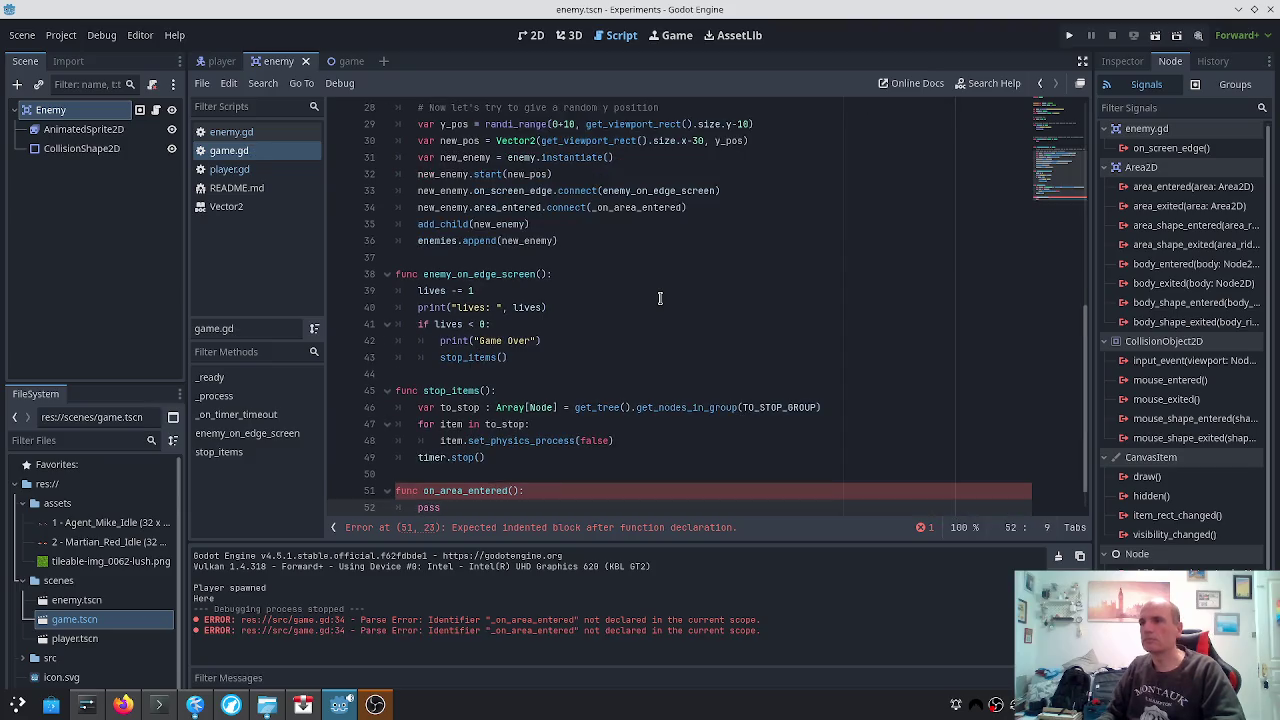
key(Up)
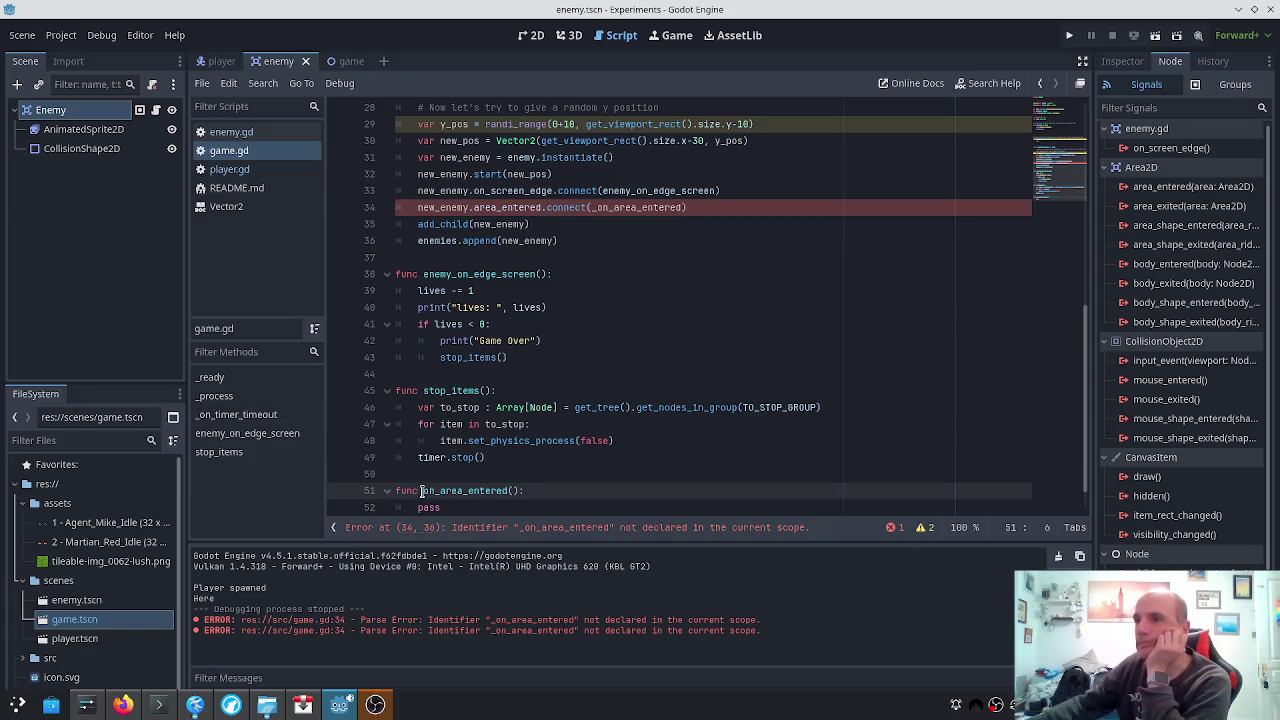
text(_)
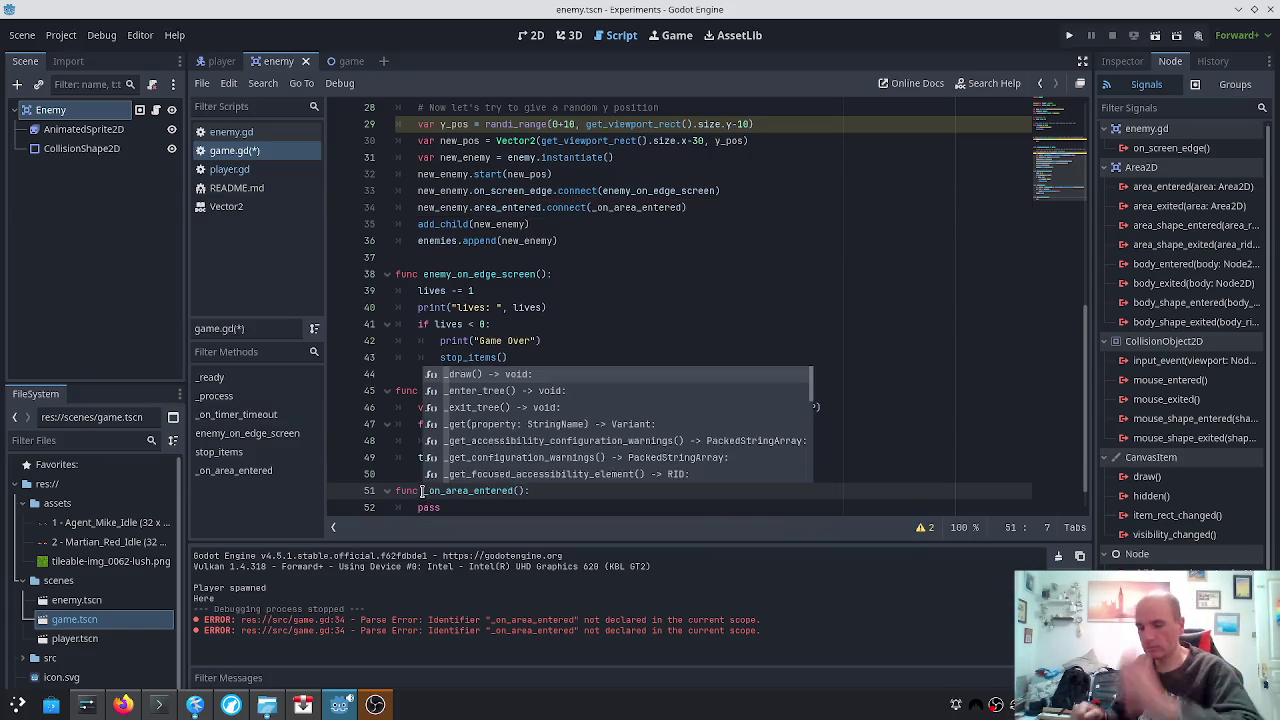
key(Escape)
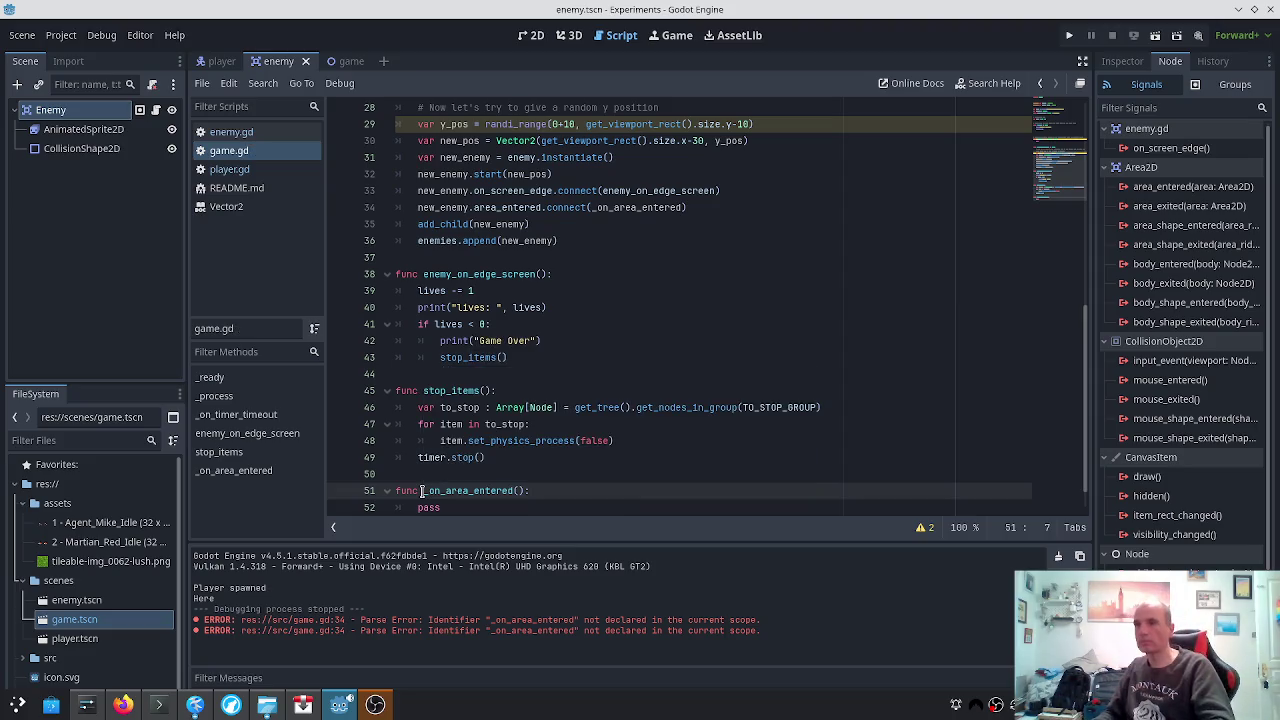
key(Down)
key(BackSpace)
key(BackSpace)
key(BackSpace)
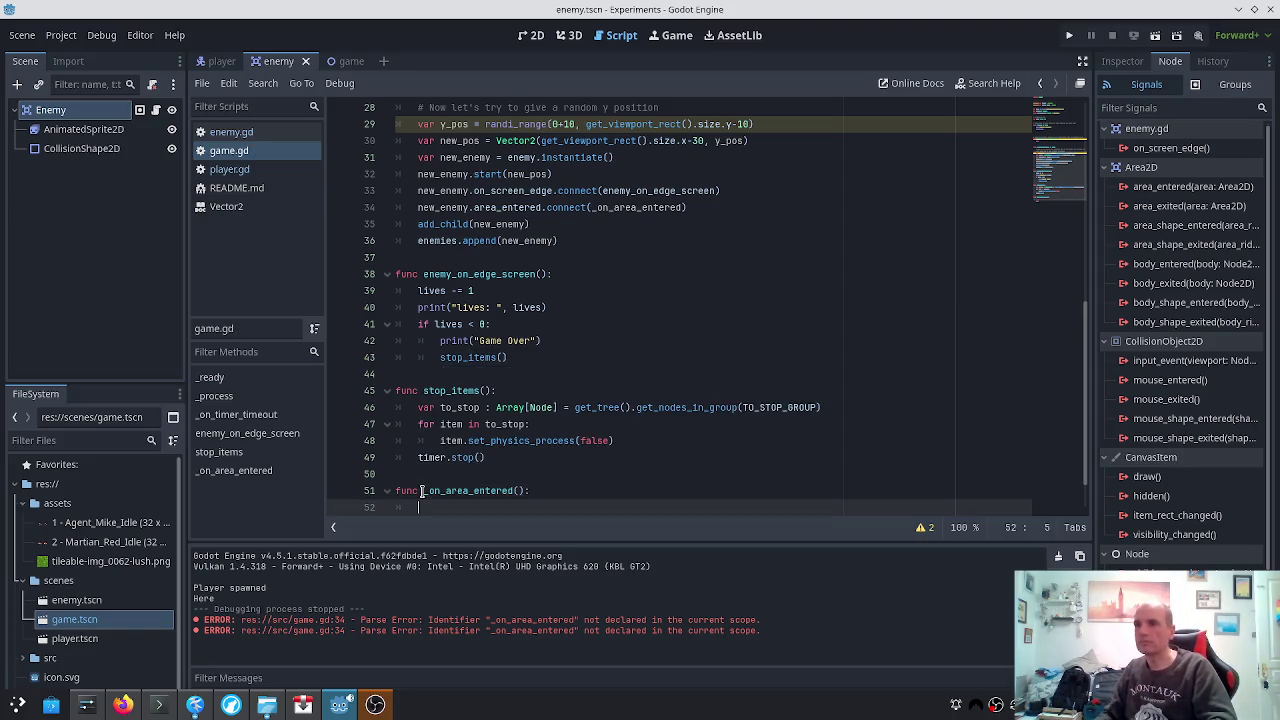
scroll(840, 337, down, 1)
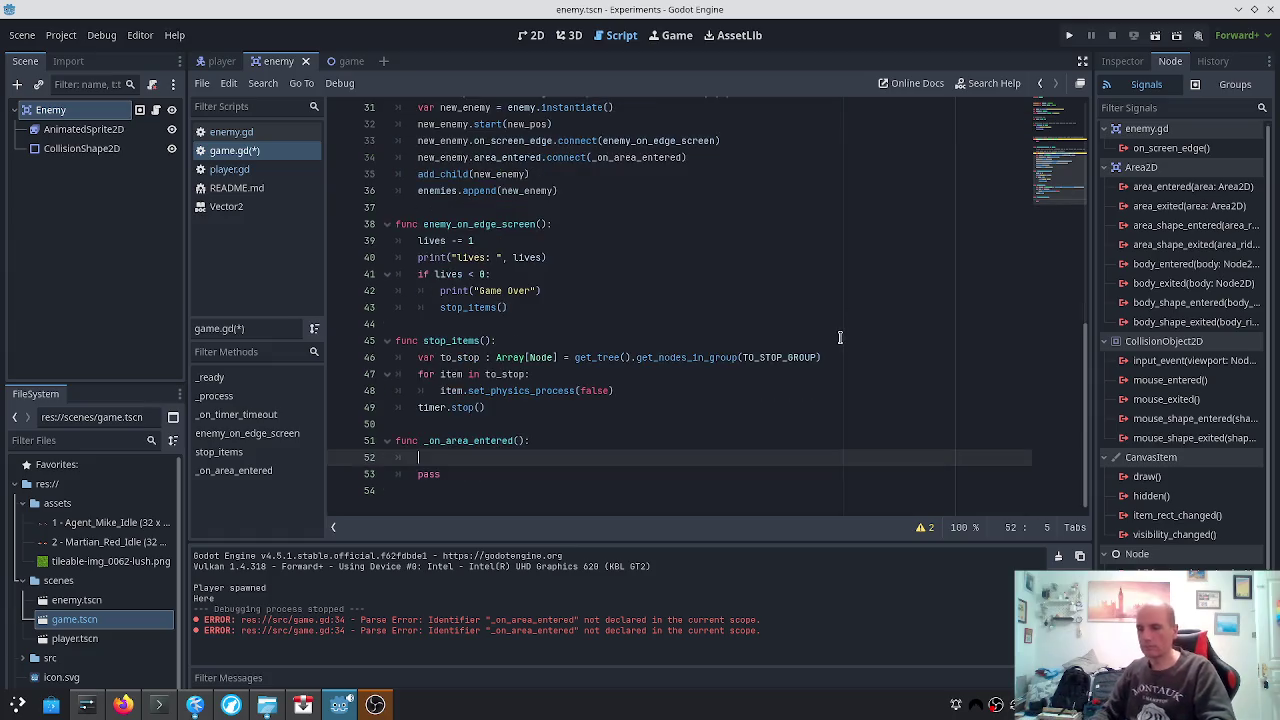
text(print("Boom)
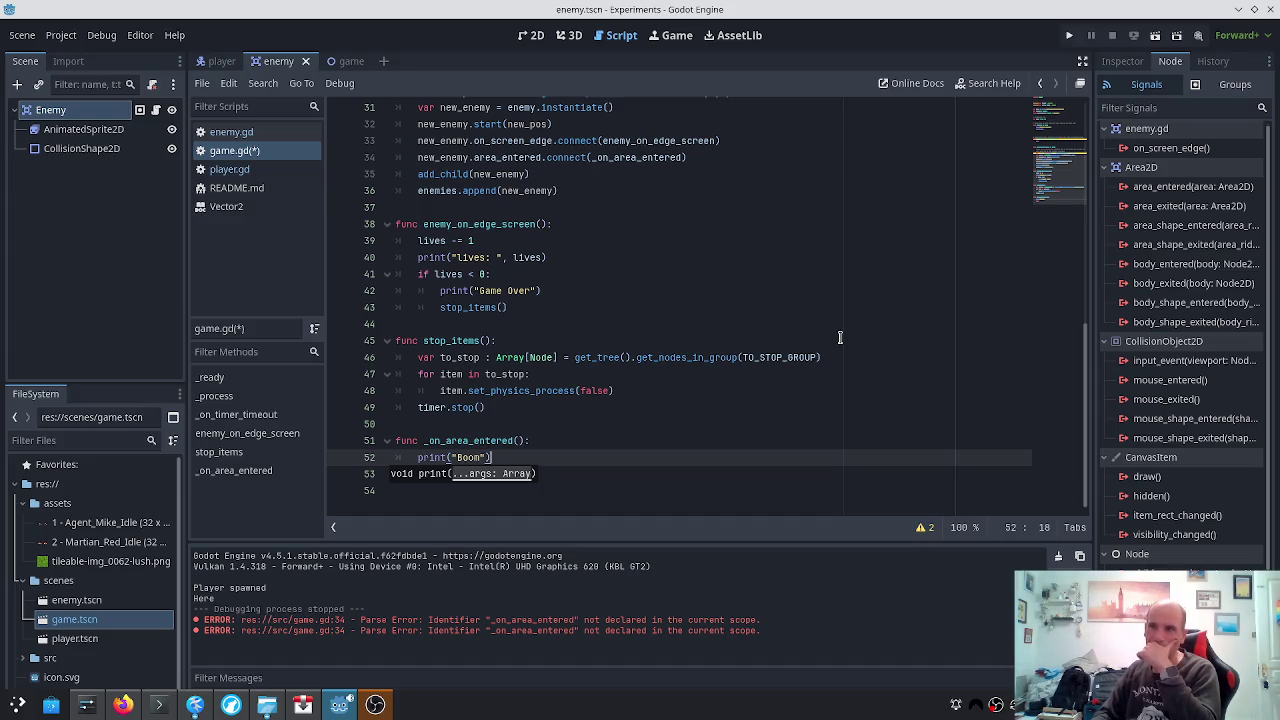
Delete the draft _on_area_entered function, save game.gd, and return to the top
key(End)
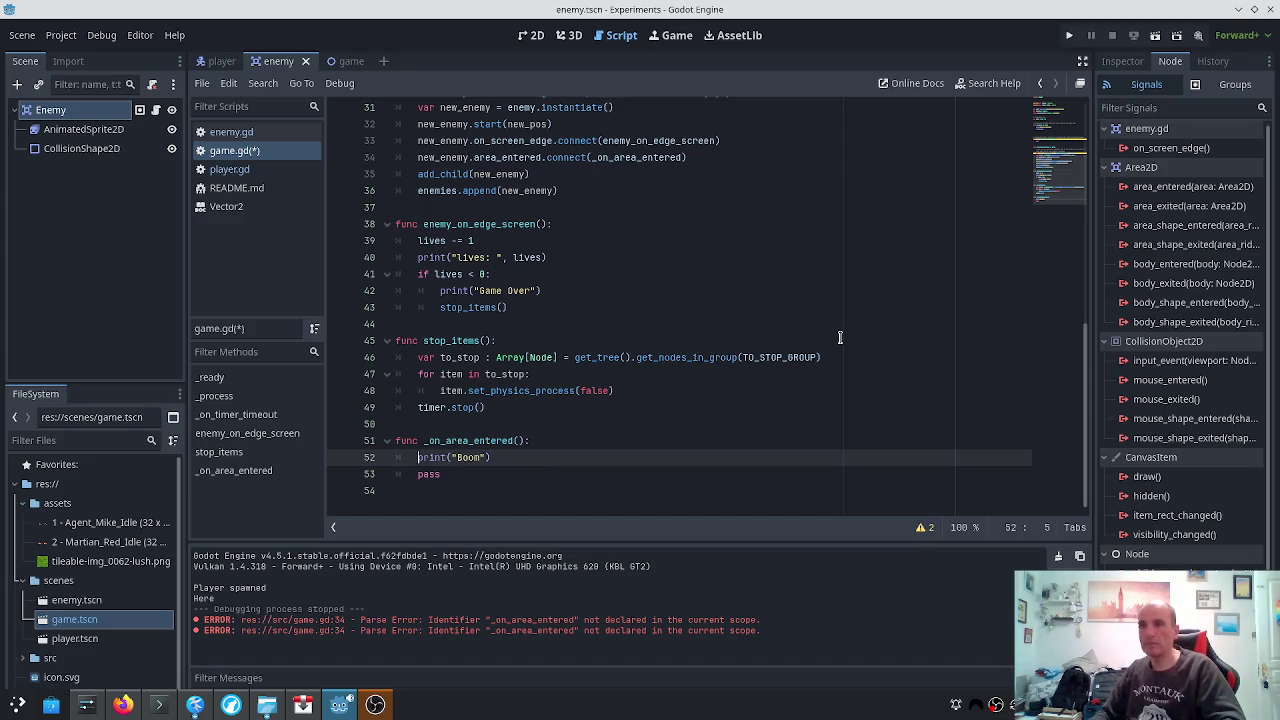
key(Up)
key(Home)
key(shift+End)
key(shift+Down)
key(BackSpace)
key(BackSpace)
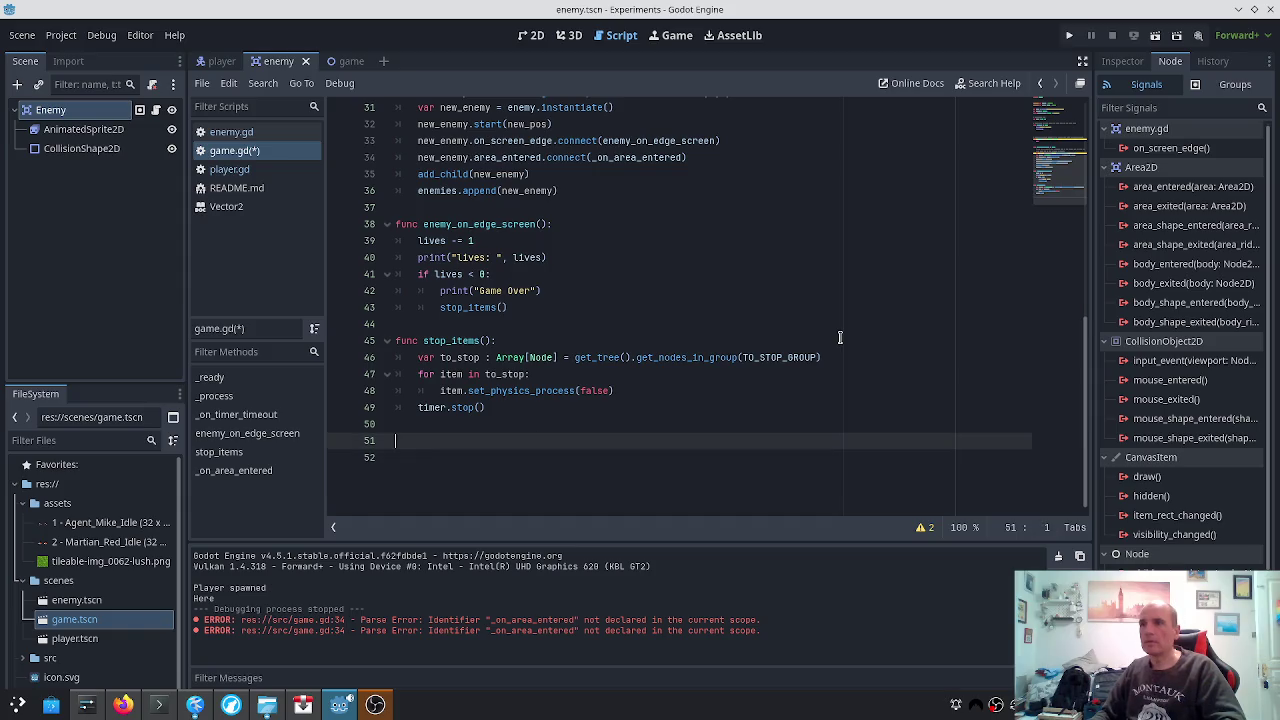
key(BackSpace)
key(BackSpace)
key(ctrl+s)
key(ctrl+Home)
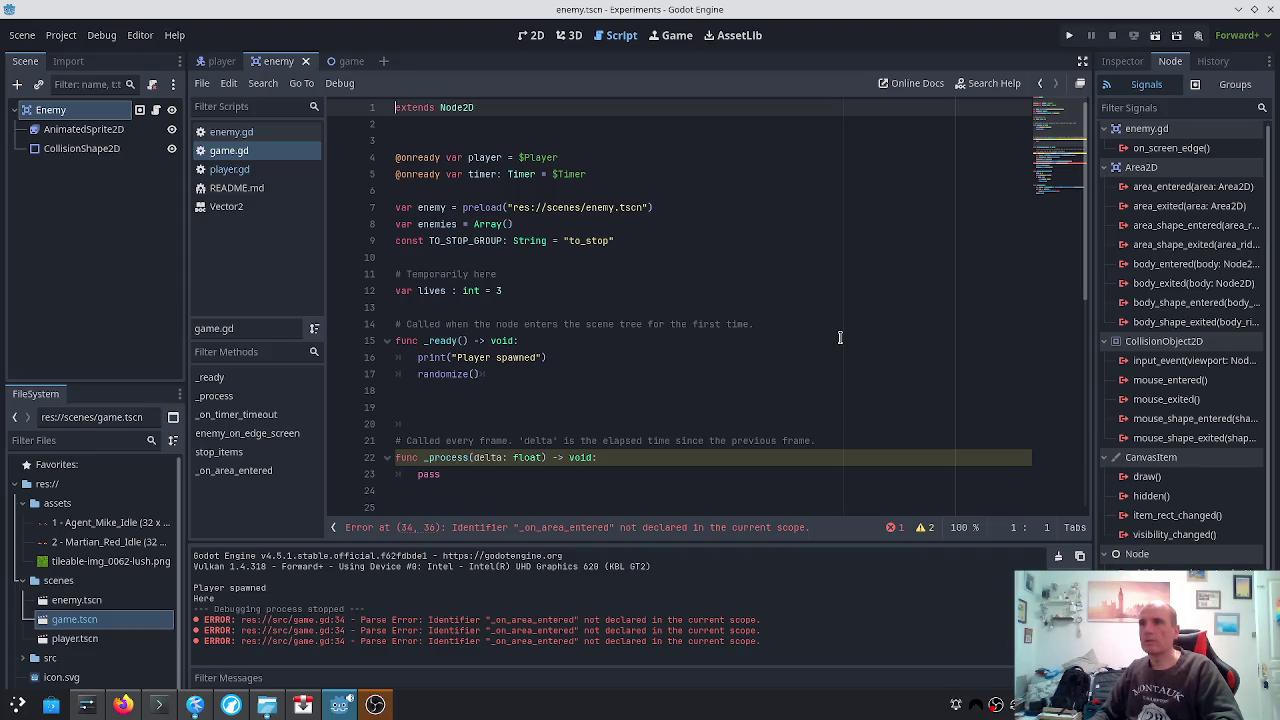
From the game scene, drag the Player node into game.gd, then delete the inserted $Player text
key(Down)
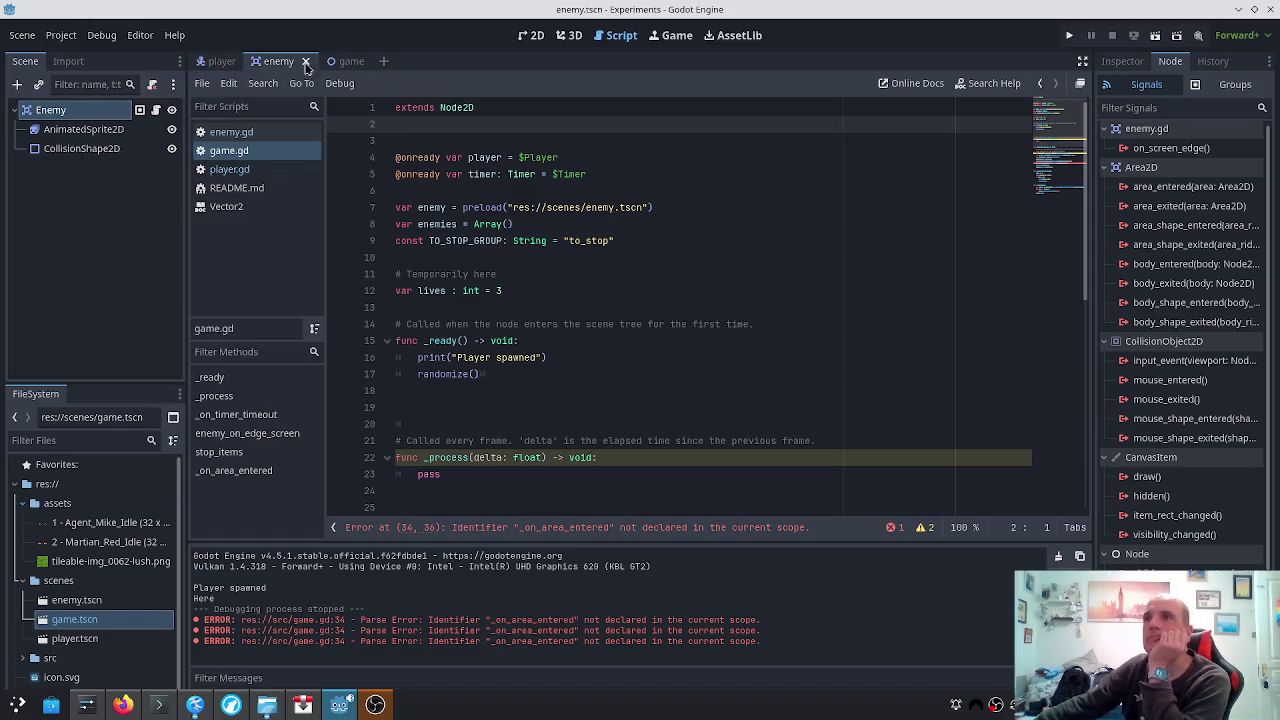
click(345, 61)
mouse_move(52, 152)
mouse_down()
mouse_move(470, 358)
mouse_move(480, 436)
mouse_move(680, 320)
mouse_move(646, 255)
mouse_move(675, 241)
mouse_move(484, 208)
mouse_move(450, 250)
mouse_move(385, 259)
mouse_up()
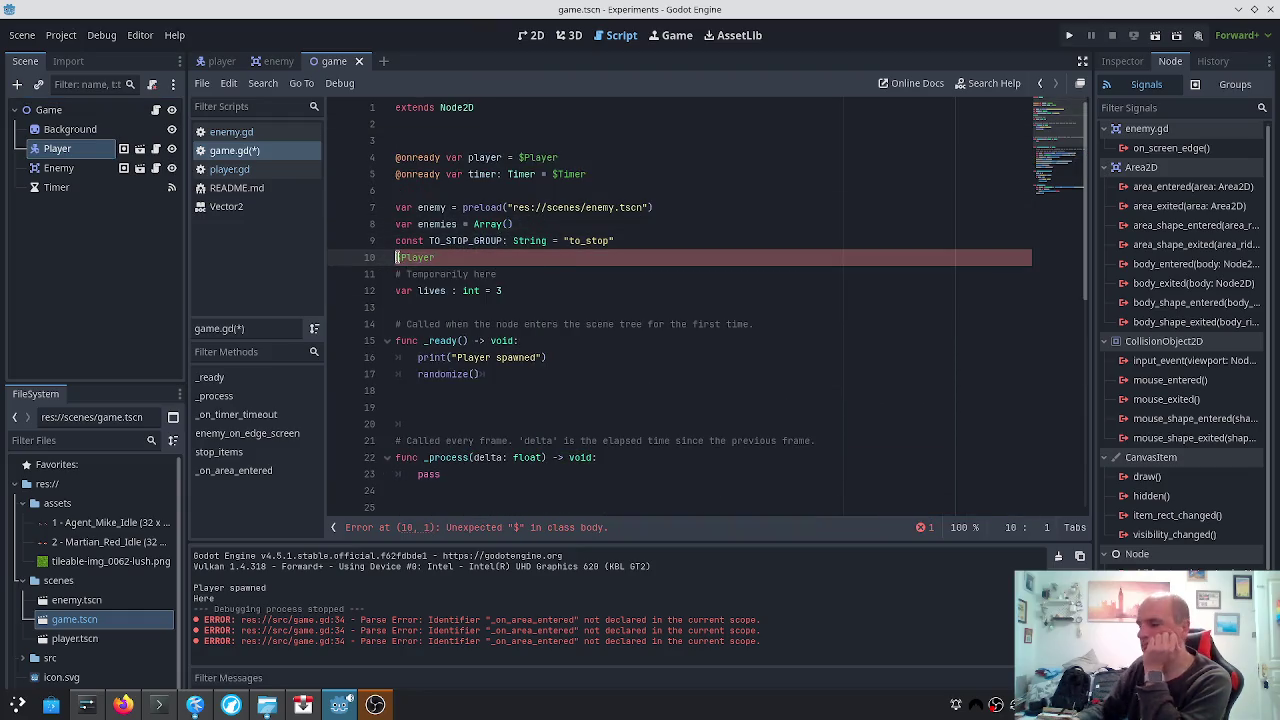
key(shift+End)
key(Delete)
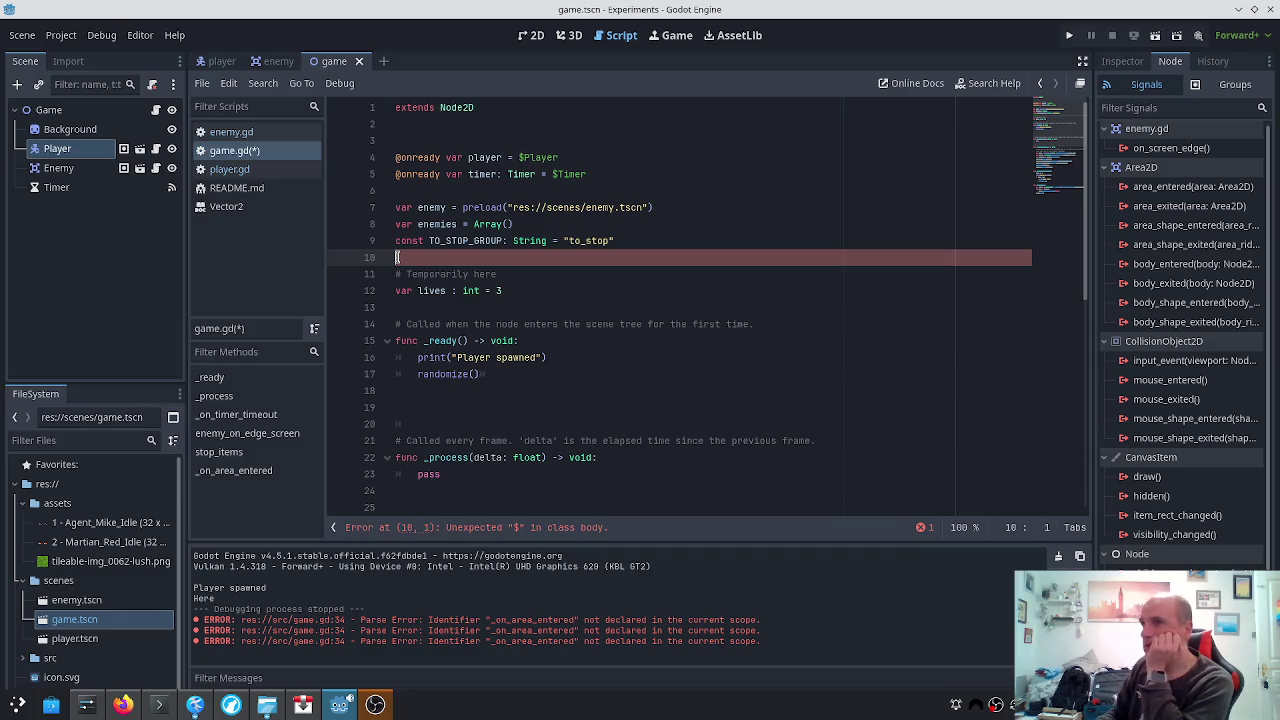
Remove the empty line 10 above the Temporarily here comment and clear the Player selection
key(BackSpace)
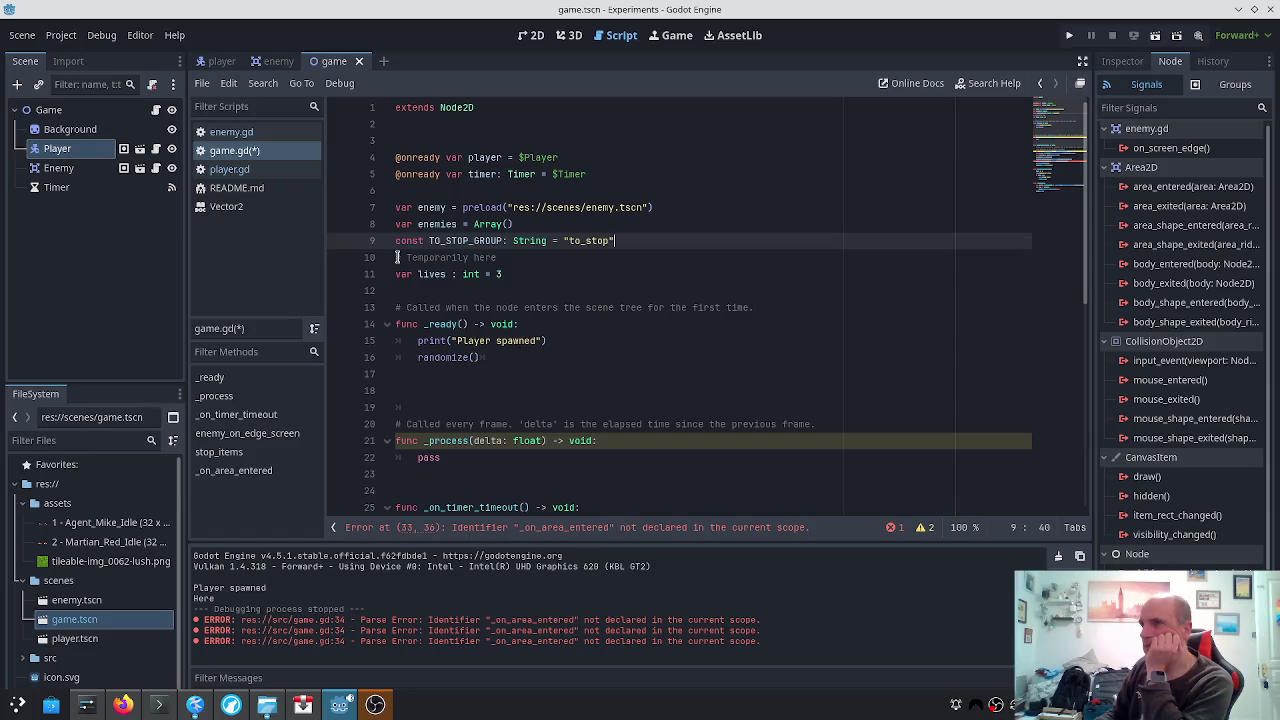
scroll(627, 457, down, 3)
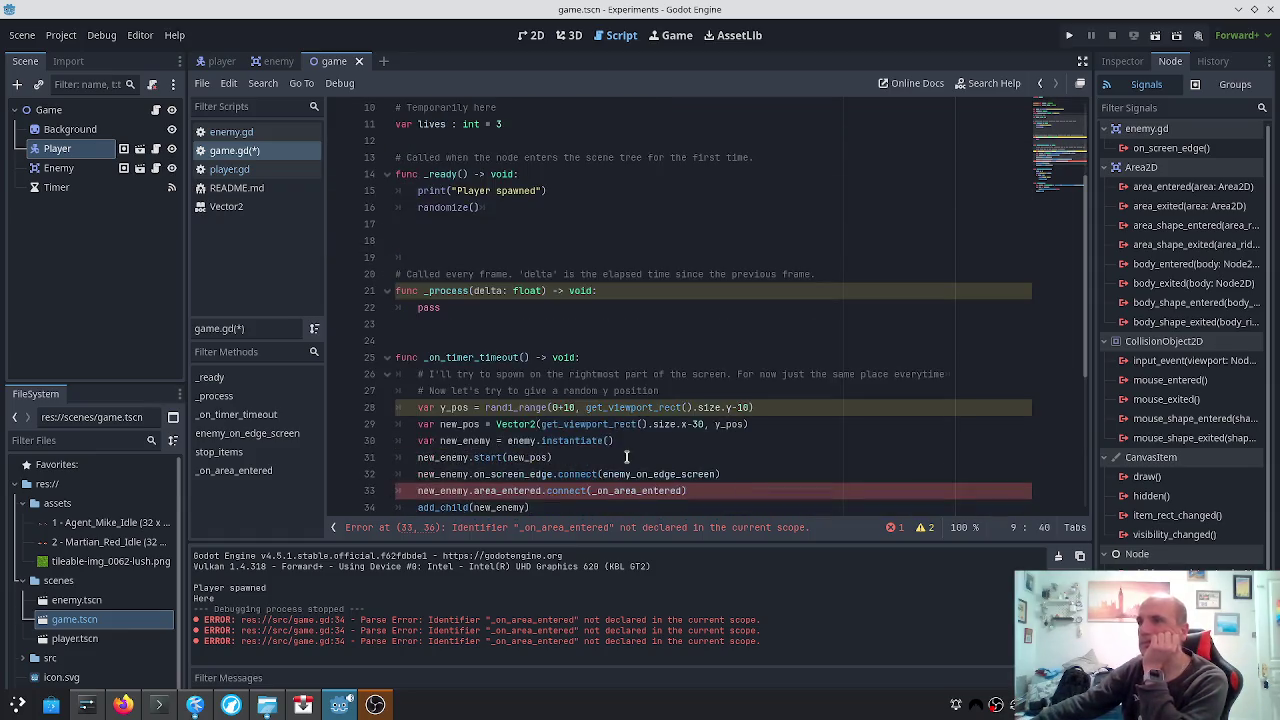
scroll(627, 457, down, 3)
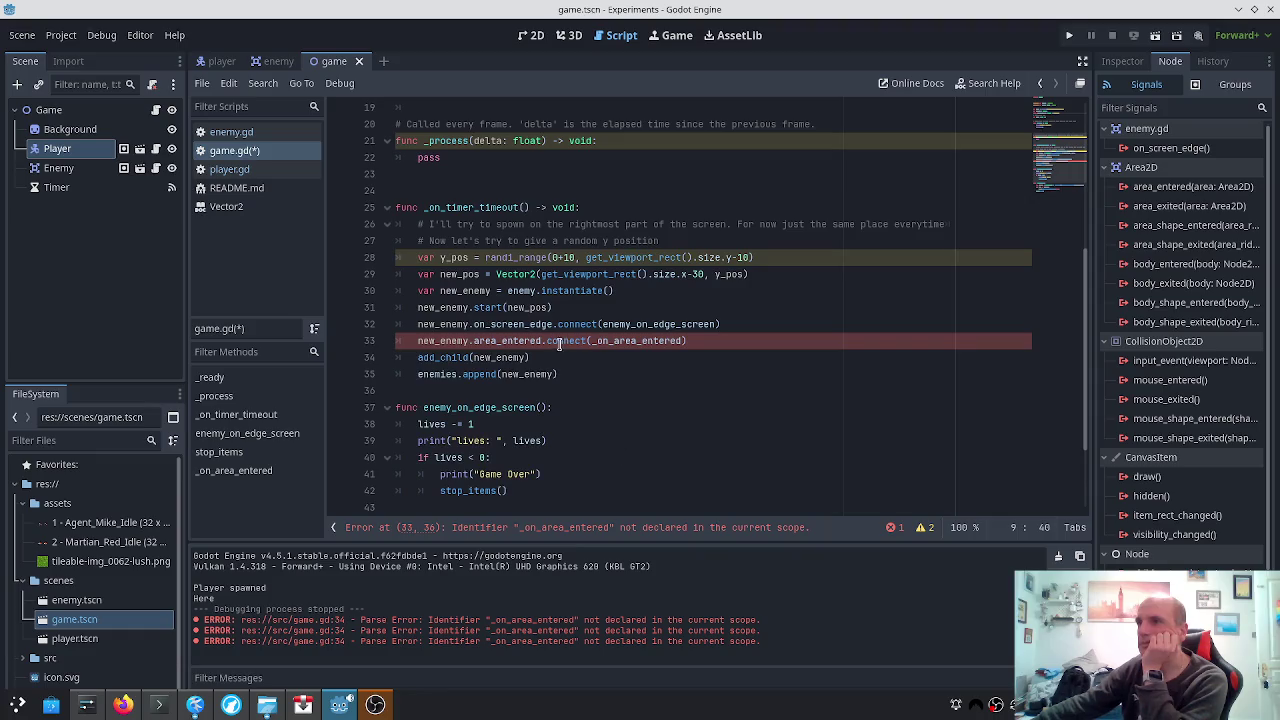
scroll(567, 343, up, 6)
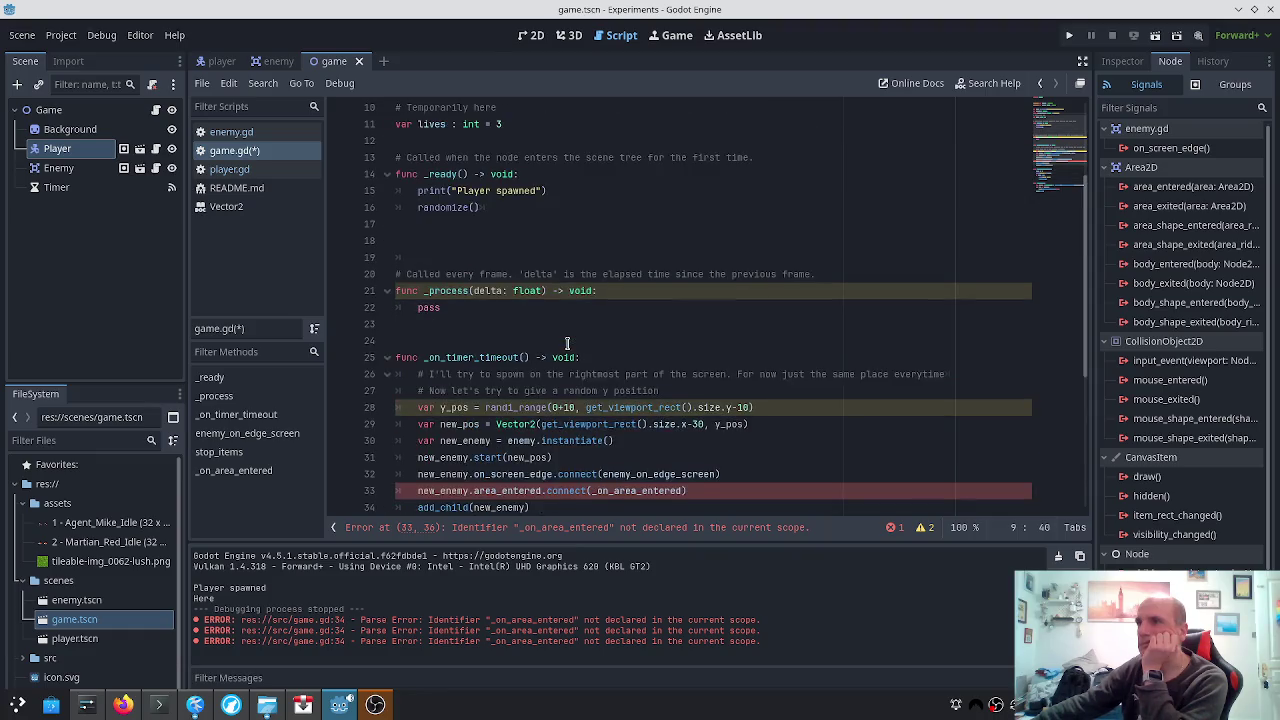
ctrl+click(64, 152)
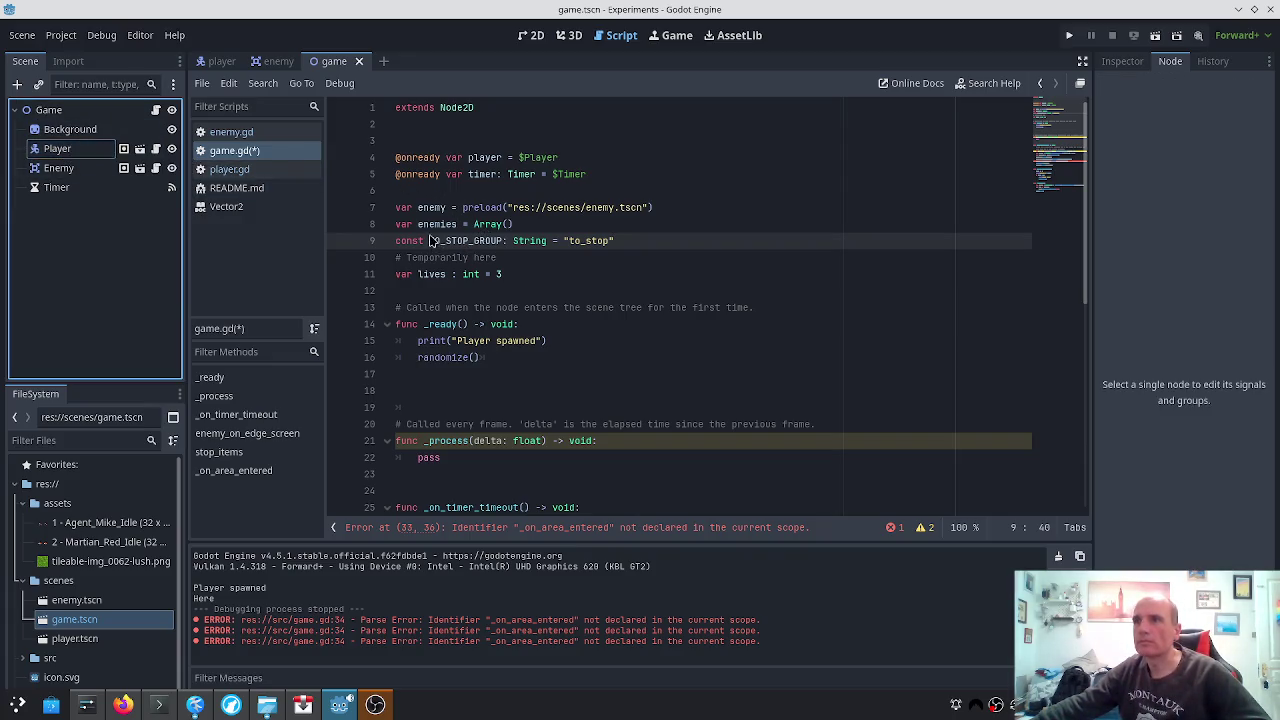
click(57, 152)
ctrl+click(57, 152)
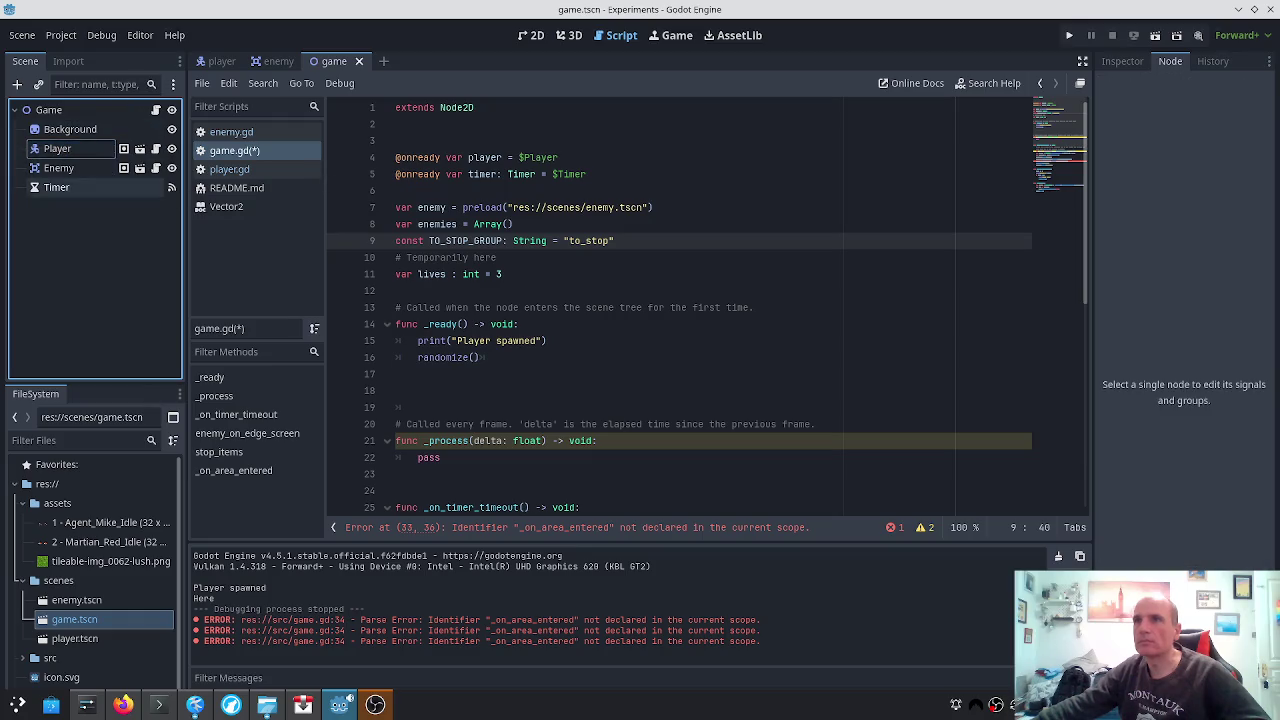
click(45, 152)
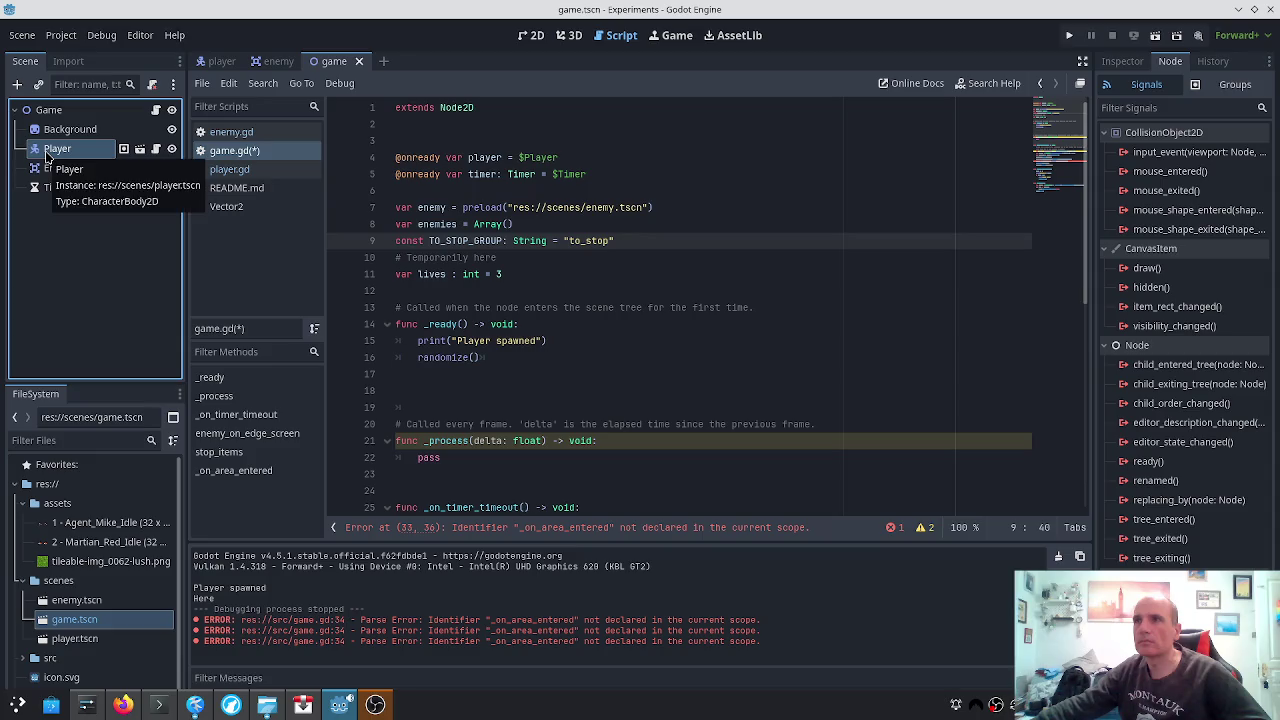
ctrl+click(47, 155)
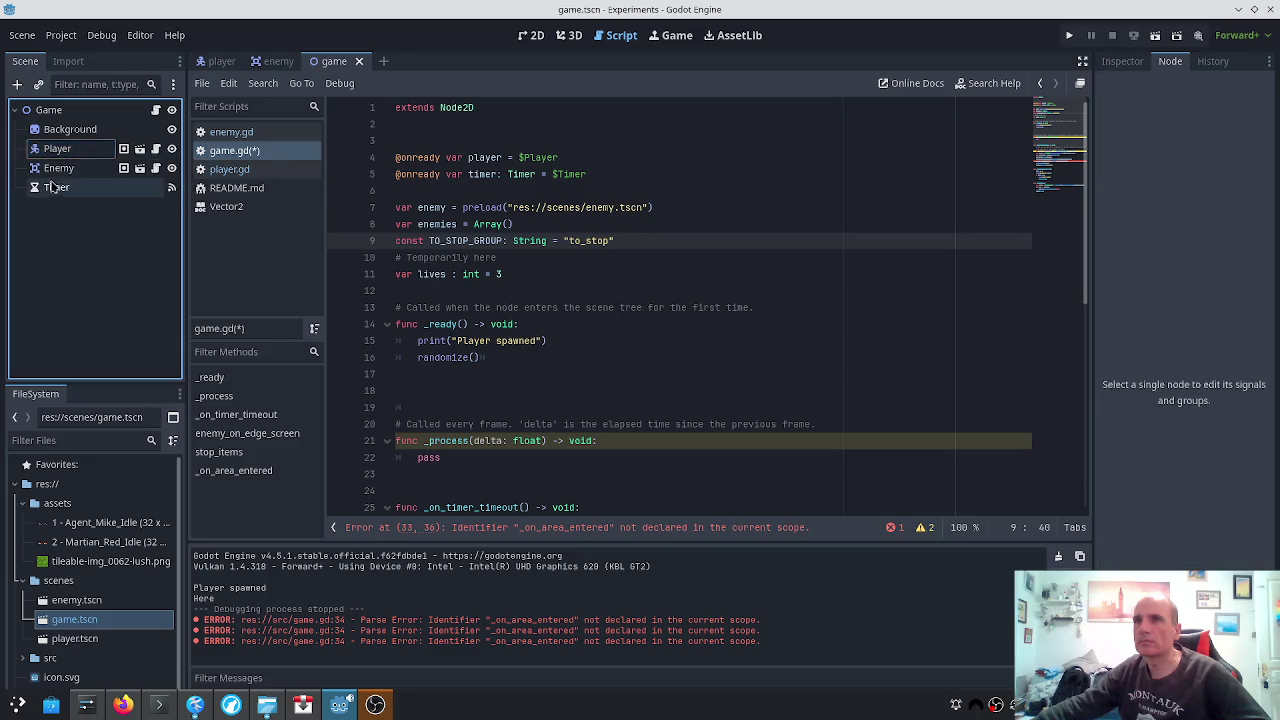
mouse_move(62, 153)
mouse_down()
mouse_move(400, 172)
mouse_move(412, 208)
mouse_move(405, 190)
mouse_up()
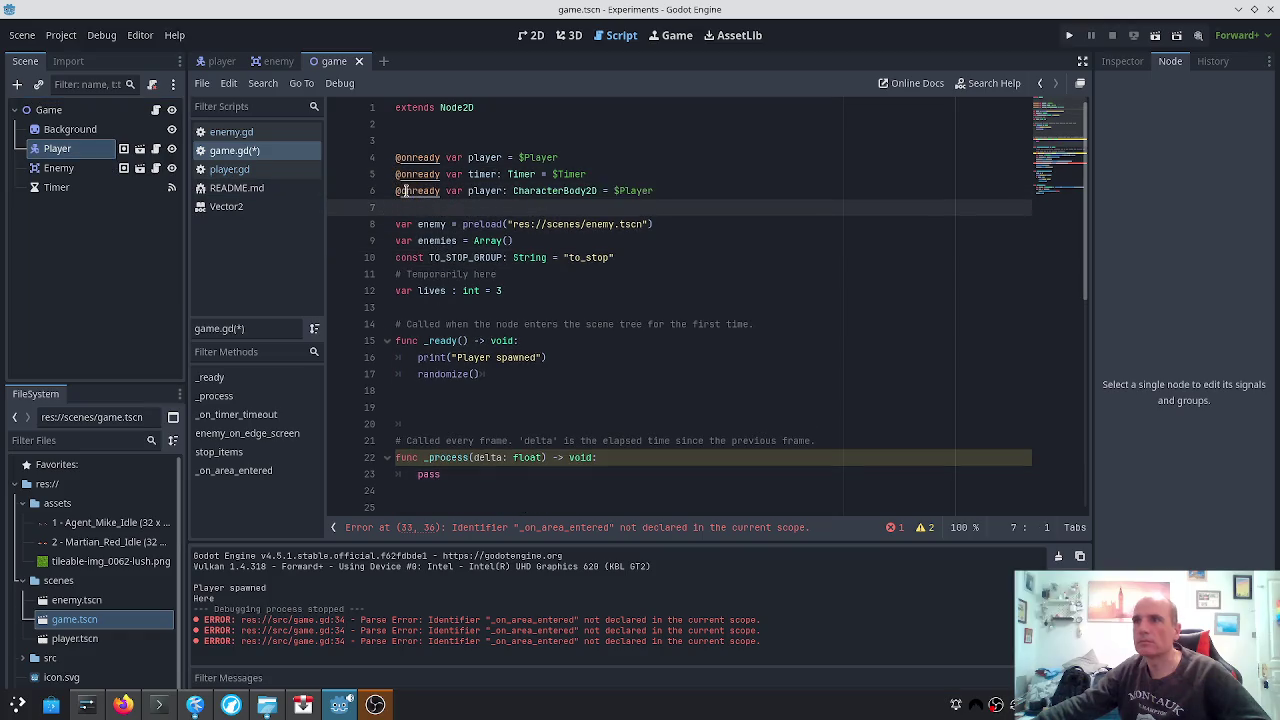
Open player.gd and jump to the end of the script
scroll(462, 190, down, 6)
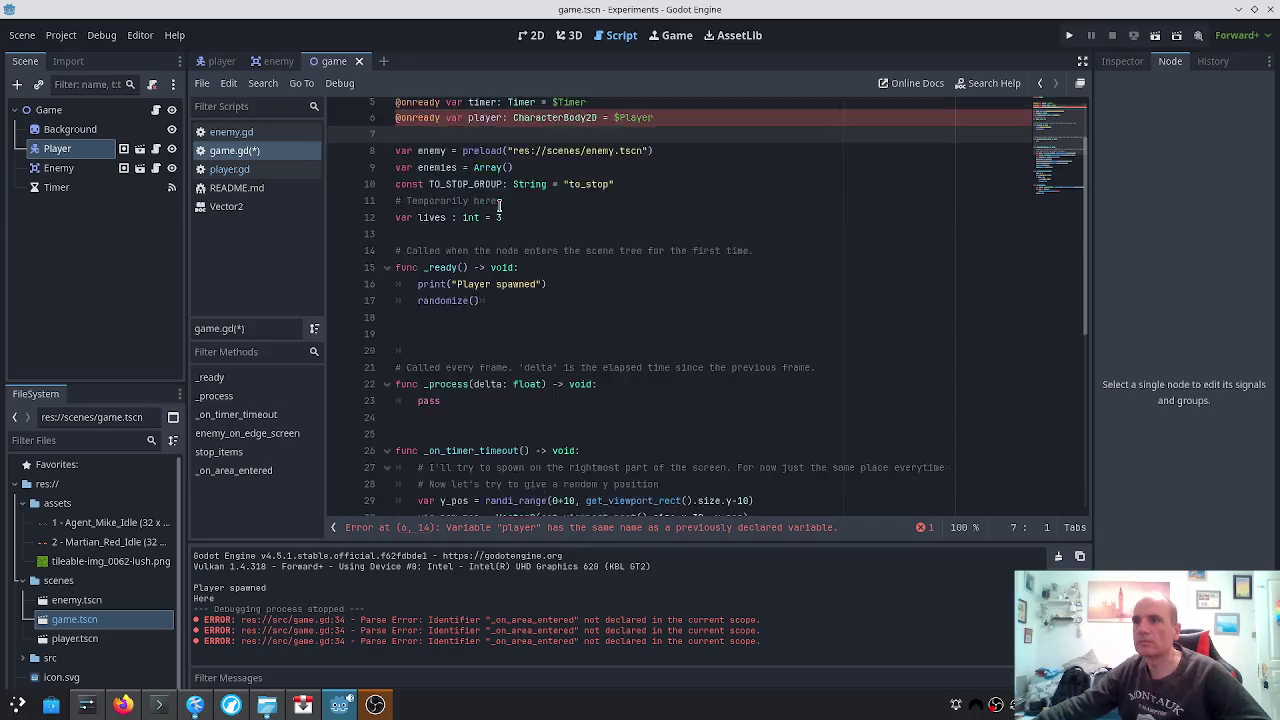
scroll(513, 255, down, 3)
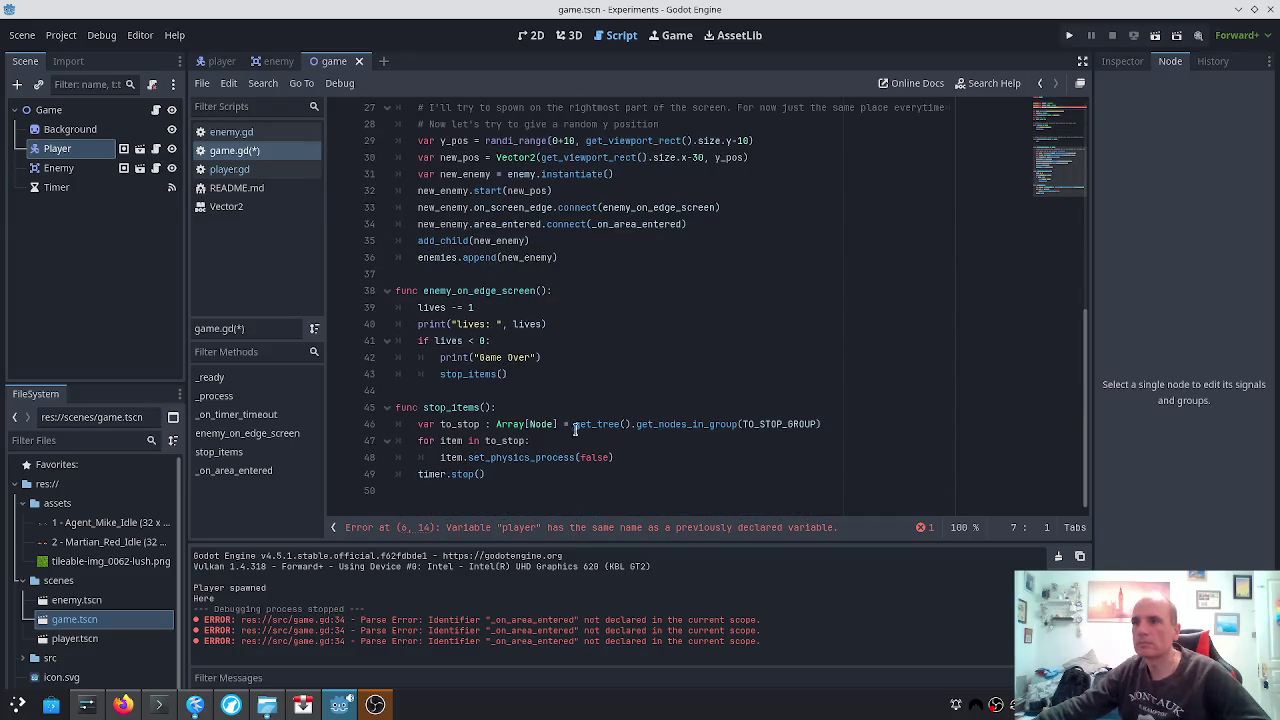
click(240, 169)
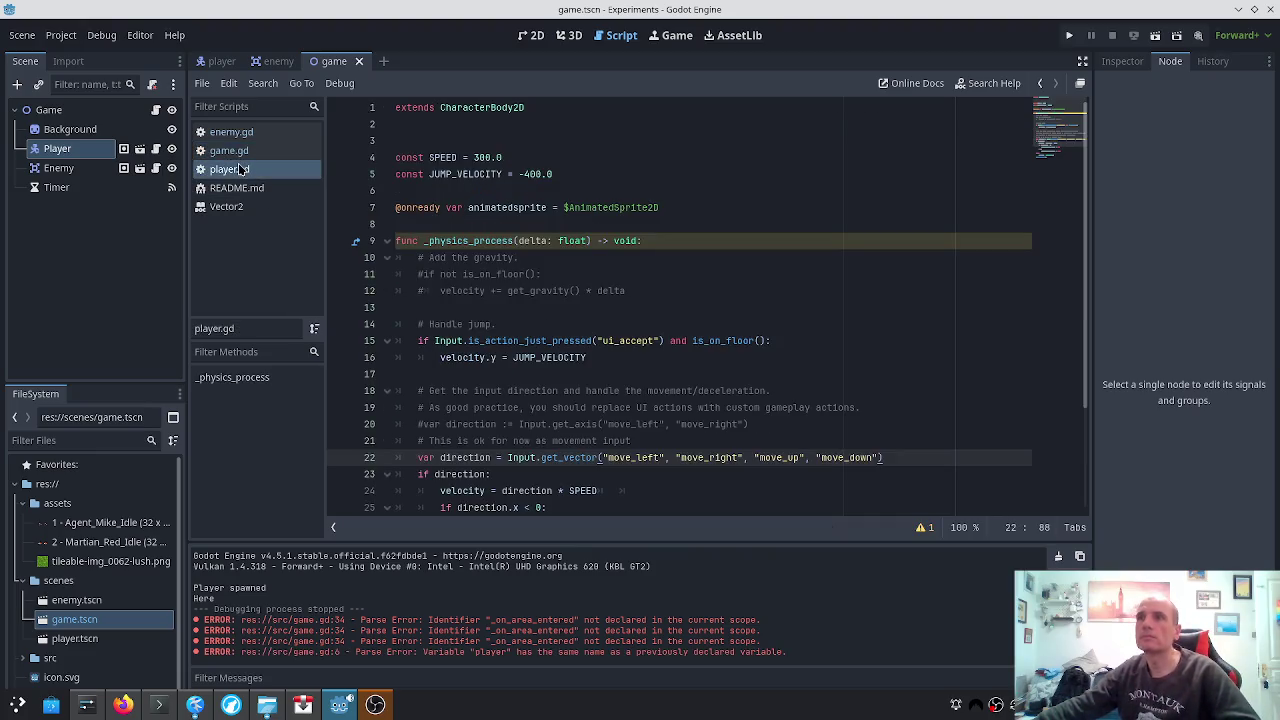
key(ctrl+End)
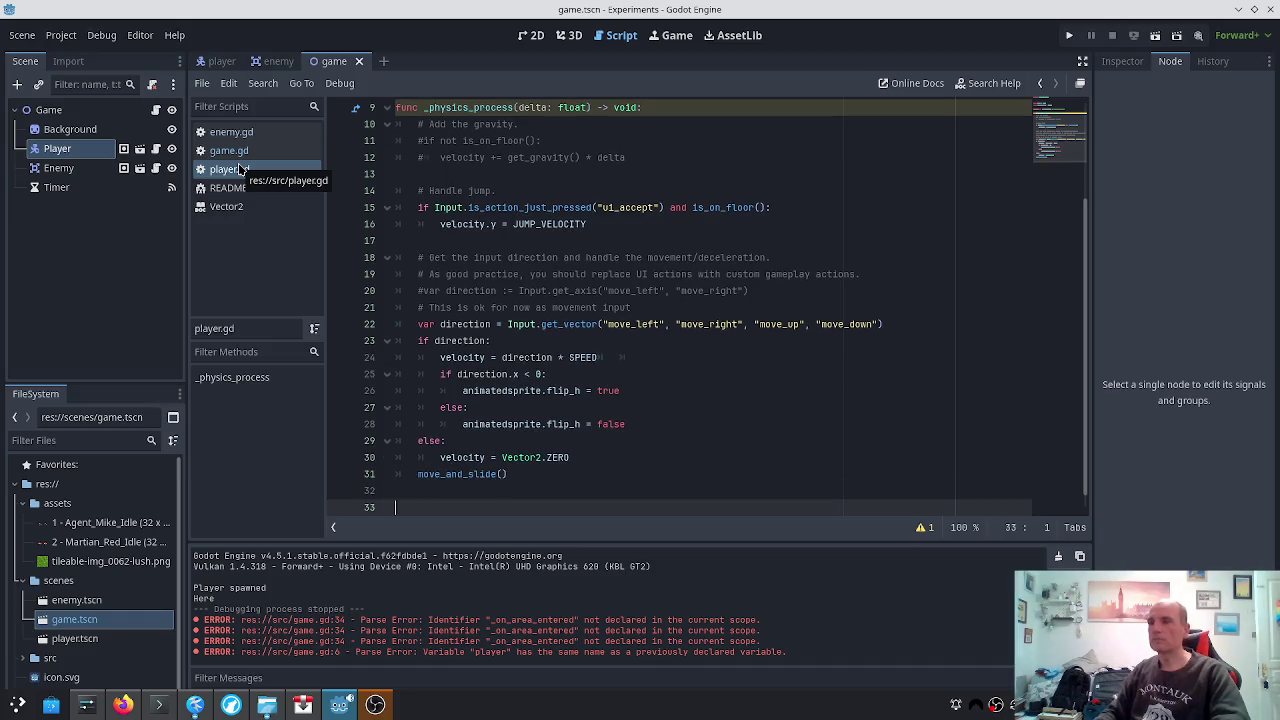
Append func _on_area_entered() printing "Here" to player.gd, then run the project
text(func)
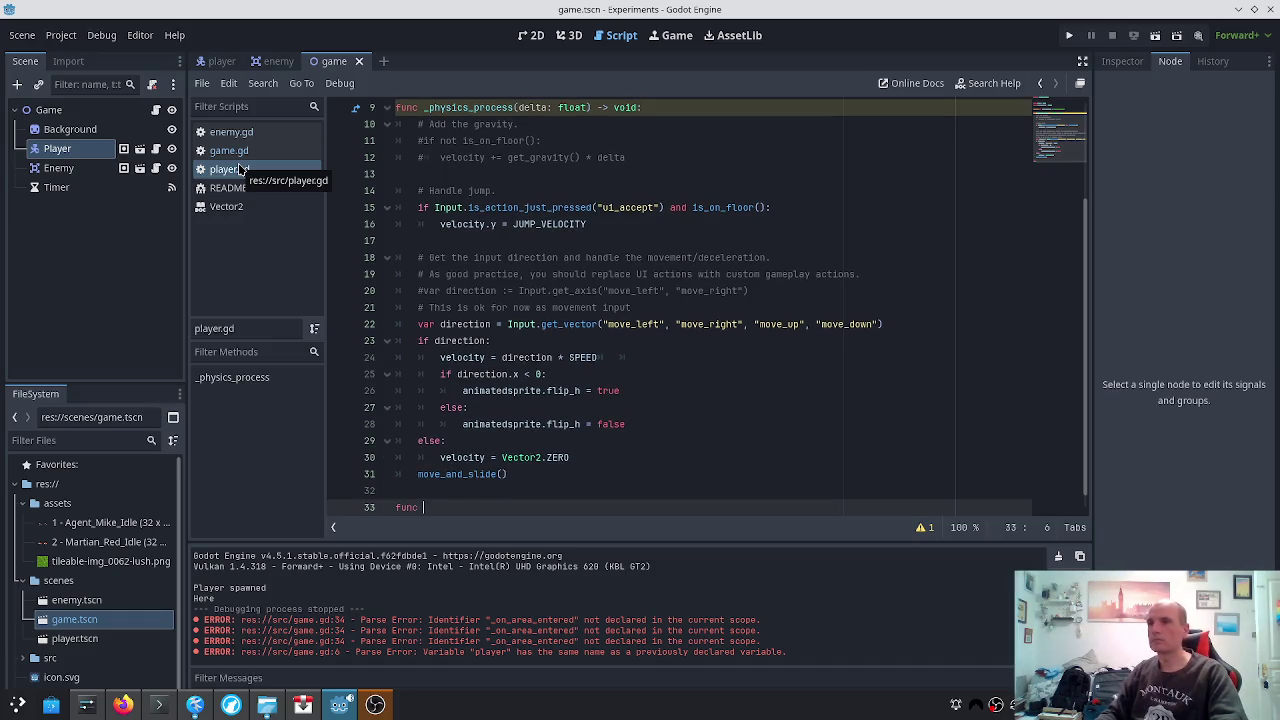
text(_area_entered():)
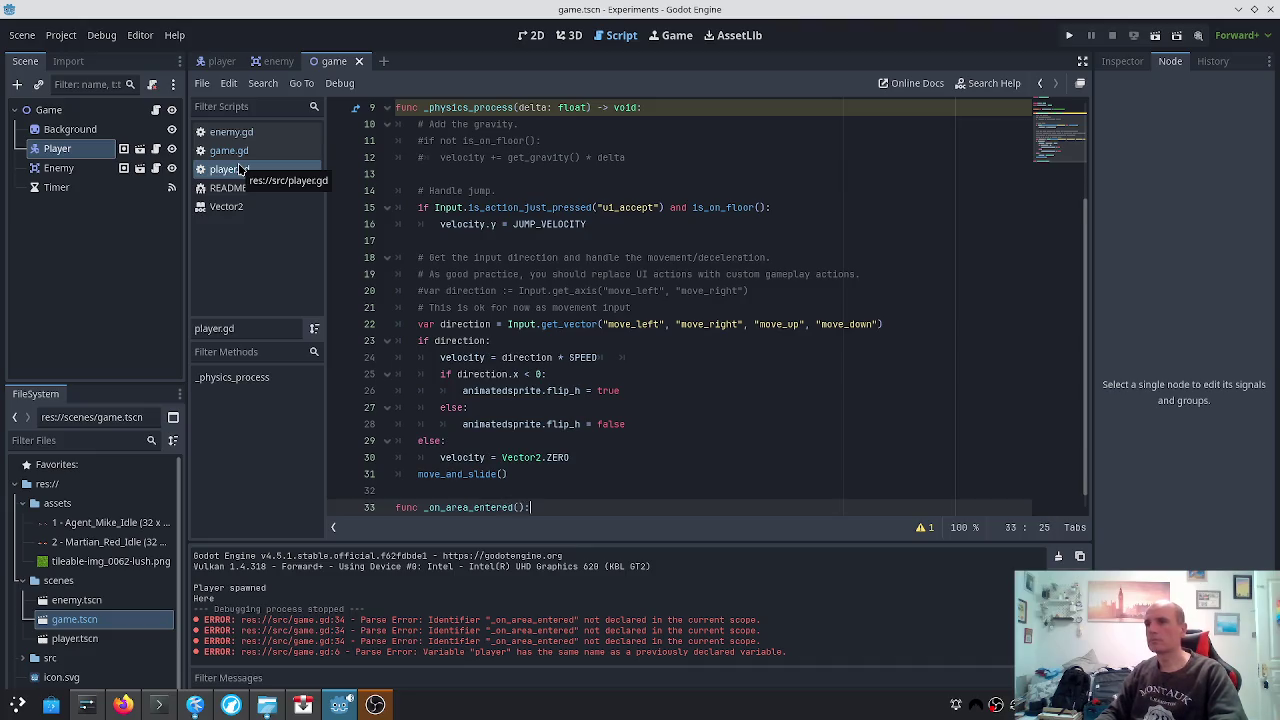
key(Return)
text(p)
key(ctrl+z)
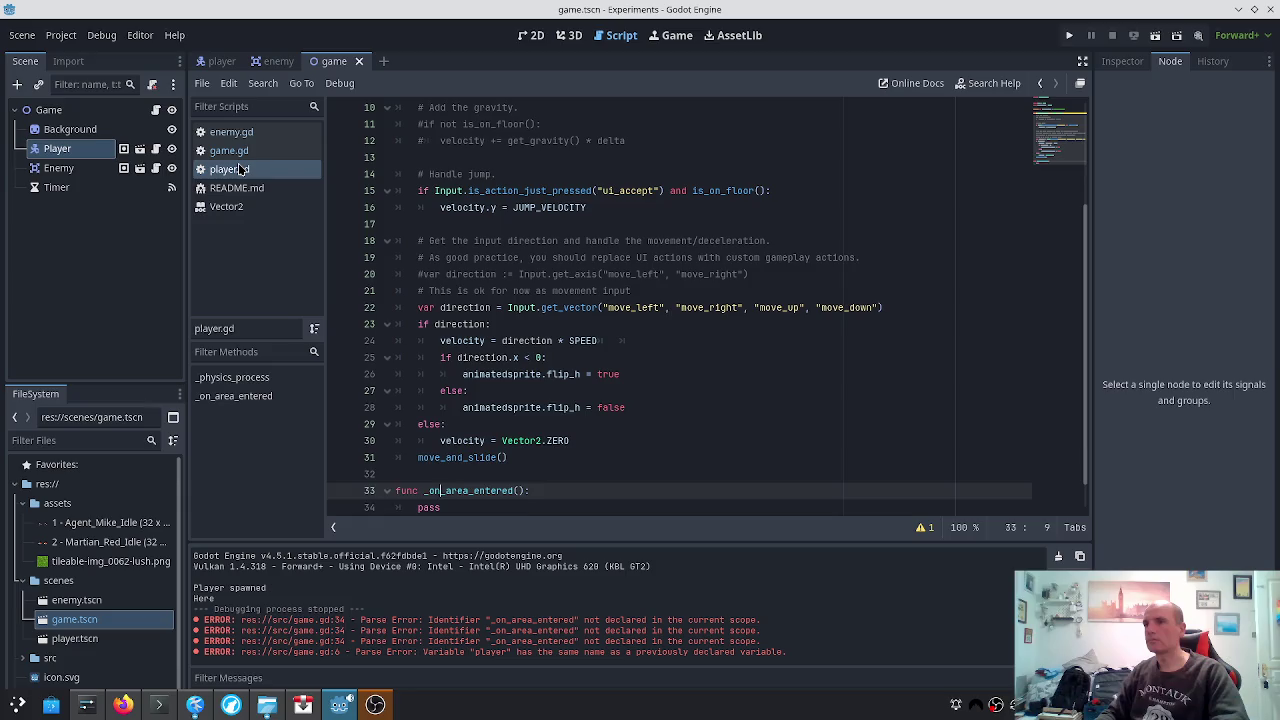
text(rint("Here:)
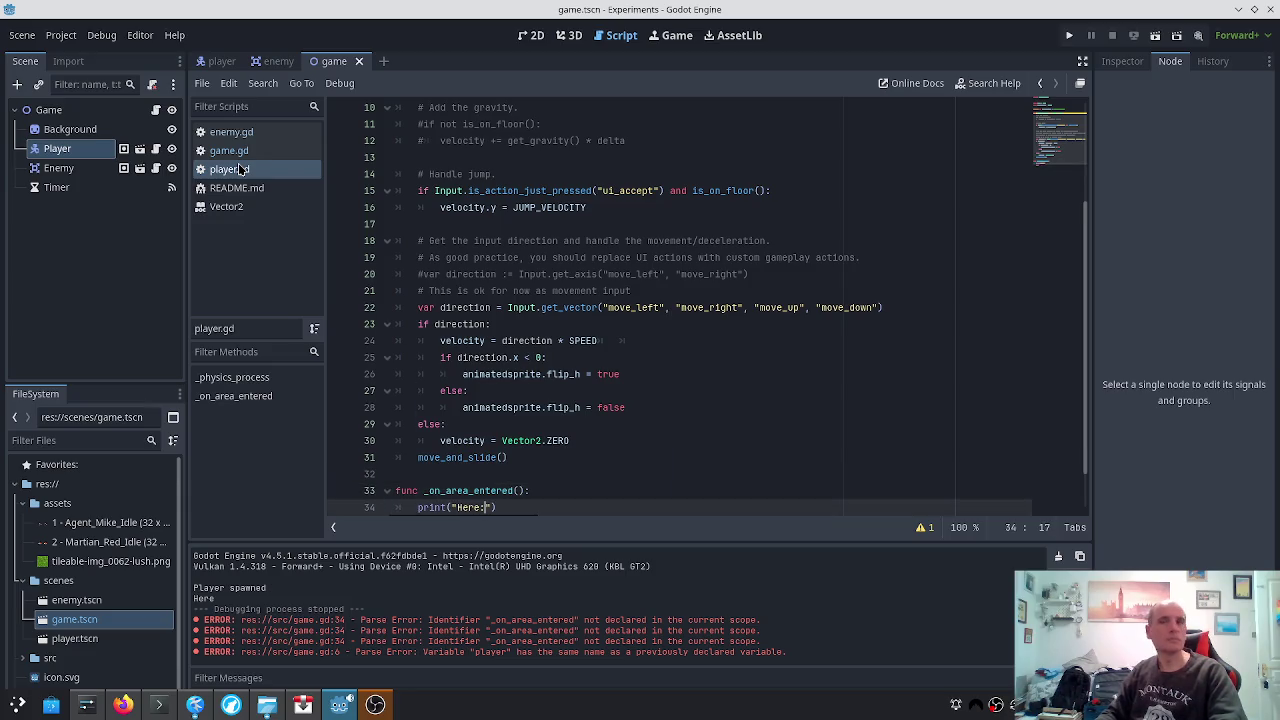
key(Escape)
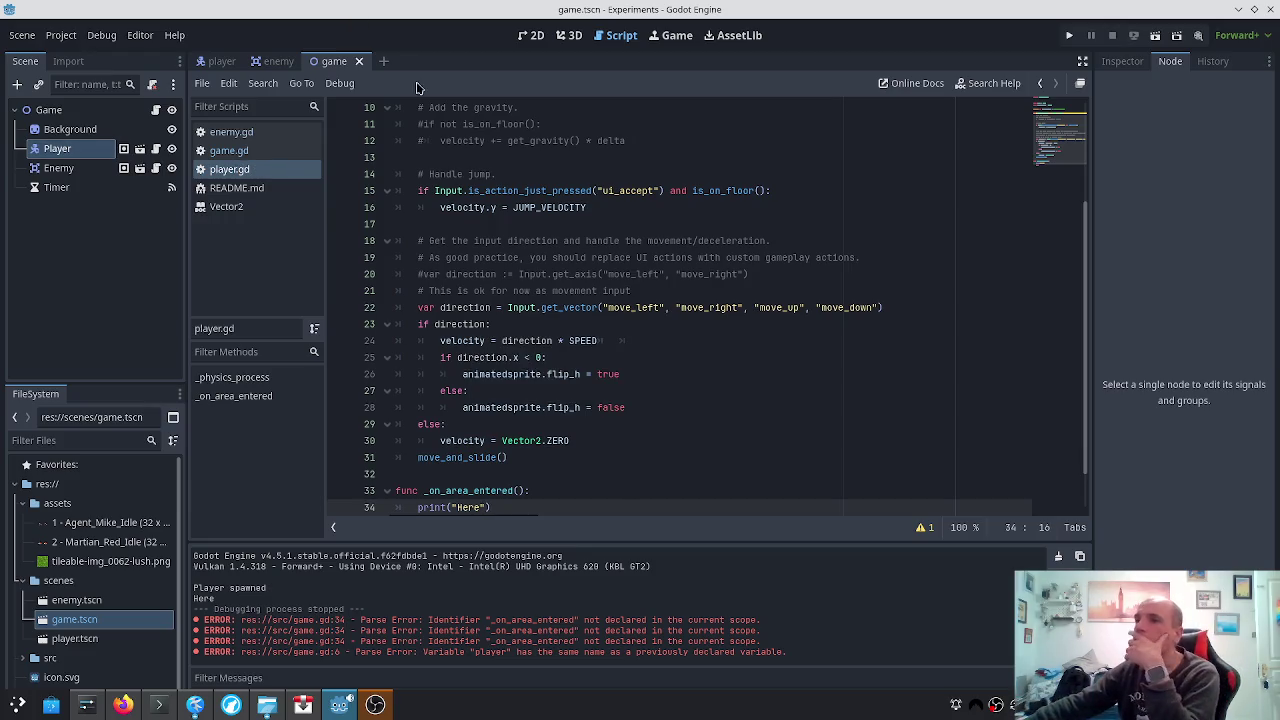
scroll(874, 271, down, 1)
click(1068, 36)
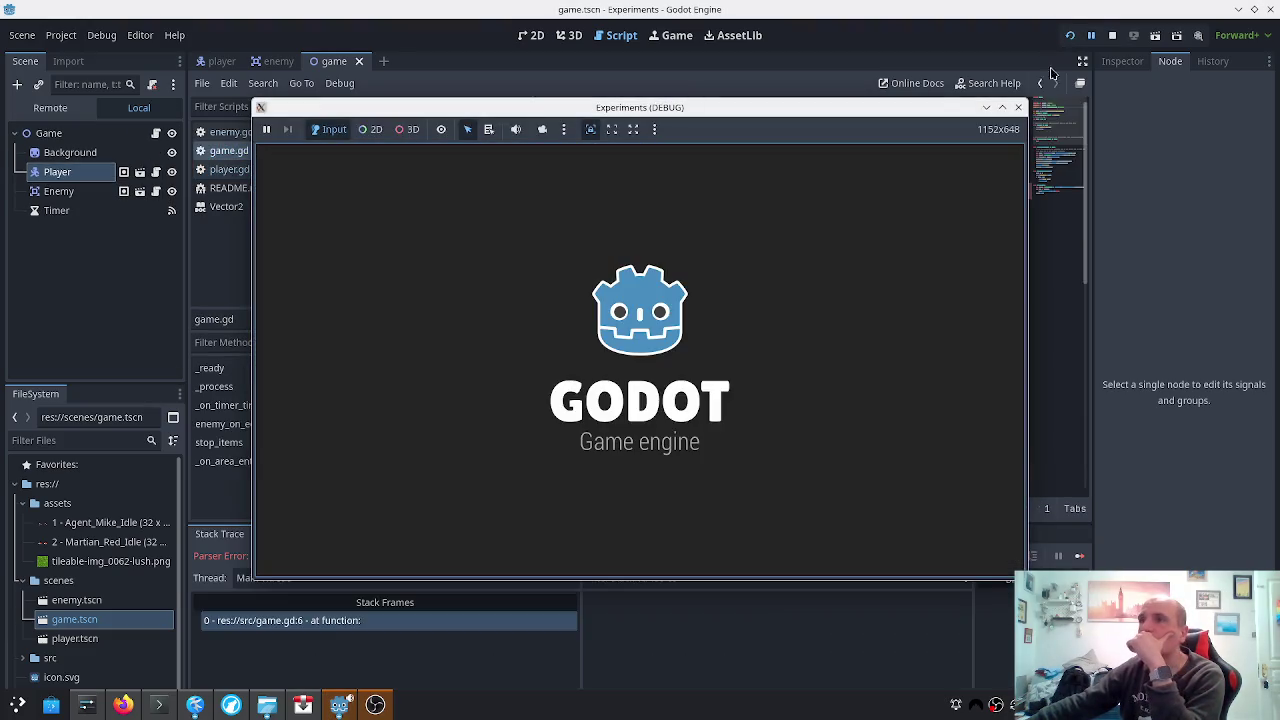
Close the debug game window, then bring up player.gd, enemy.gd and the enemy scene
click(1018, 107)
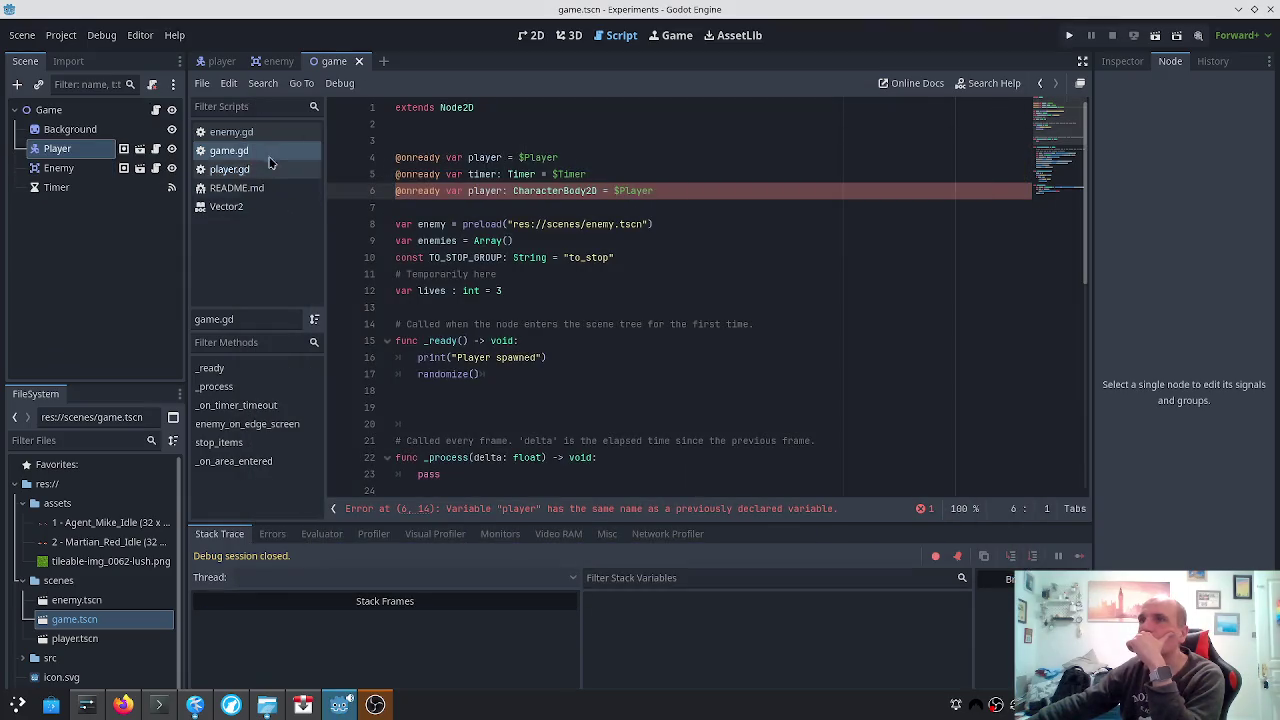
click(229, 169)
click(226, 136)
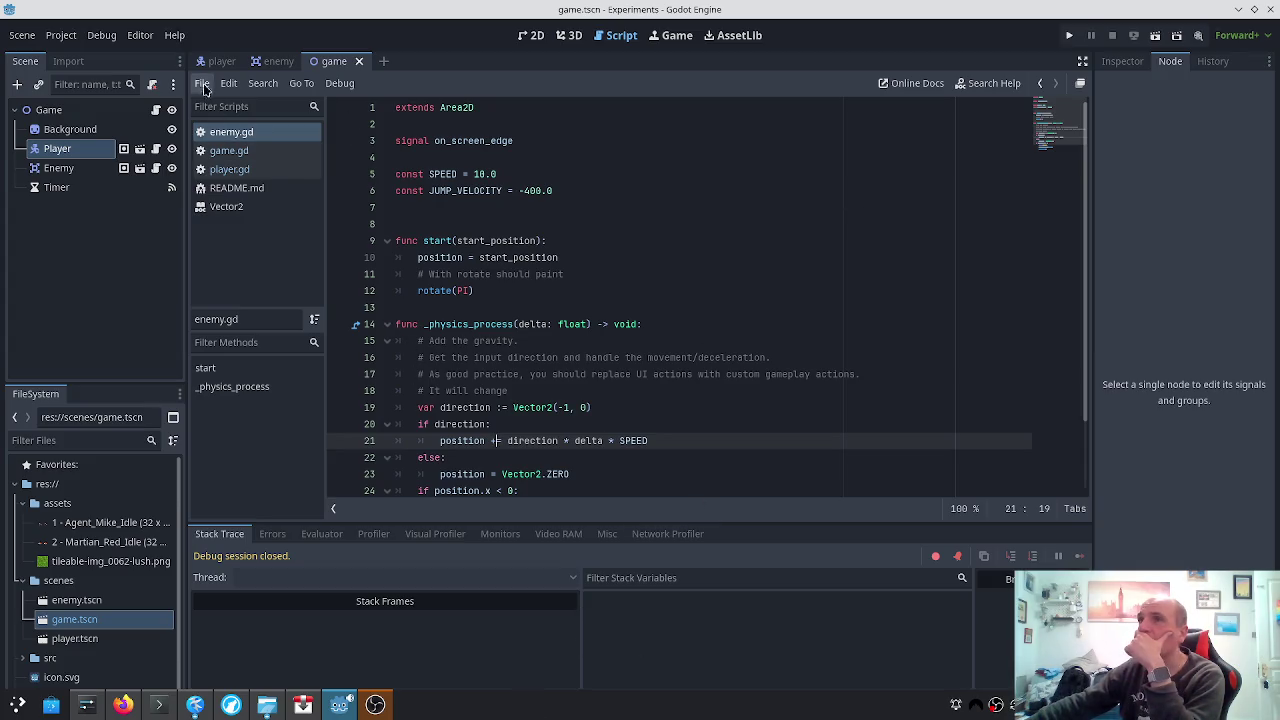
click(272, 61)
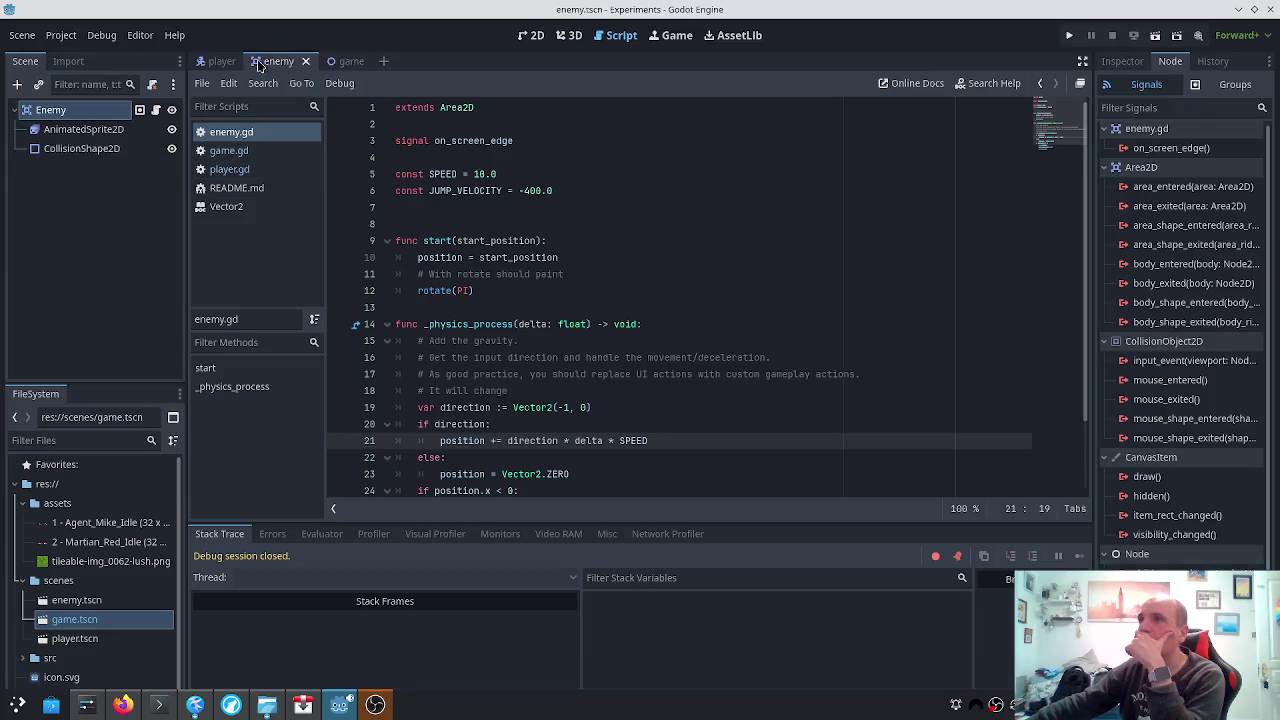
Start connecting the Enemy's area_entered signal and browse the enemy script's methods
click(1178, 193)
double_click(1178, 193)
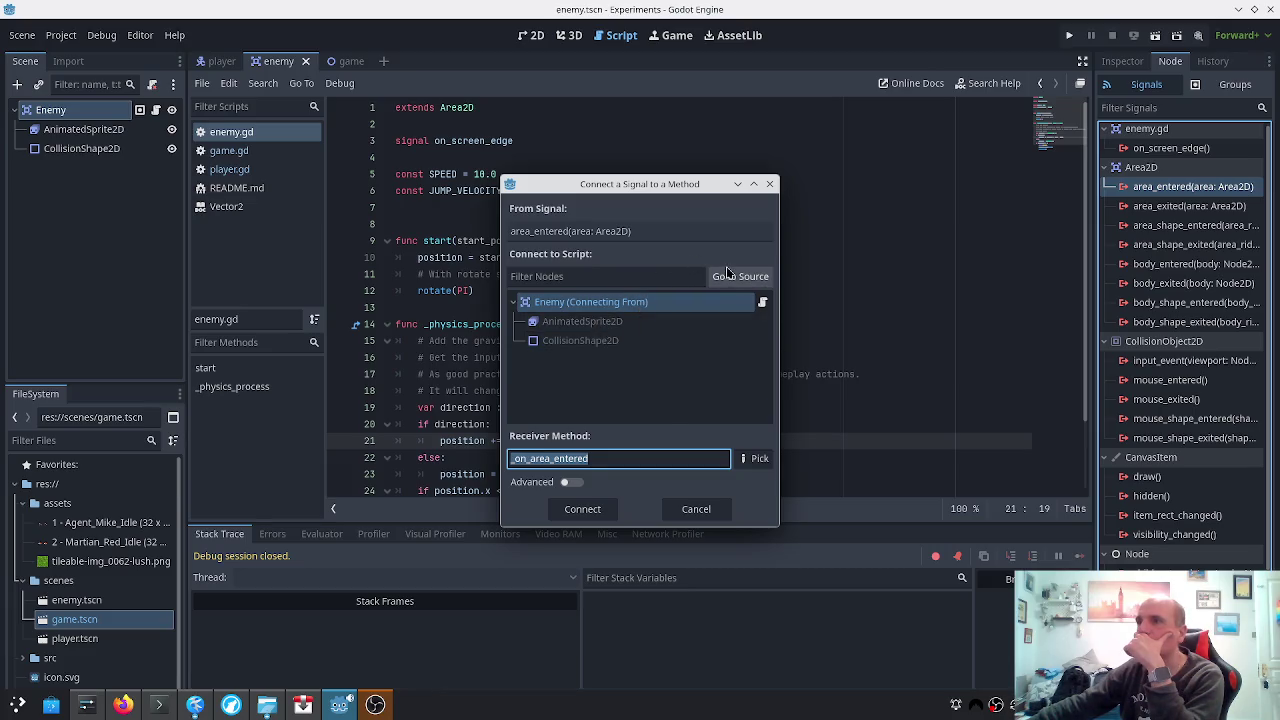
click(755, 460)
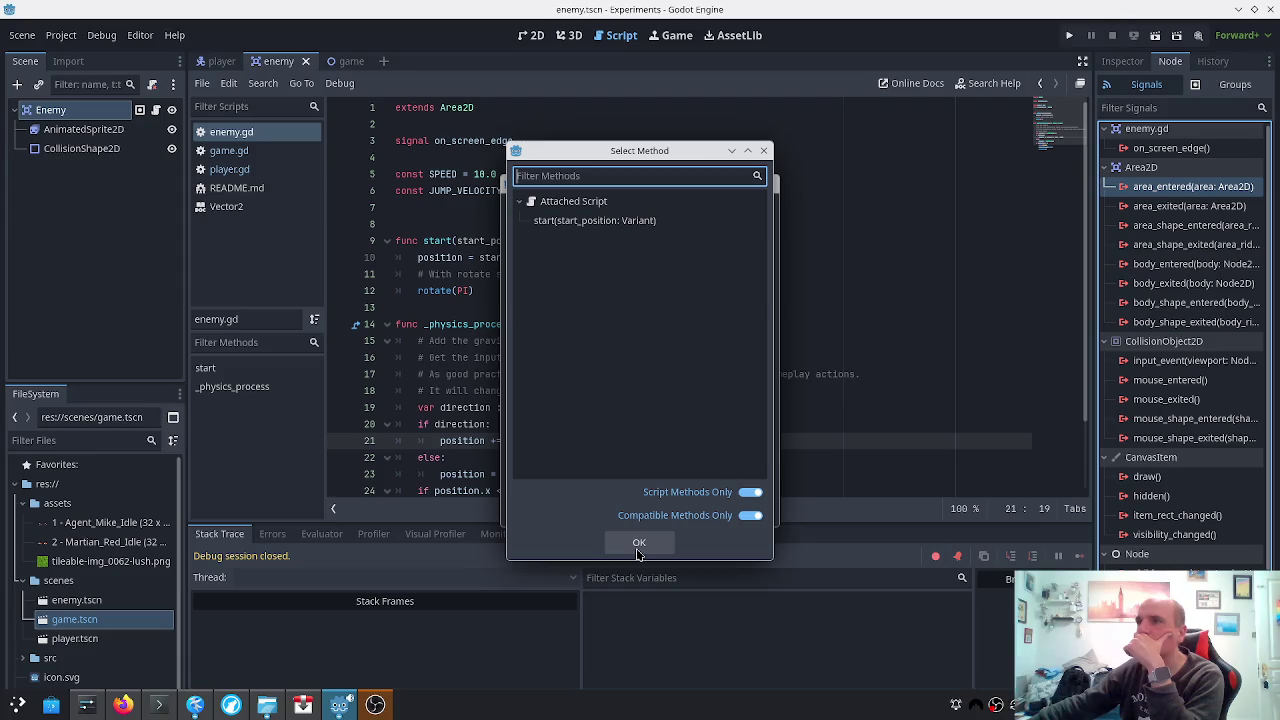
click(638, 545)
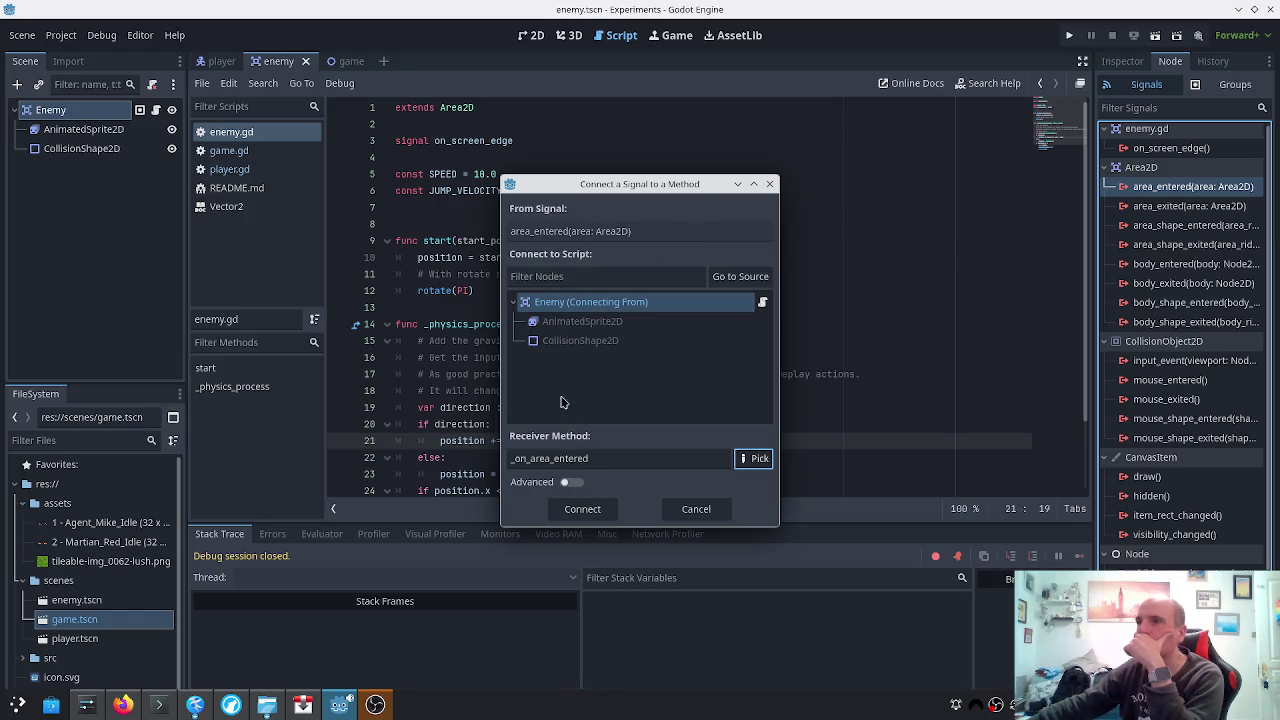
Pick the Enemy node, turn off Script Methods Only, then cancel the connection
click(764, 306)
click(722, 282)
click(551, 284)
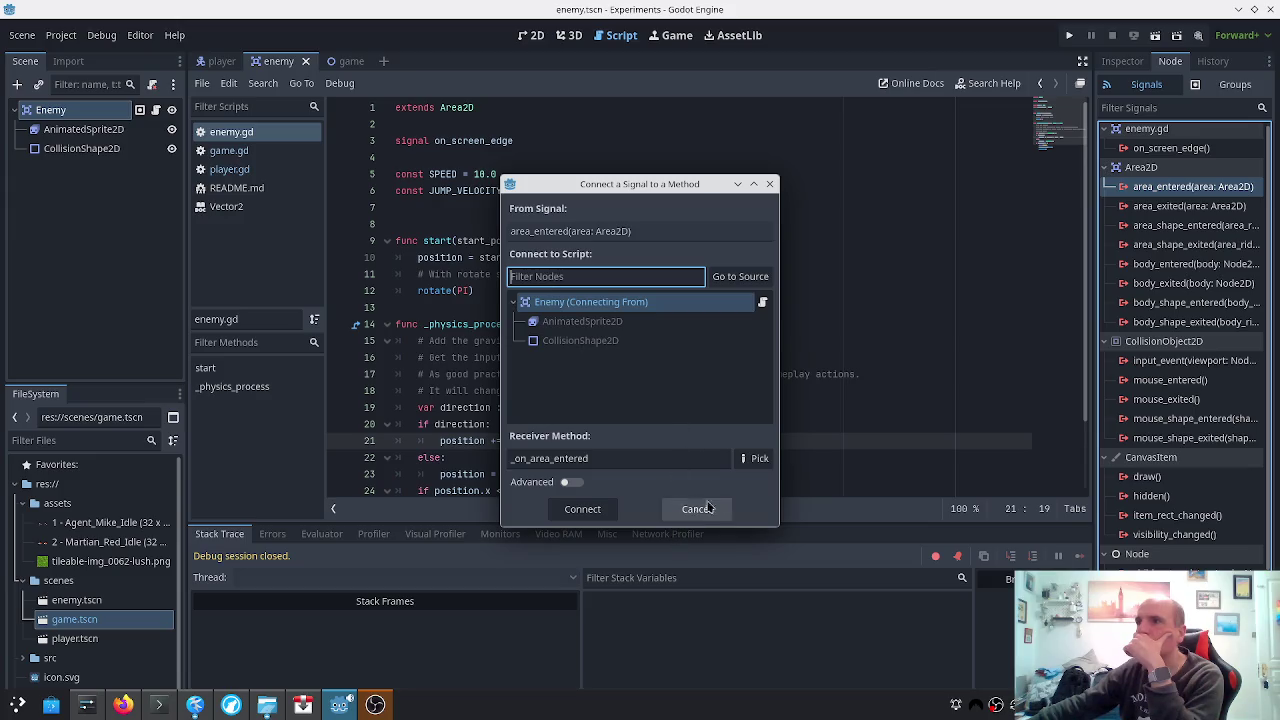
click(748, 461)
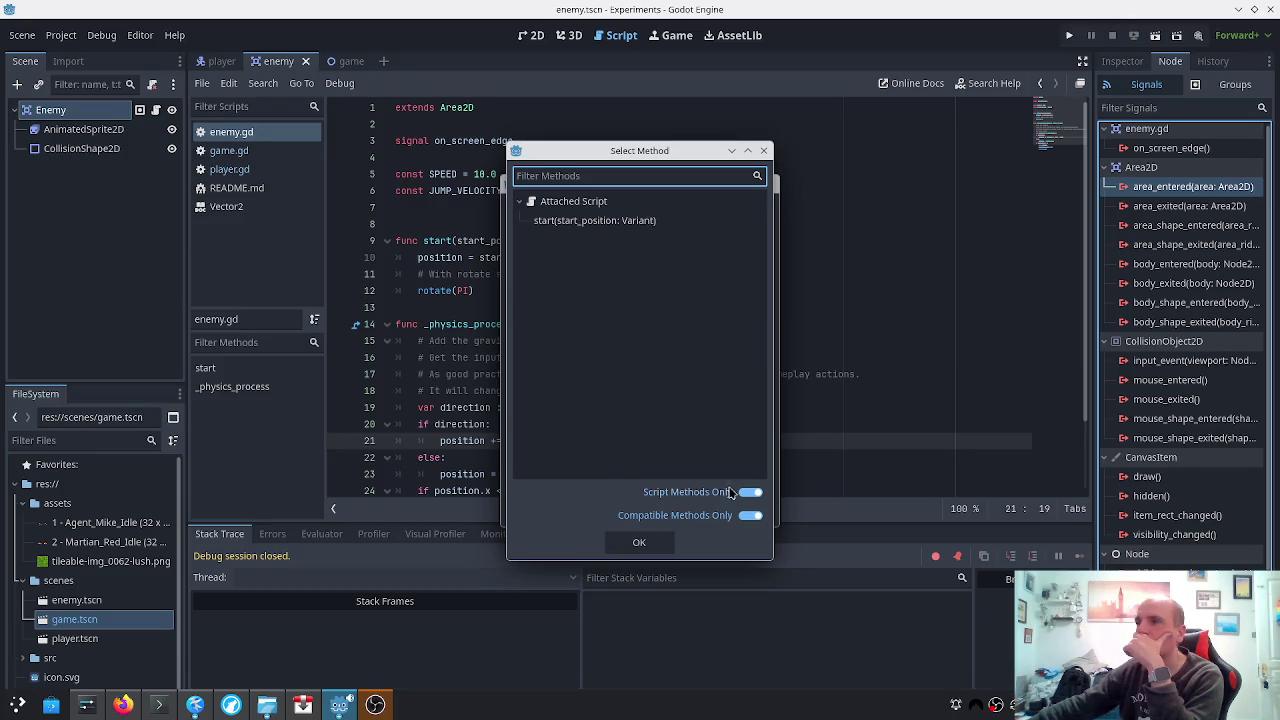
click(752, 492)
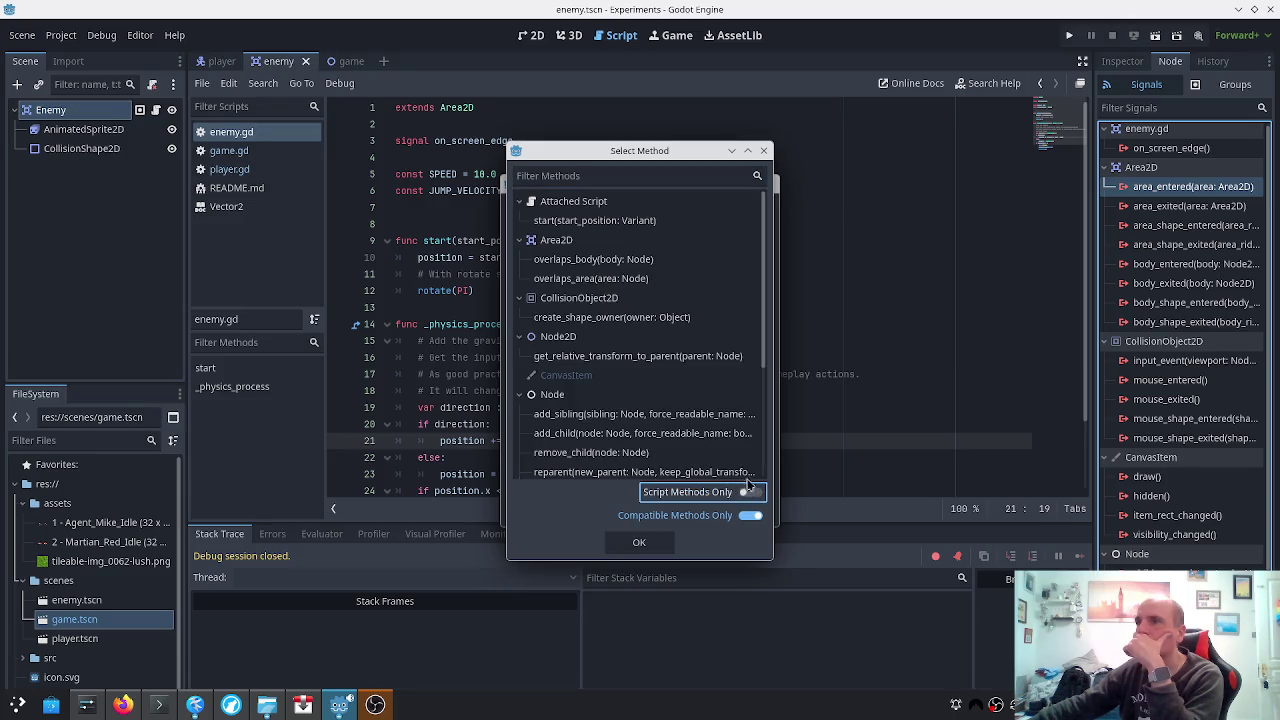
scroll(700, 433, down, 4)
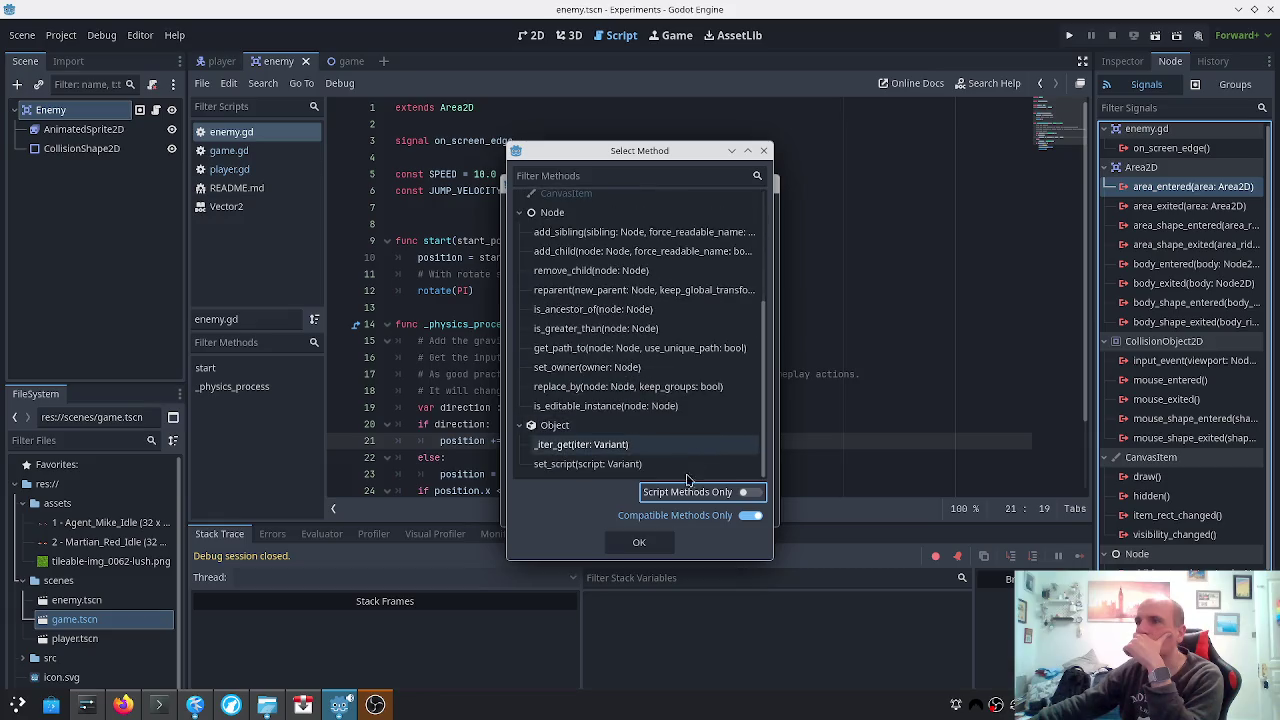
click(640, 540)
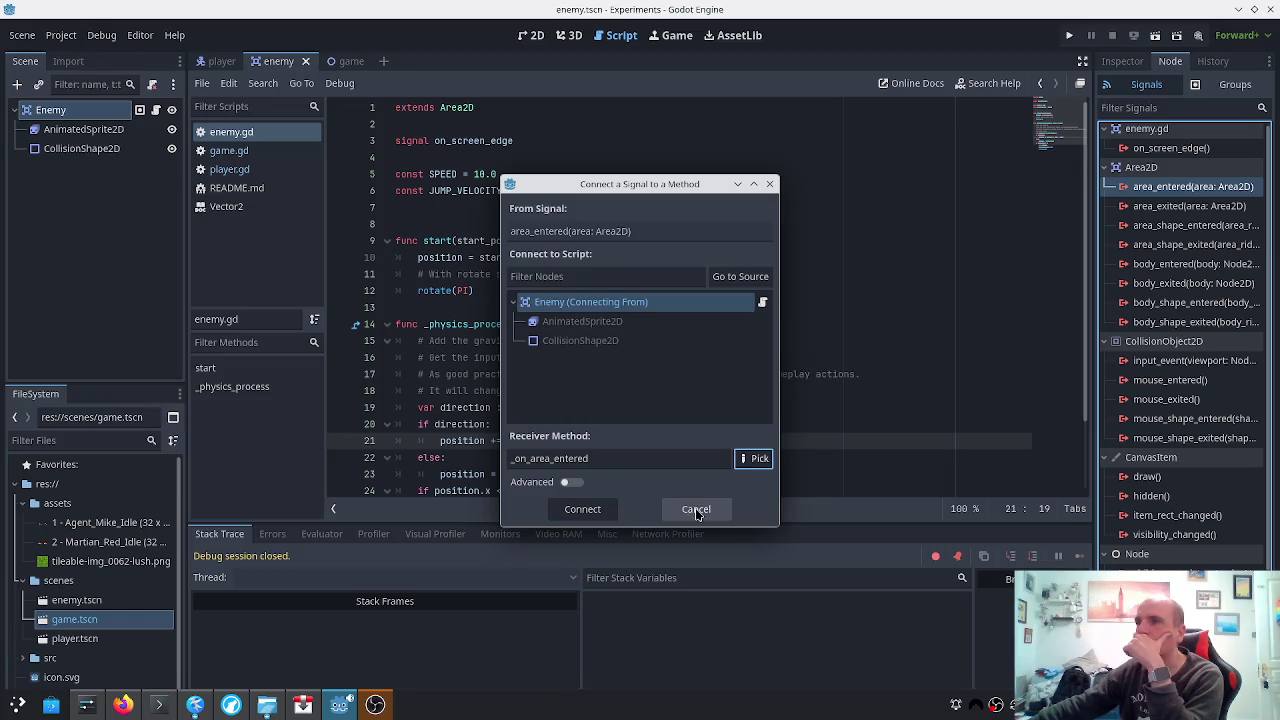
click(697, 510)
scroll(632, 459, down, 2)
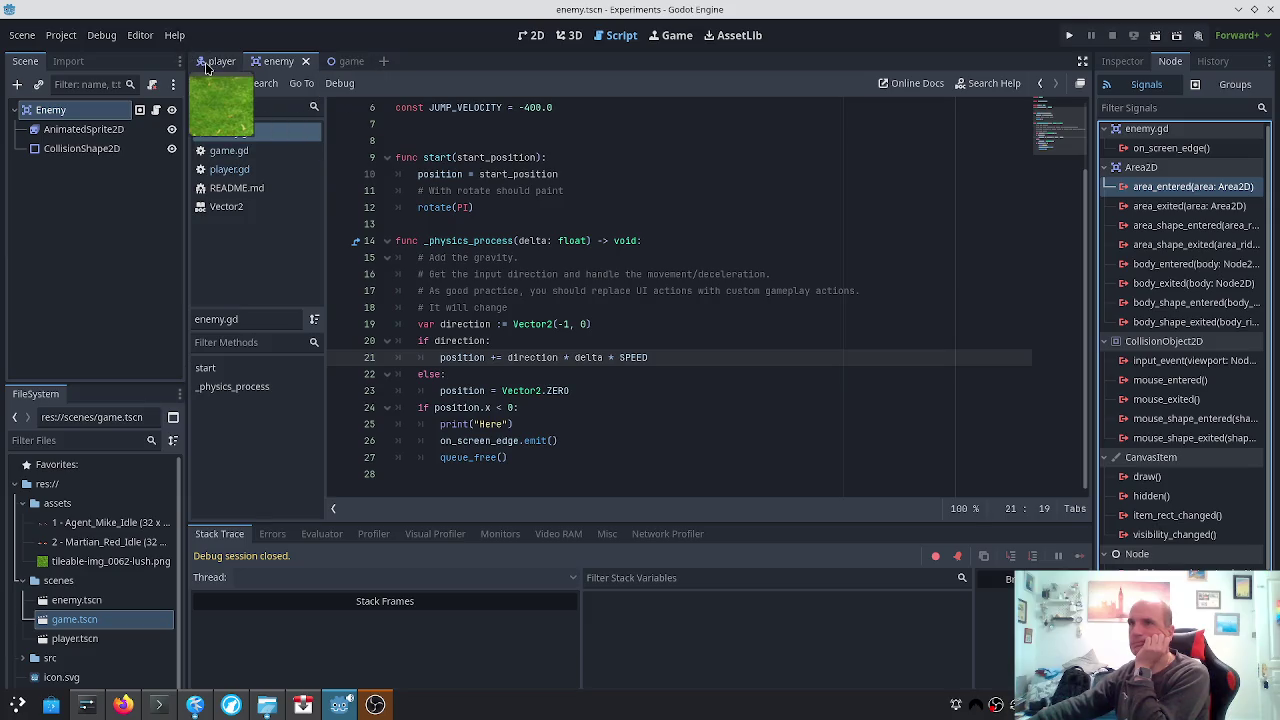
click(356, 72)
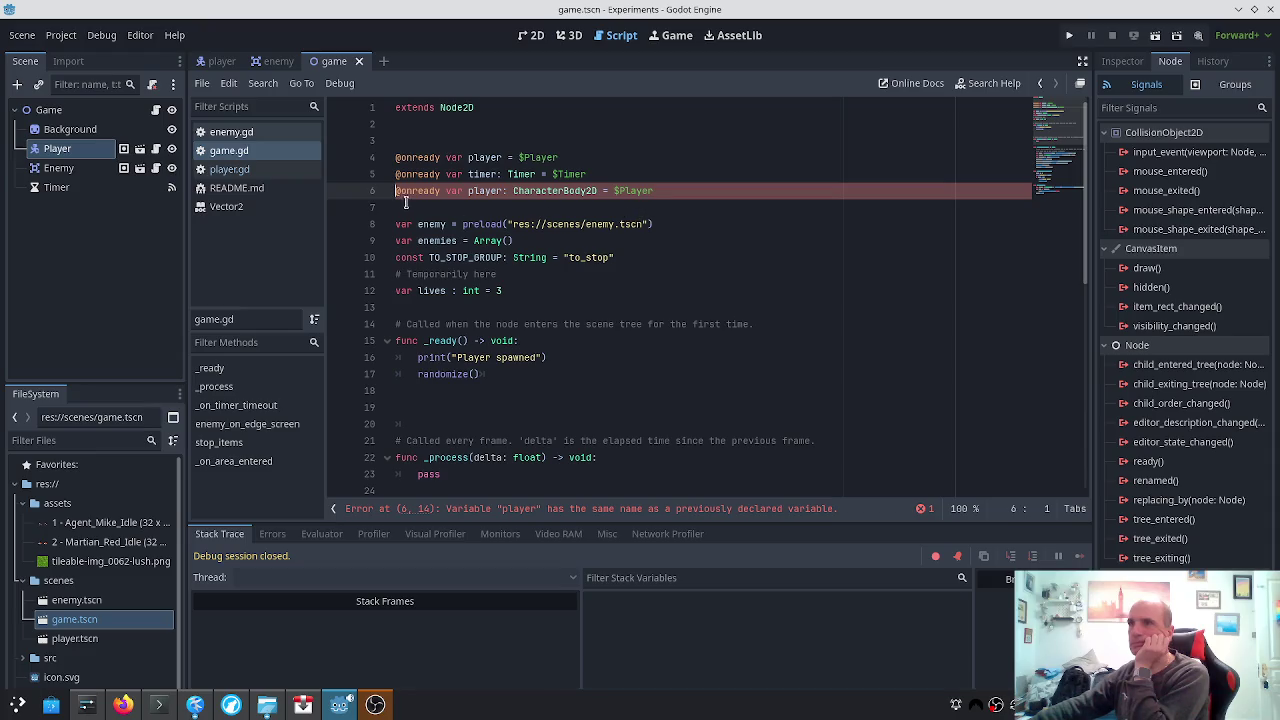
mouse_move(416, 190)
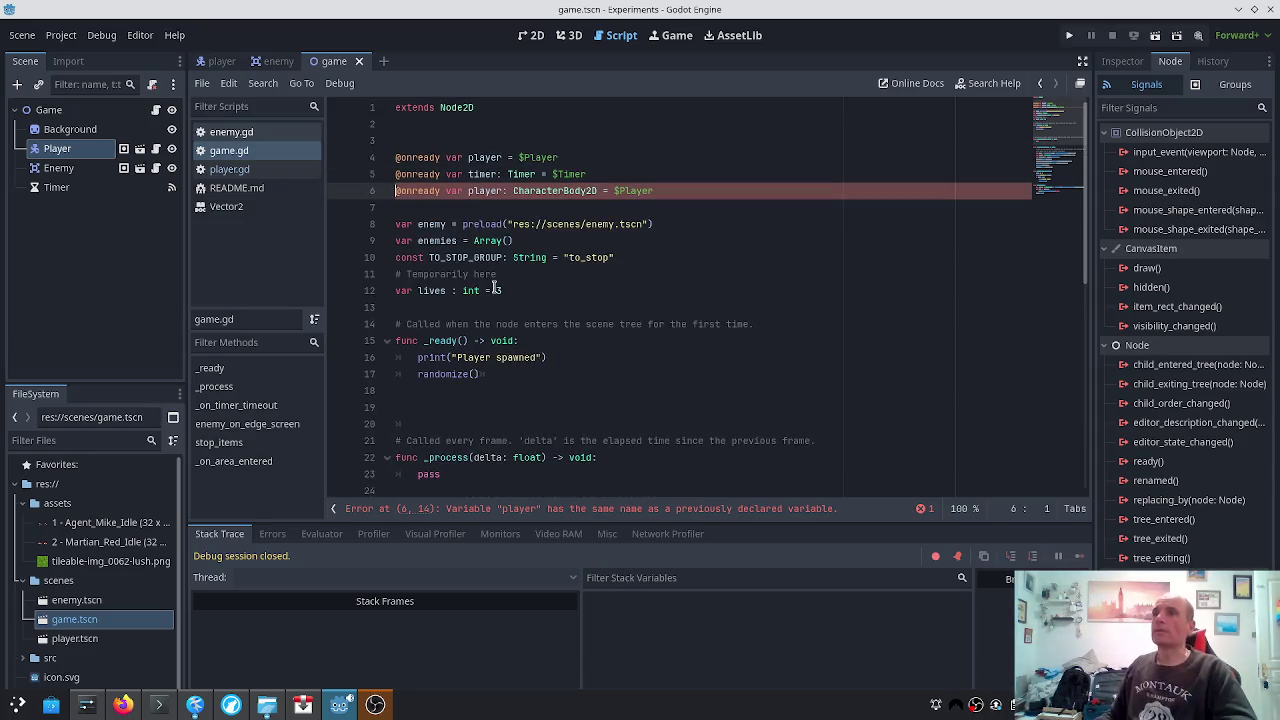
key(Up)
key(Up)
key(Down)
key(BackSpace)
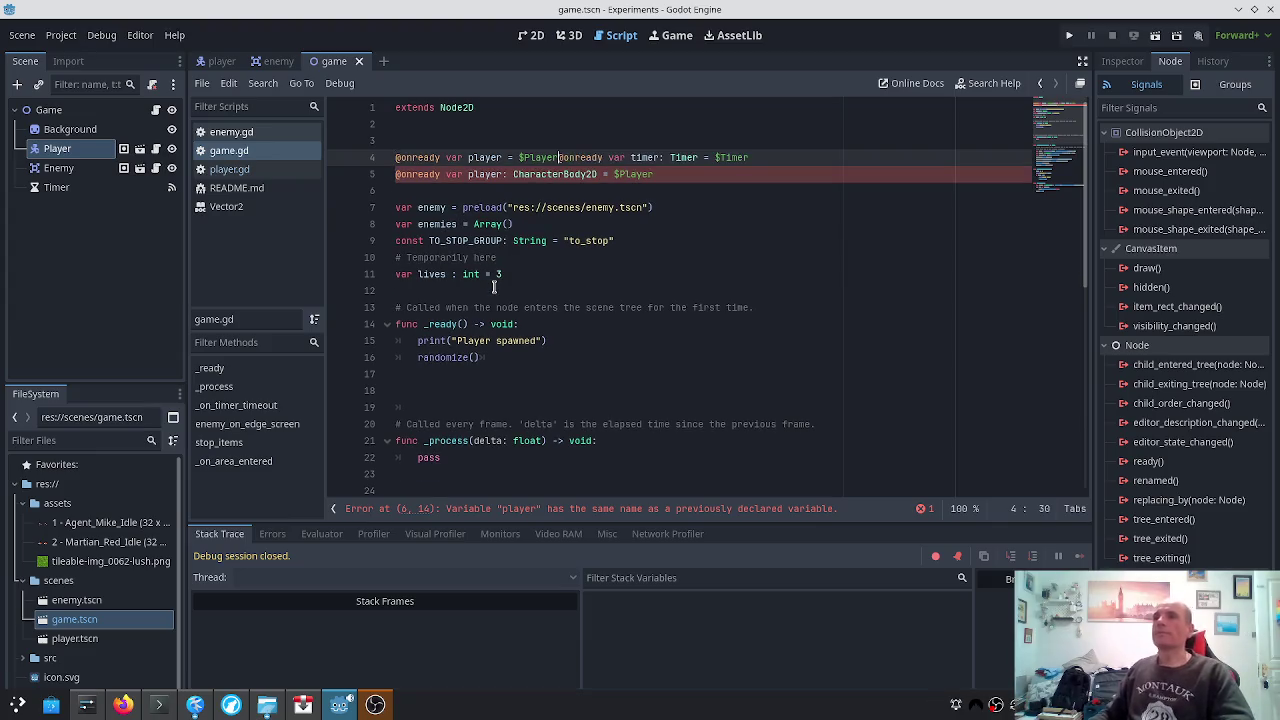
key(shift+Home)
key(BackSpace)
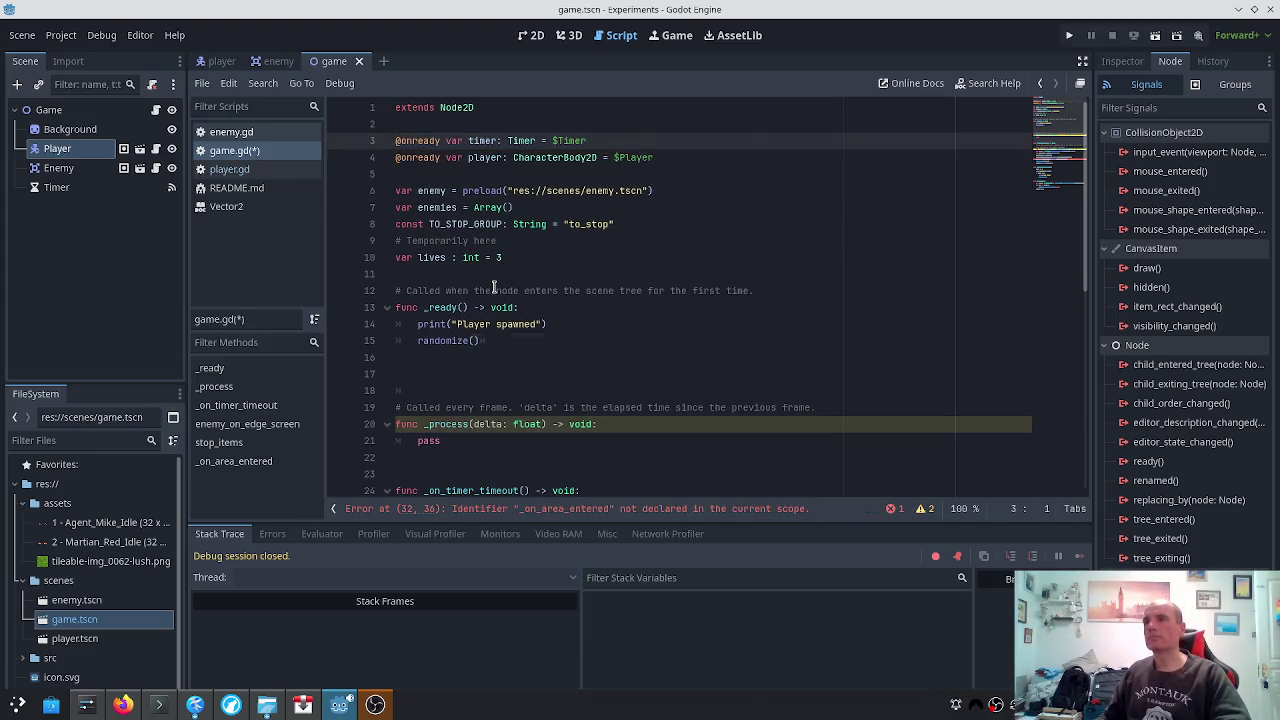
Change line 32 to connect each new enemy's area_entered to player.on_area_entered, and save
key(ctrl+End)
key(Up)
key(Up)
key(Up)
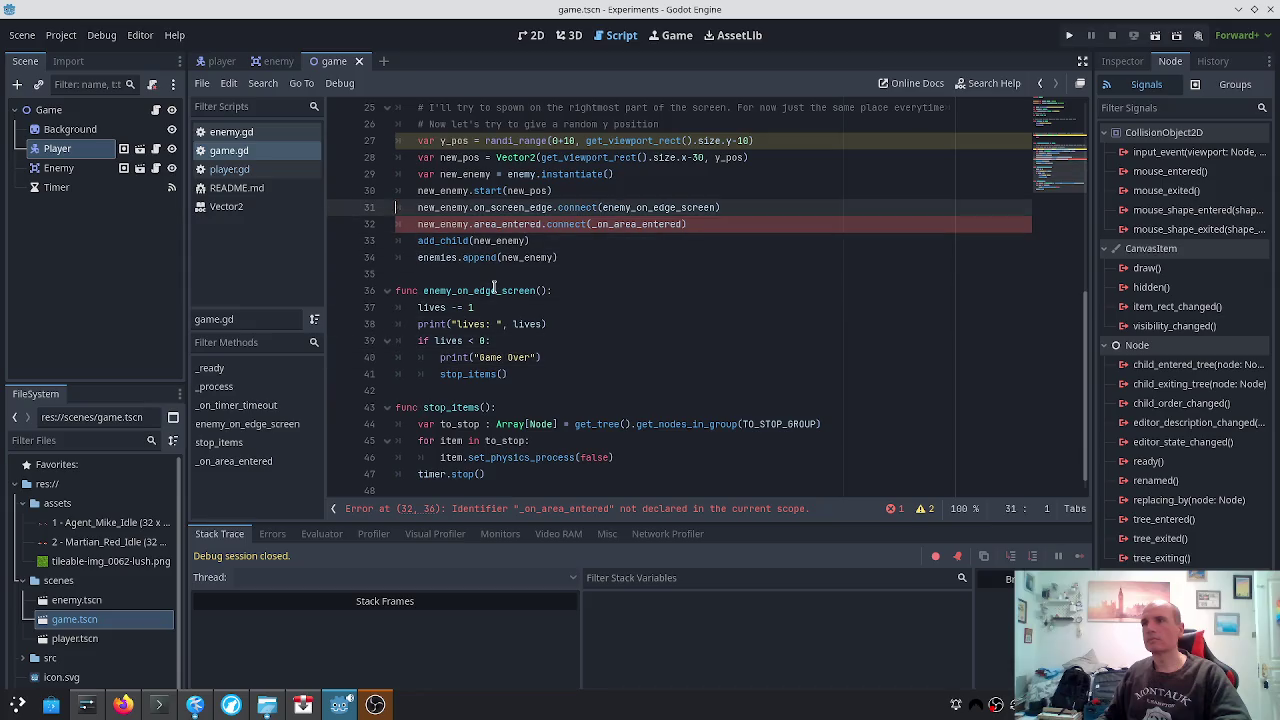
key(Down)
key(ctrl+Left)
key(ctrl+Left)
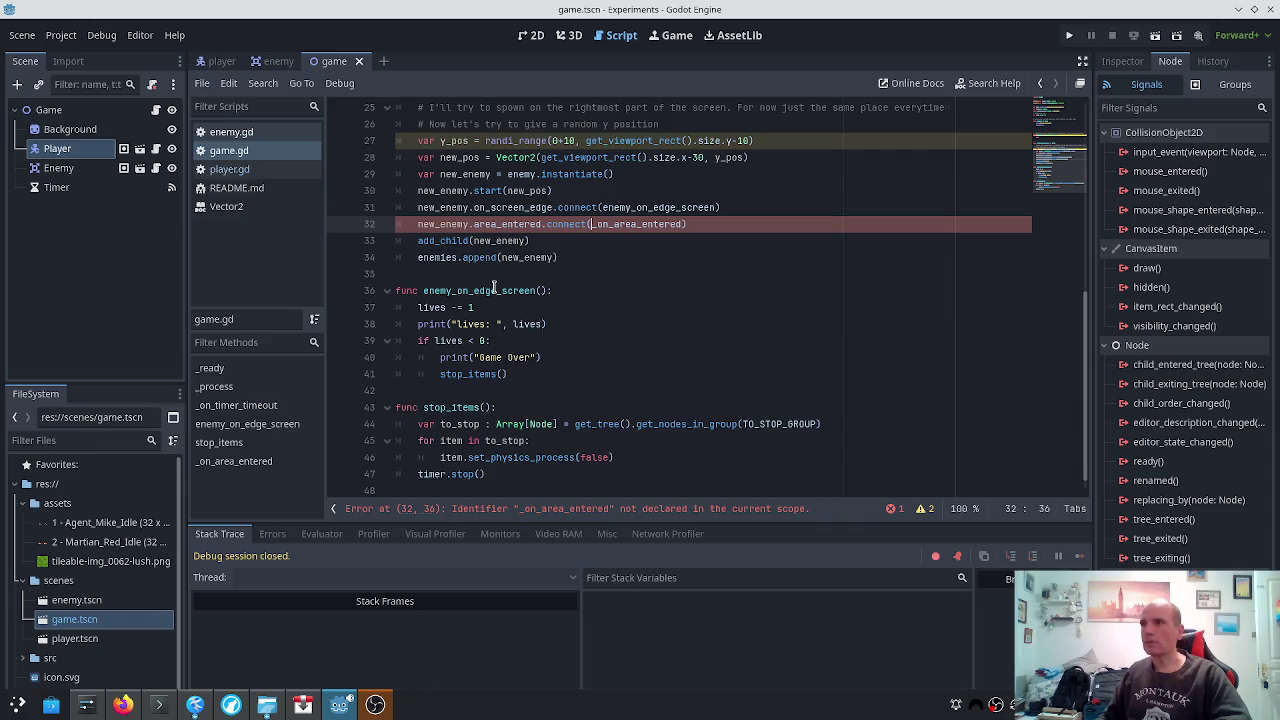
key(ctrl+End)
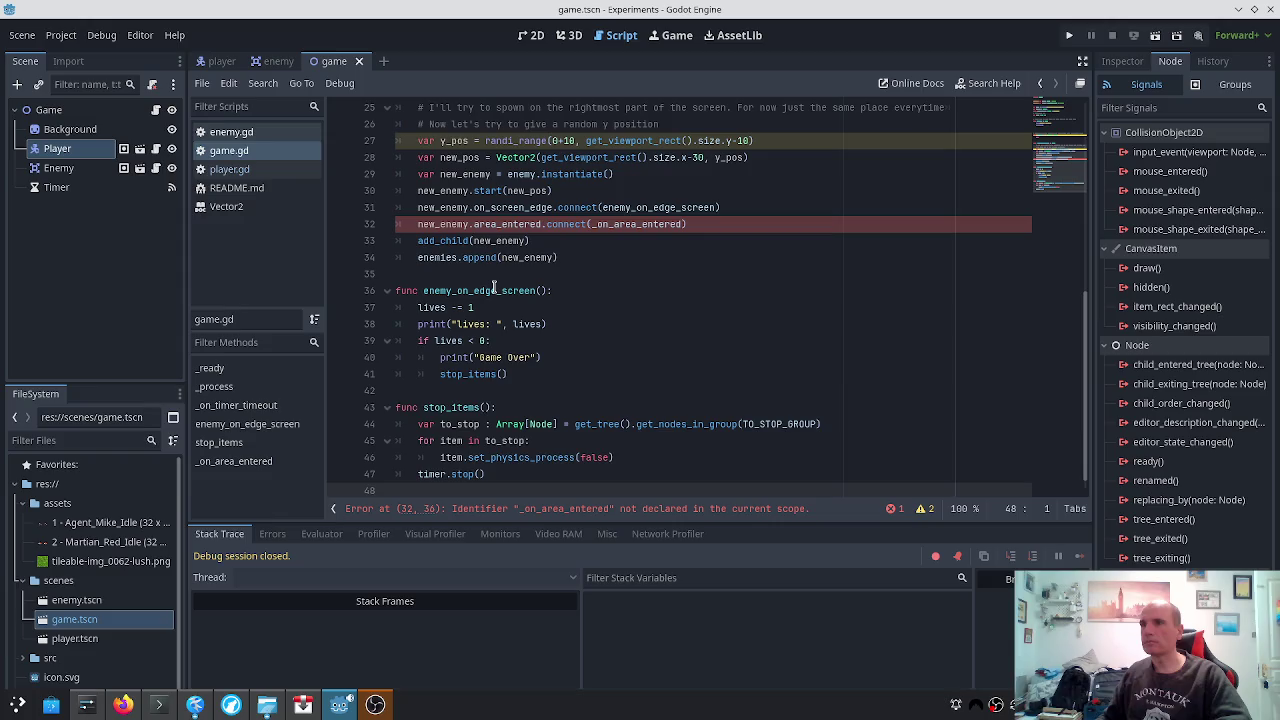
key(Return)
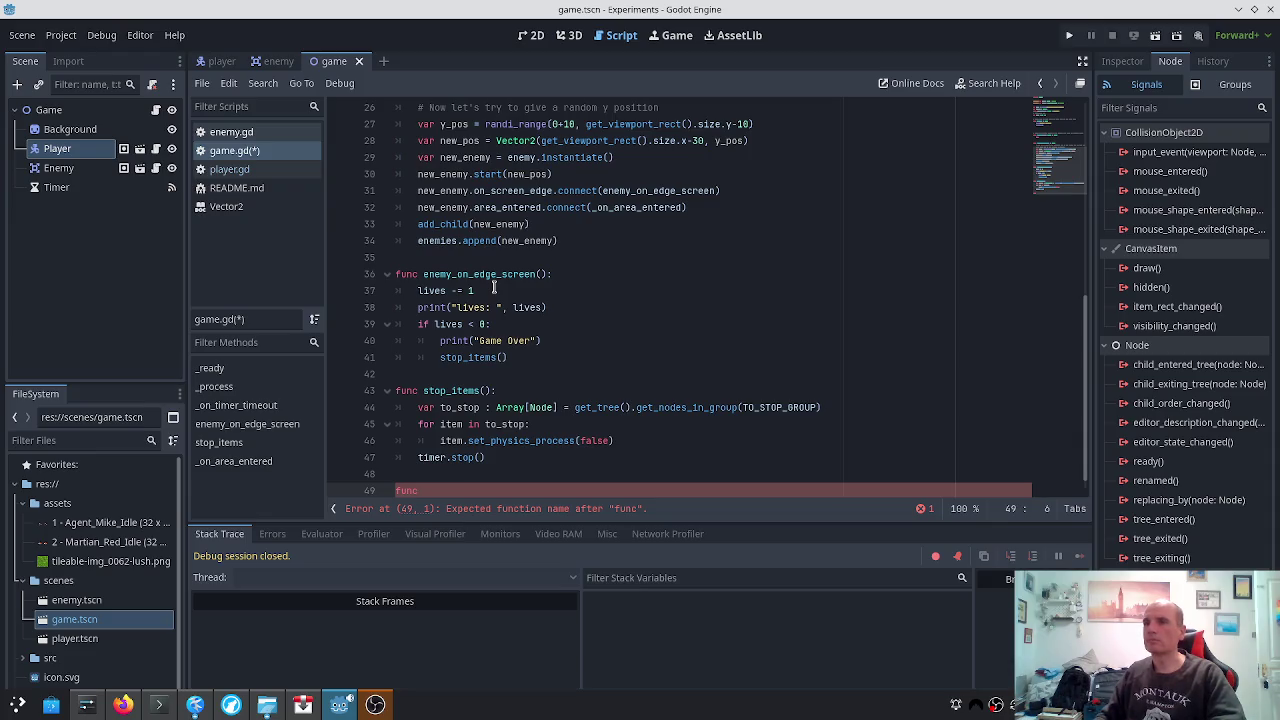
text(_)
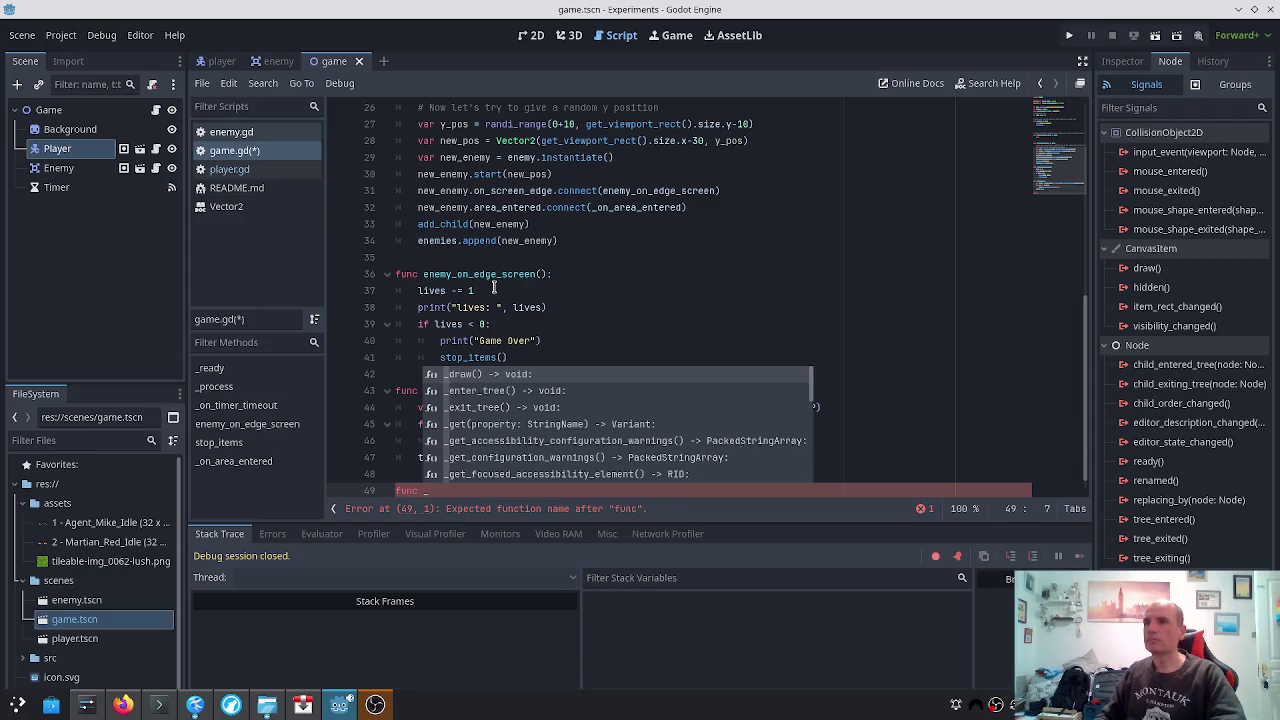
key(ctrl+z)
key(ctrl+z)
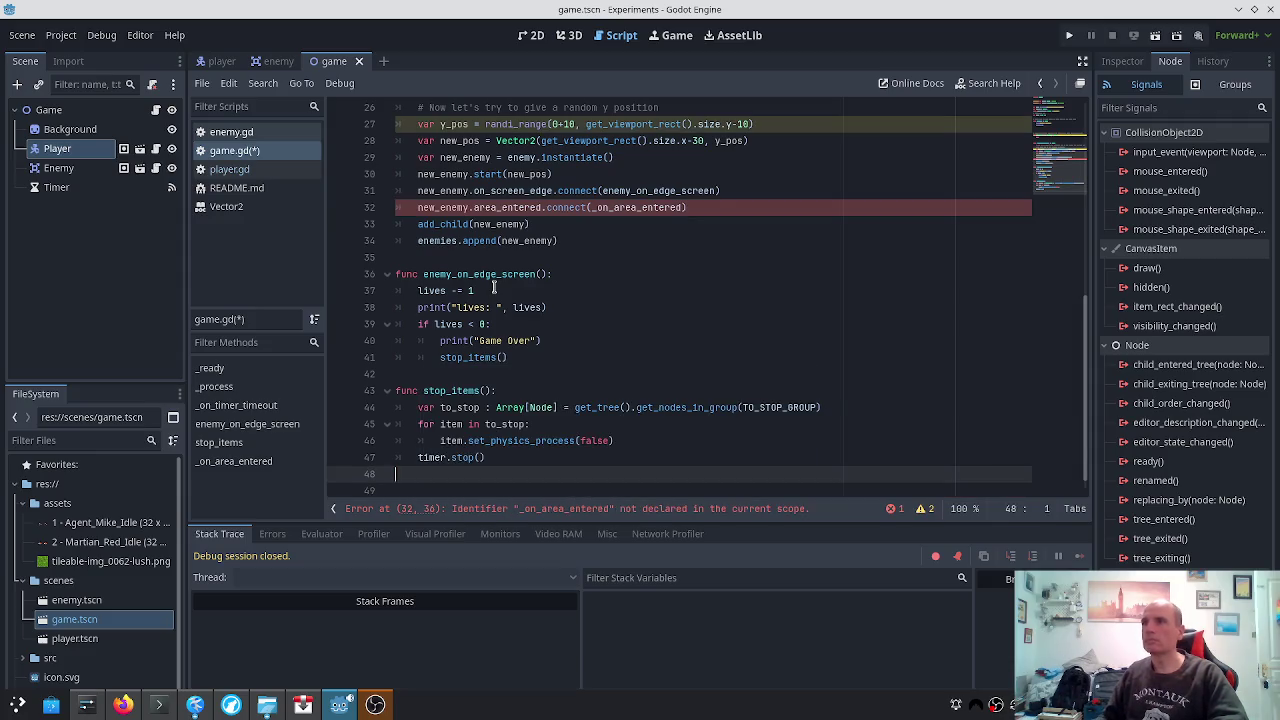
key(Up)
key(Up)
key(Up)
key(End)
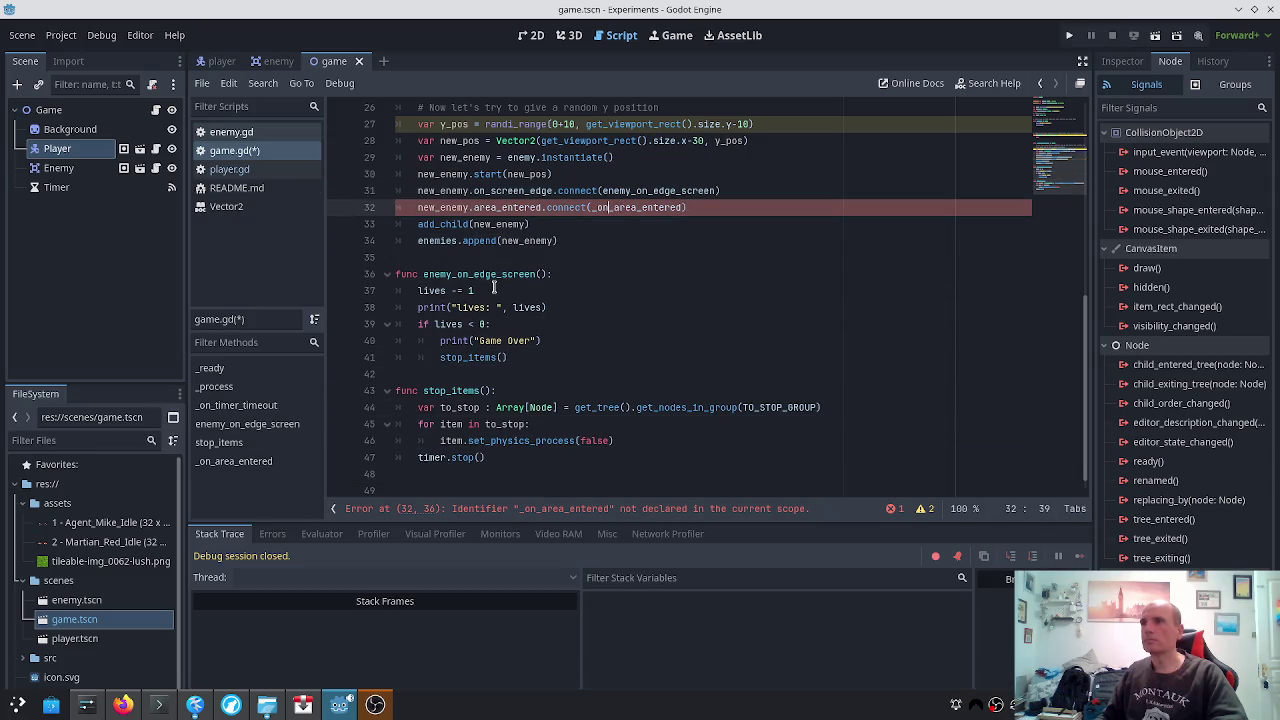
key(BackSpace)
text(player.)
key(ctrl+s)
click(484, 207)
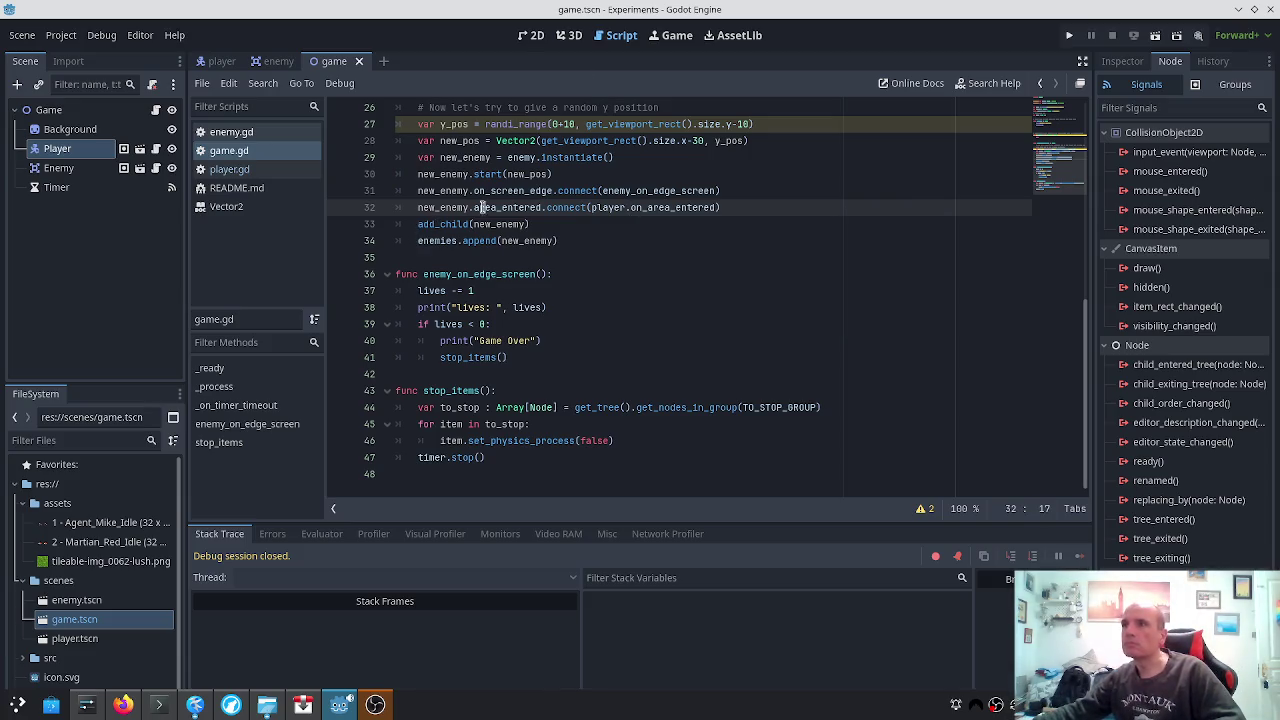
Look over player.gd and enemy.gd, then return to game.gd
click(229, 169)
scroll(538, 418, down, 1)
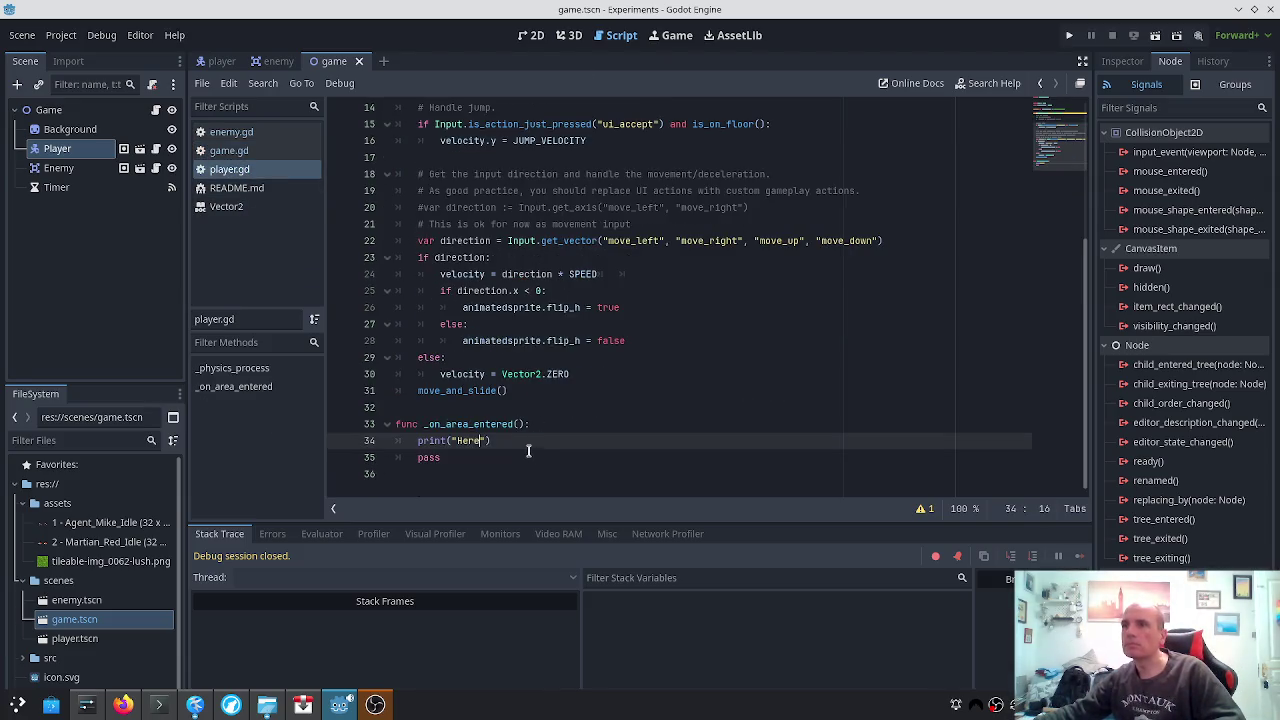
click(232, 134)
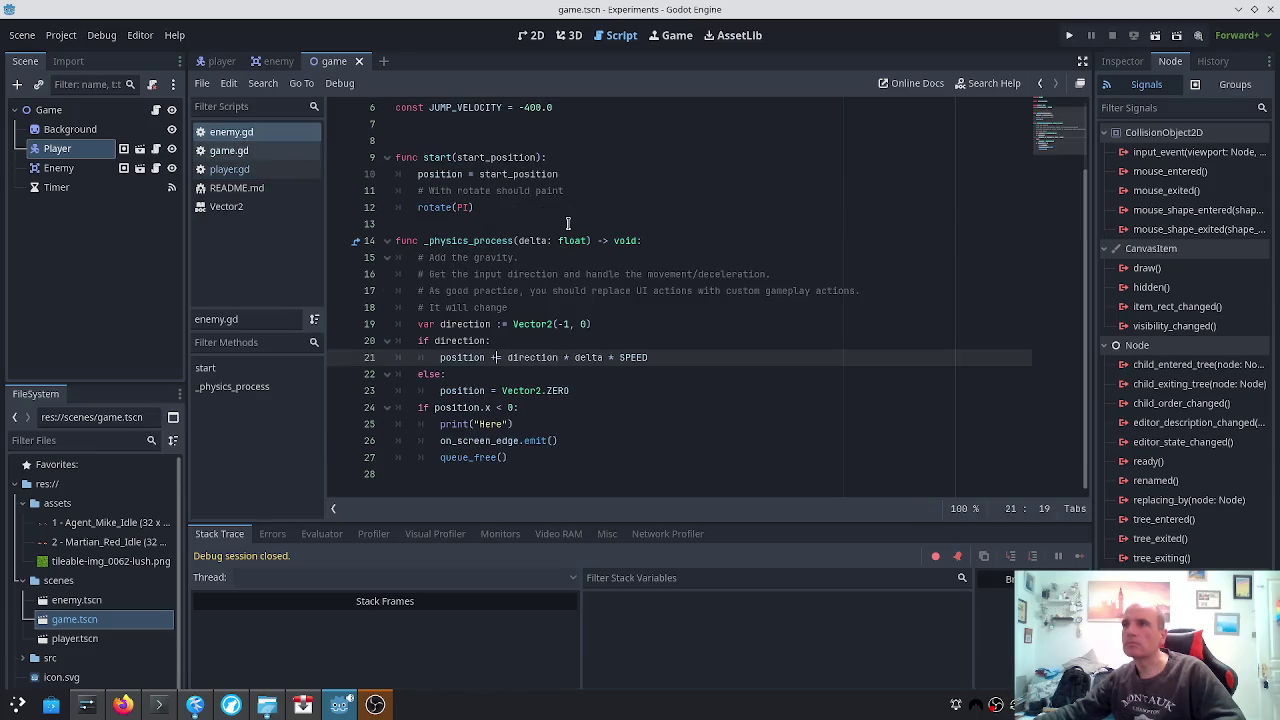
click(262, 153)
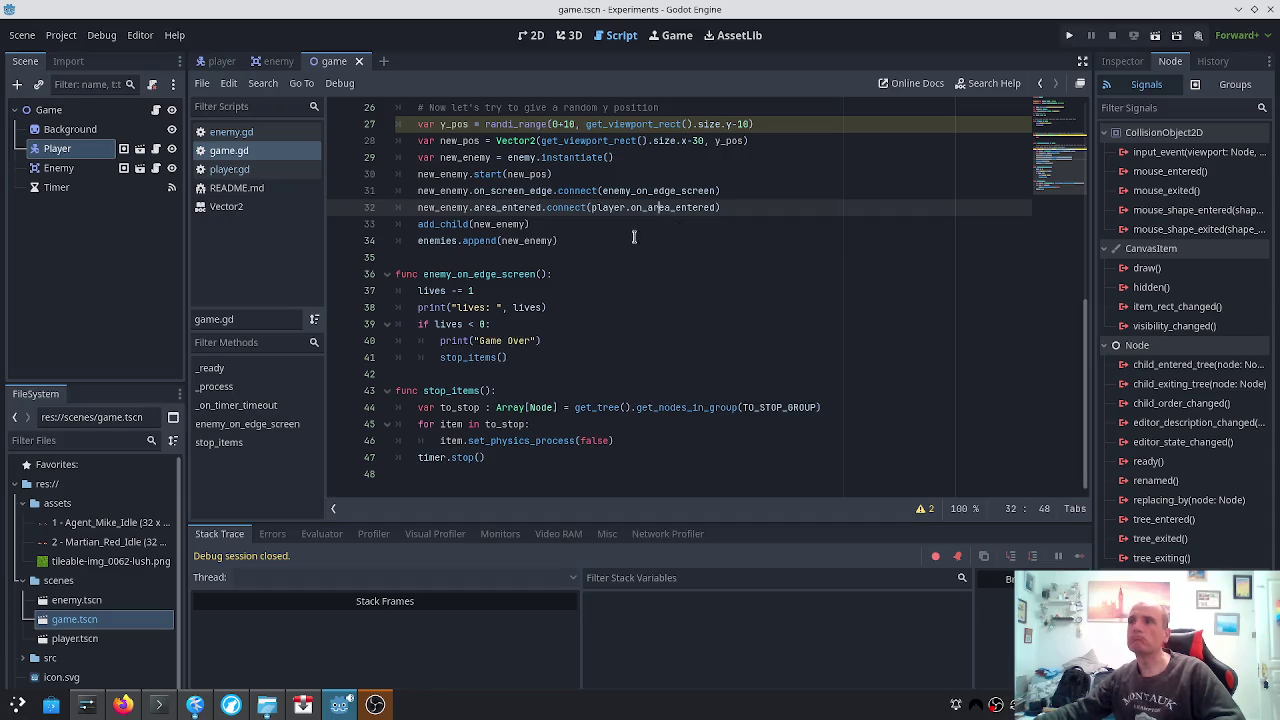
Run the game, close it, and check Errors for invalid access to on_area_entered
click(1069, 35)
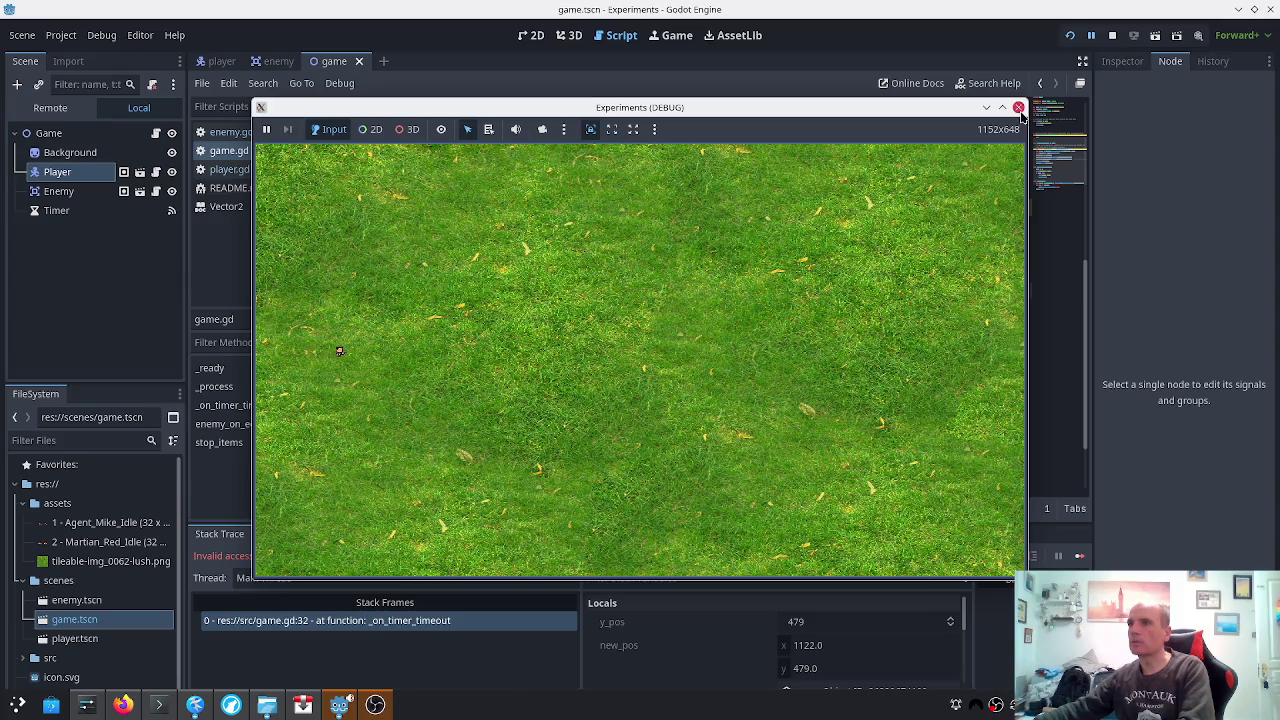
click(1018, 107)
click(283, 534)
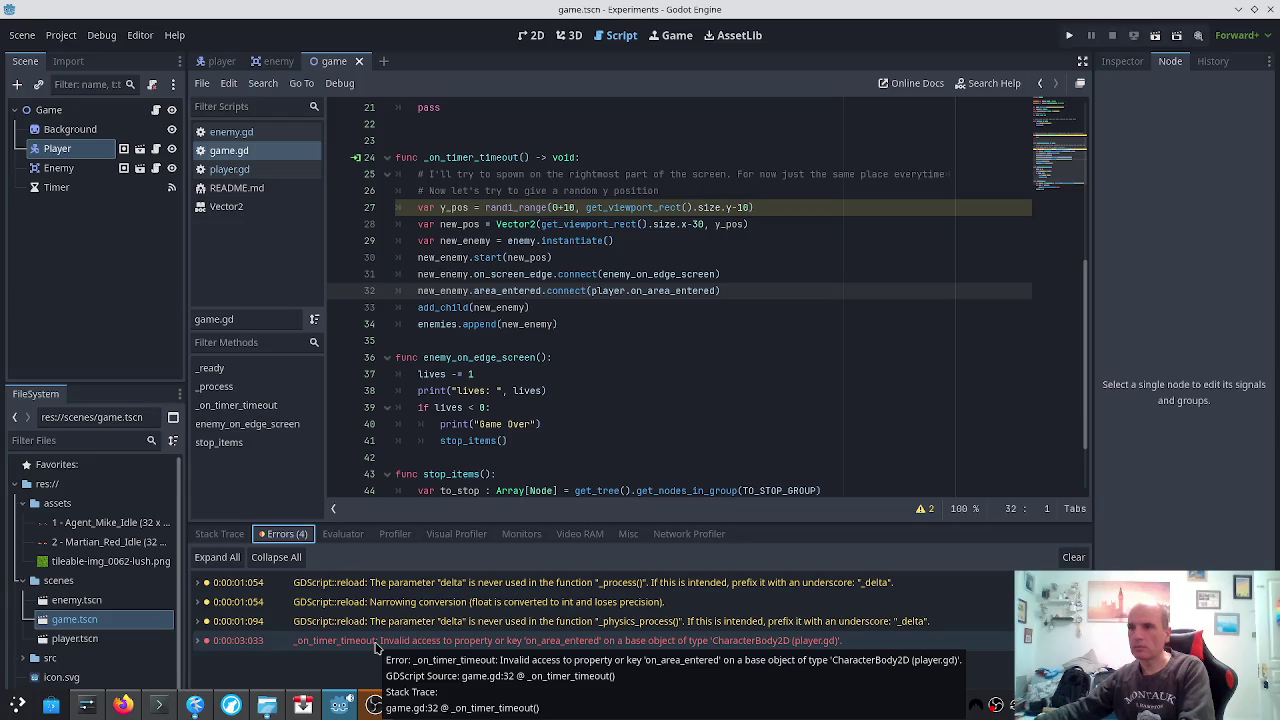
After checking the on_area_entered error, delete game.gd line 32's new_enemy.area_entered.connect(...) call
click(576, 641)
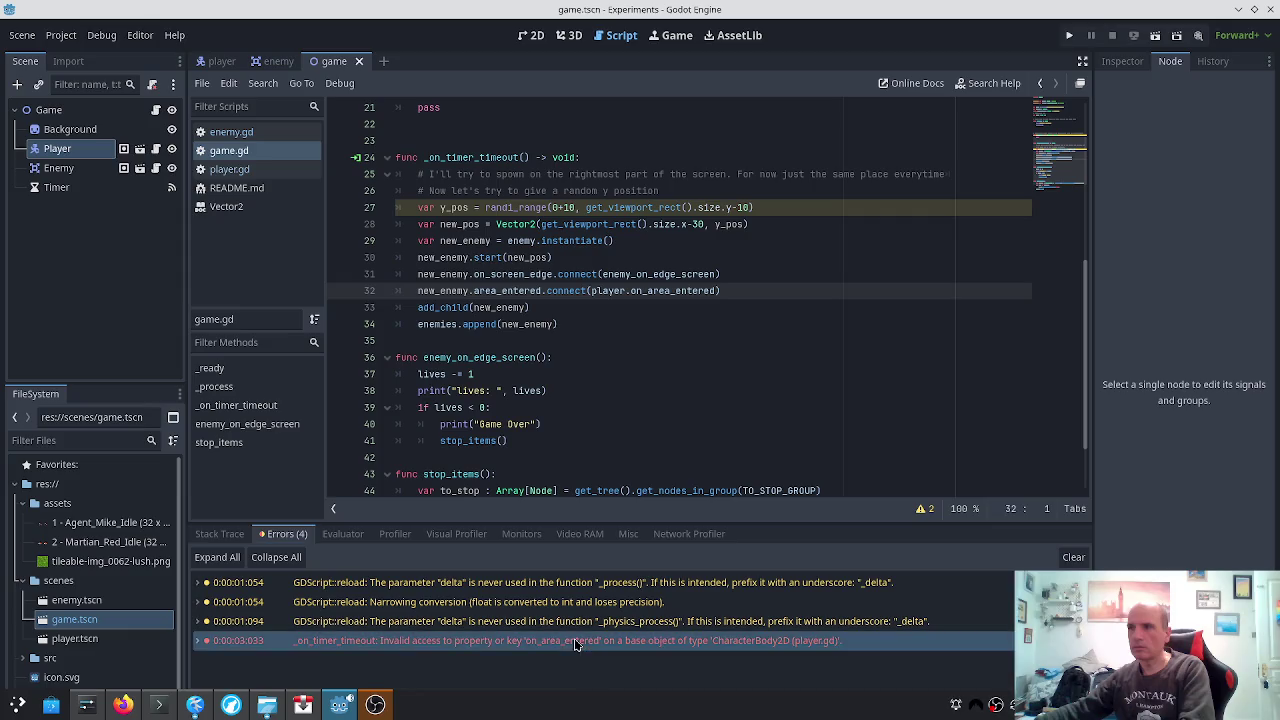
click(582, 376)
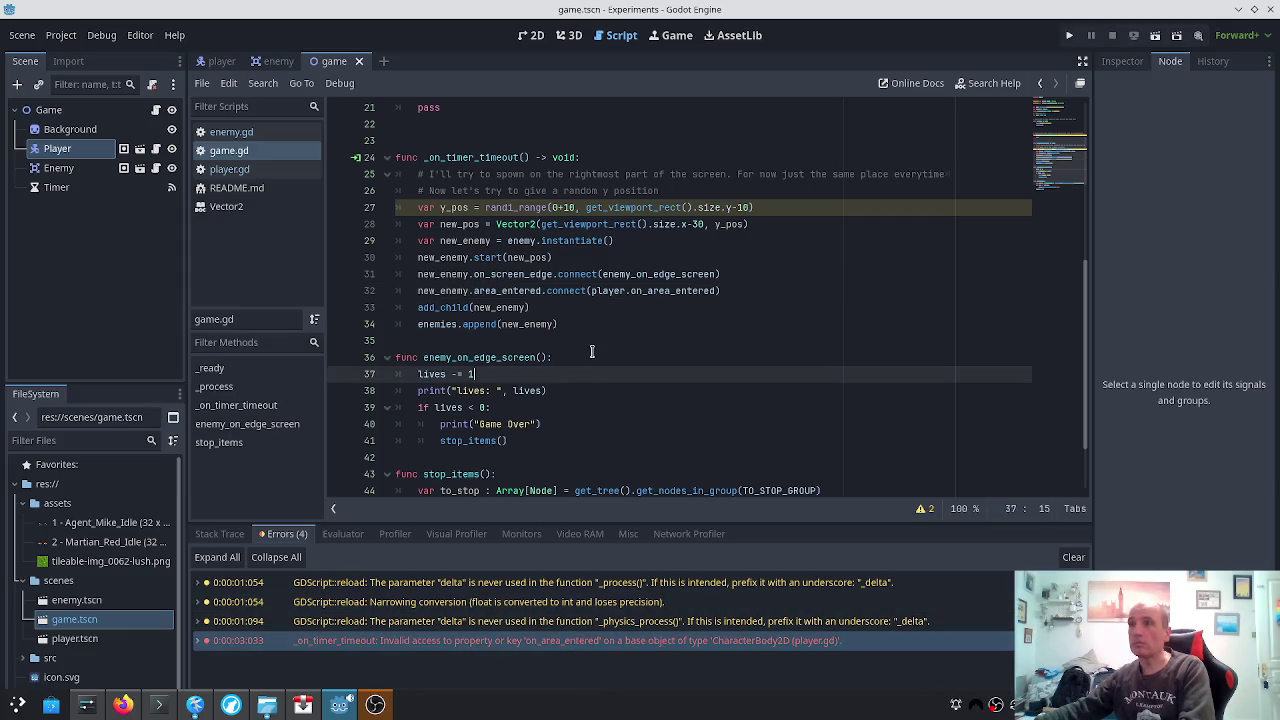
click(601, 291)
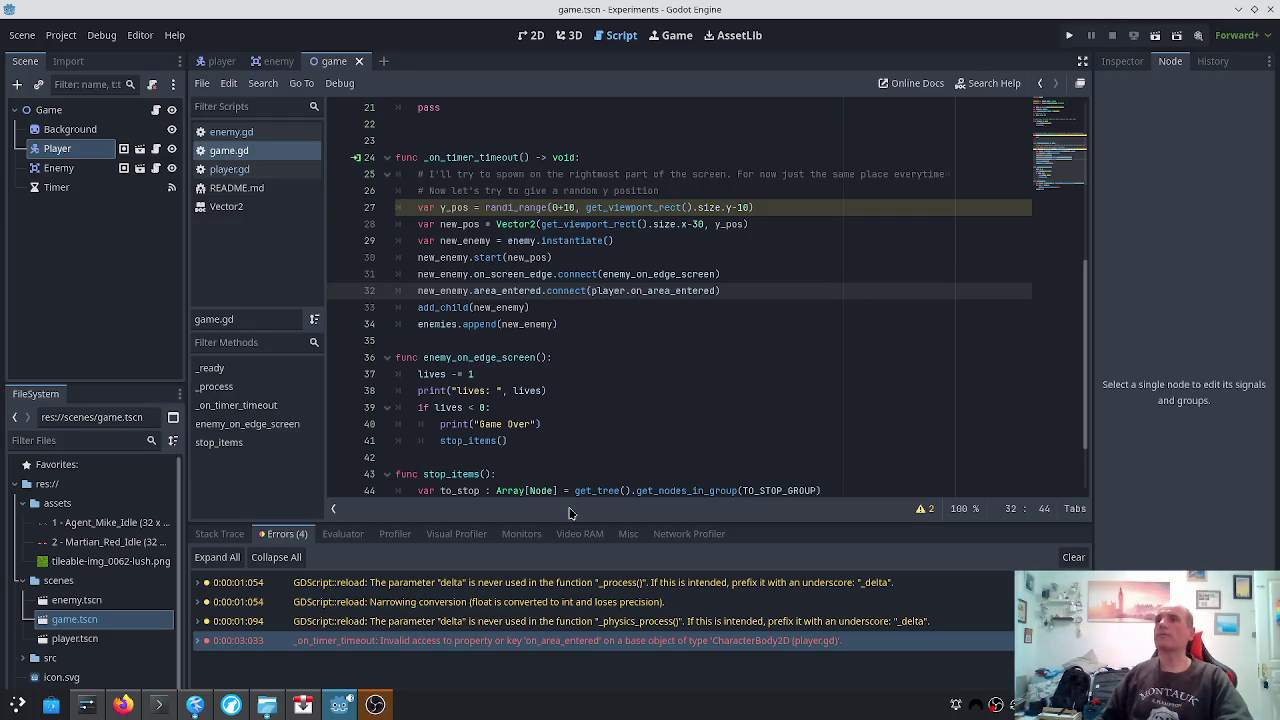
key(Home)
key(shift+End)
key(BackSpace)
key(BackSpace)
key(BackSpace)
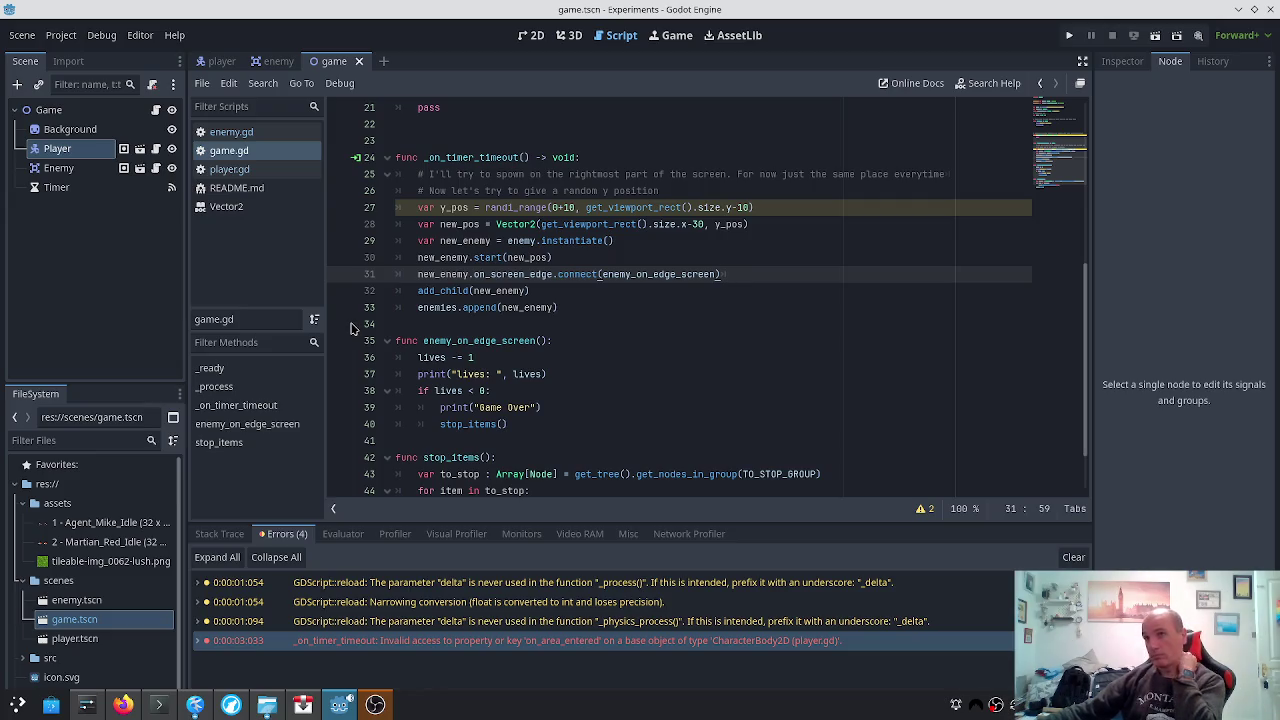
scroll(420, 320, down, 2)
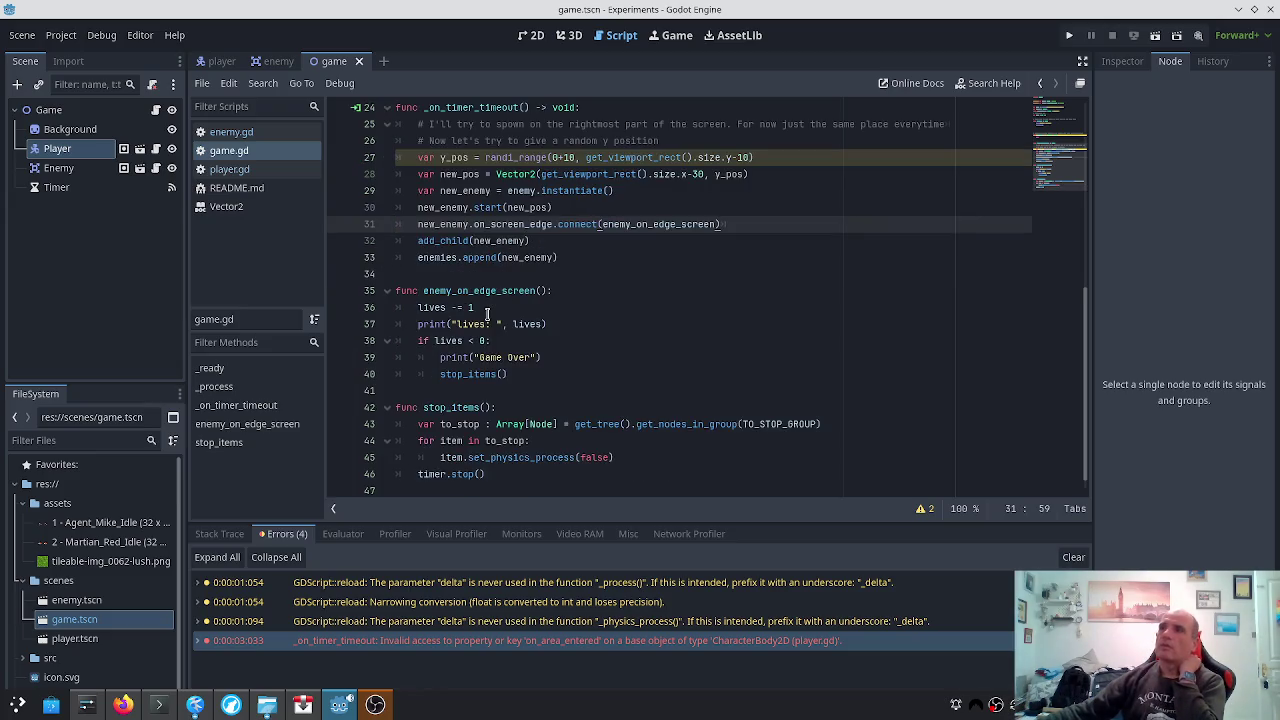
scroll(487, 316, up, 1)
scroll(487, 316, up, 2)
scroll(487, 316, up, 2)
scroll(487, 316, down, 2)
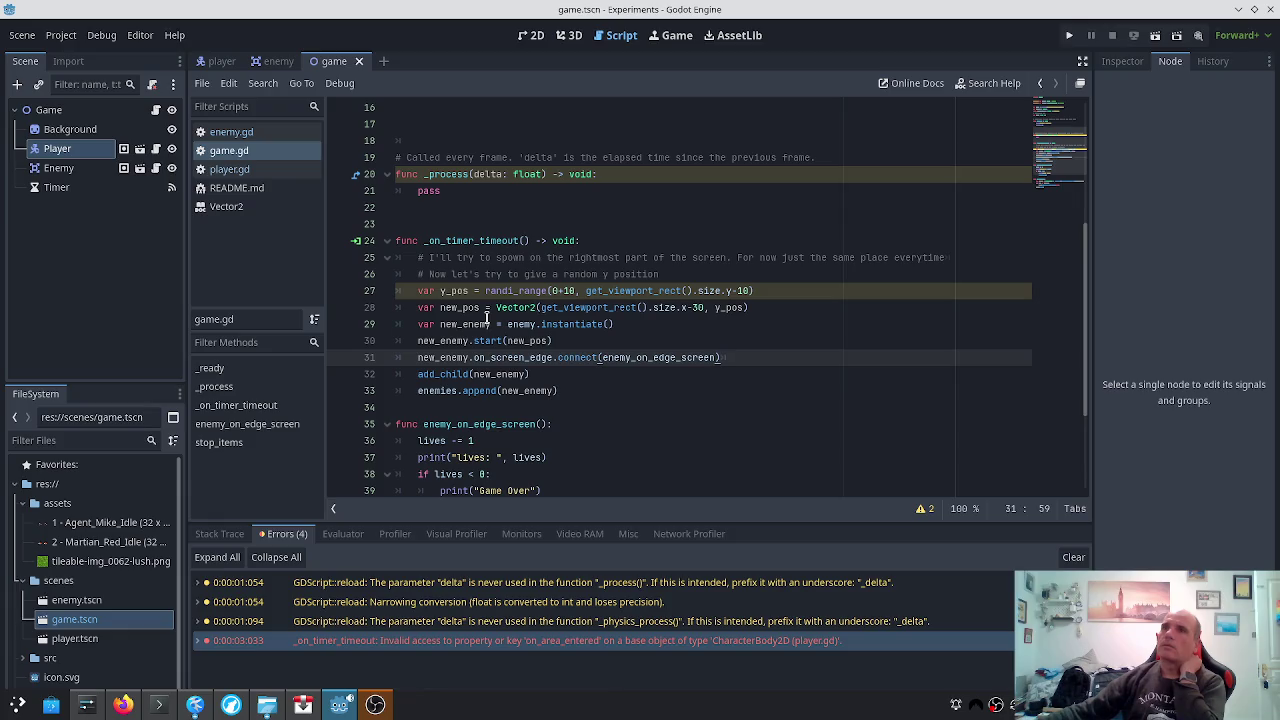
In the enemy scene, connect the Area2D's area_entered signal to a new _on_area_entered(area: Area2D) handler
click(268, 66)
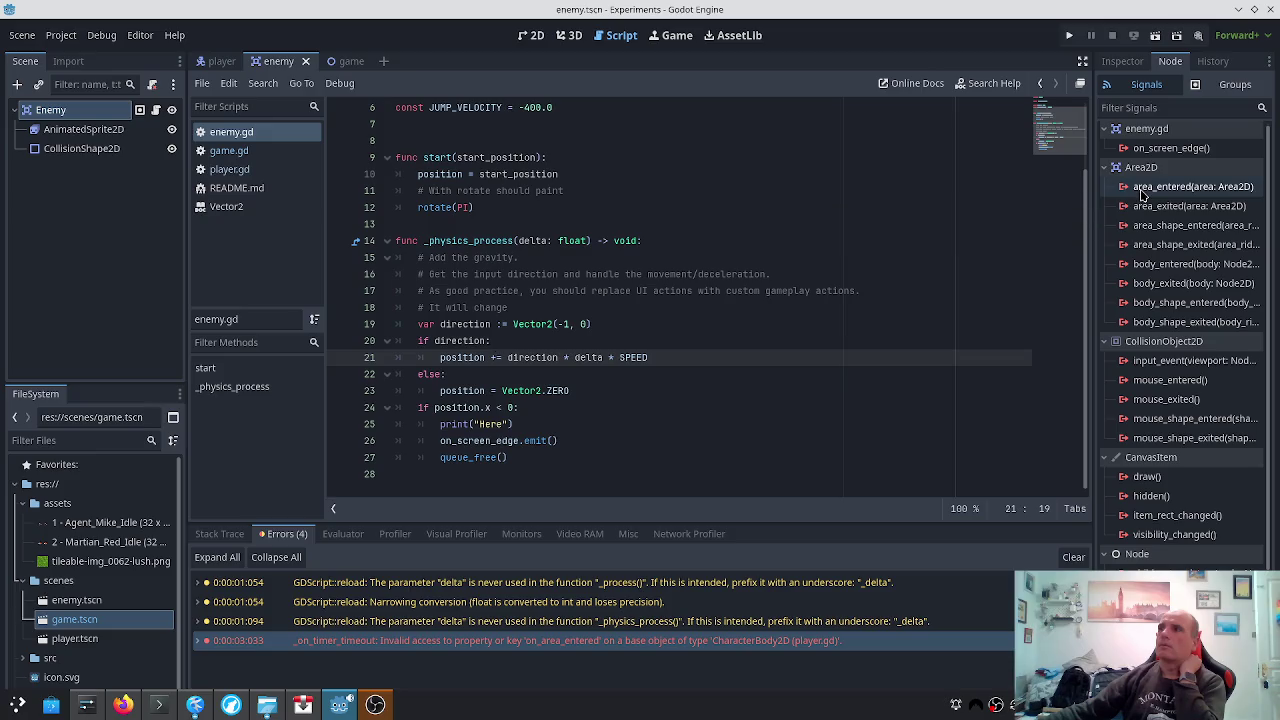
click(1143, 190)
double_click(1143, 190)
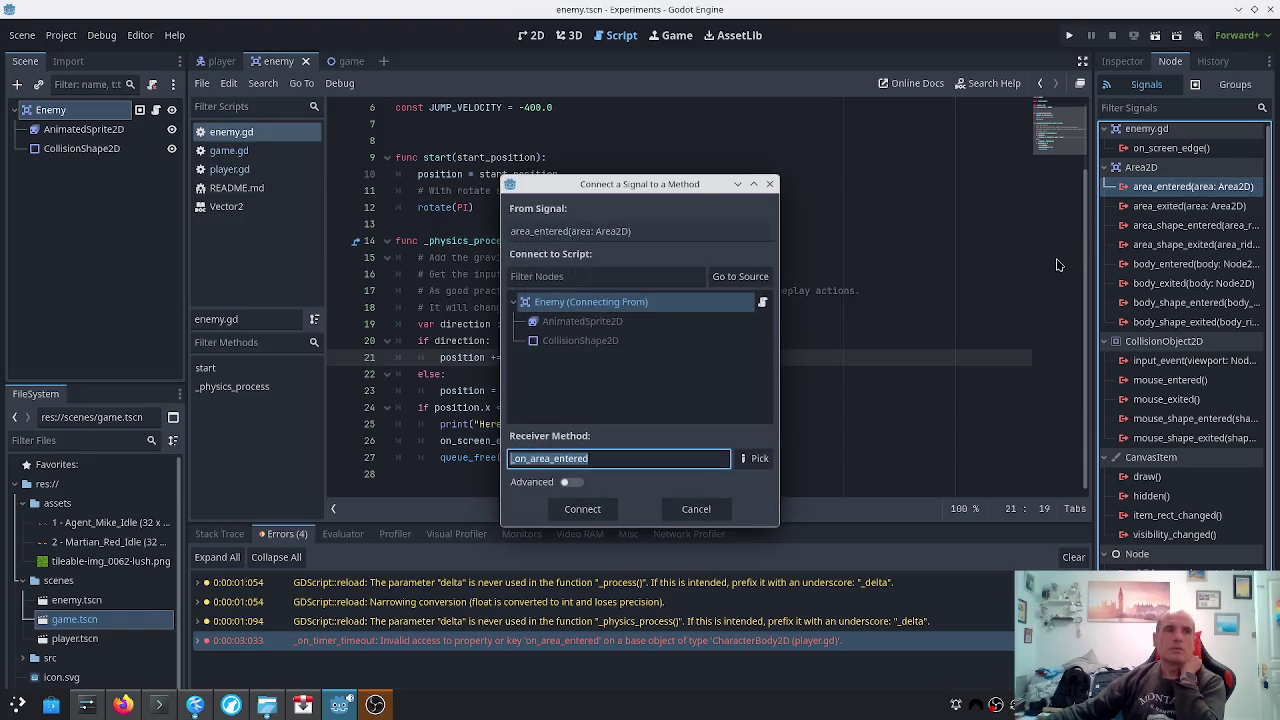
click(584, 510)
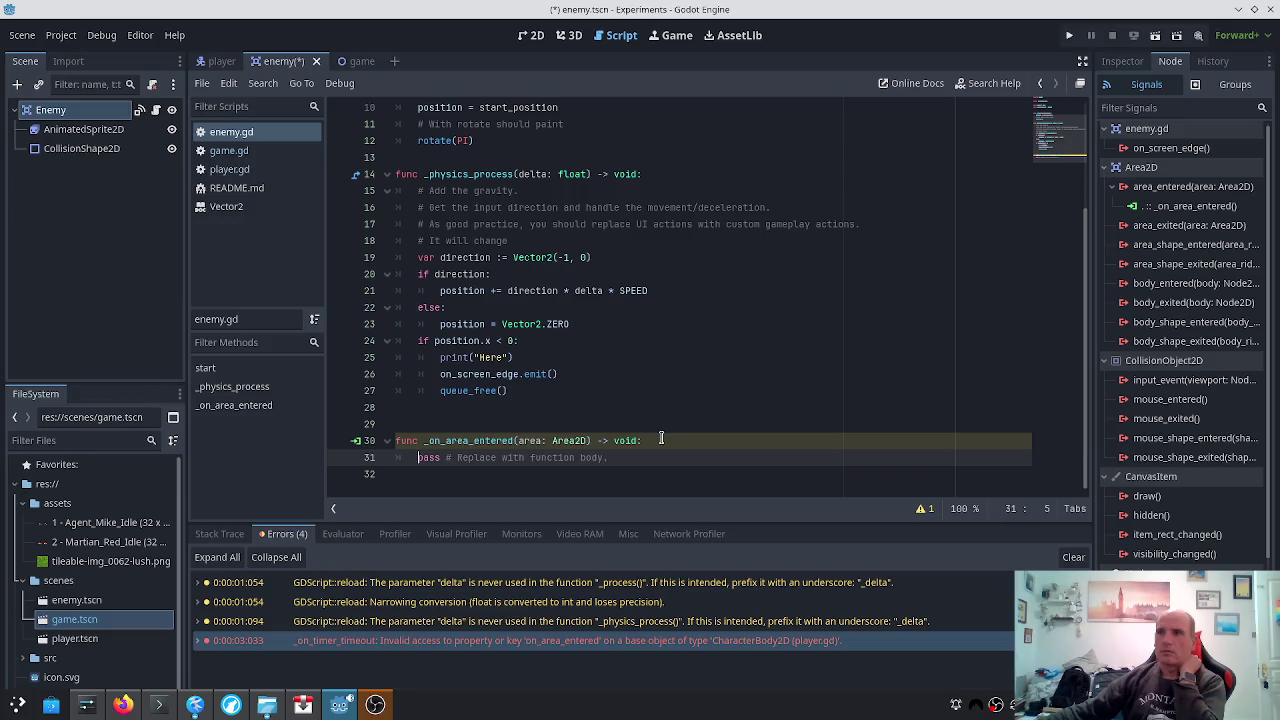
click(661, 440)
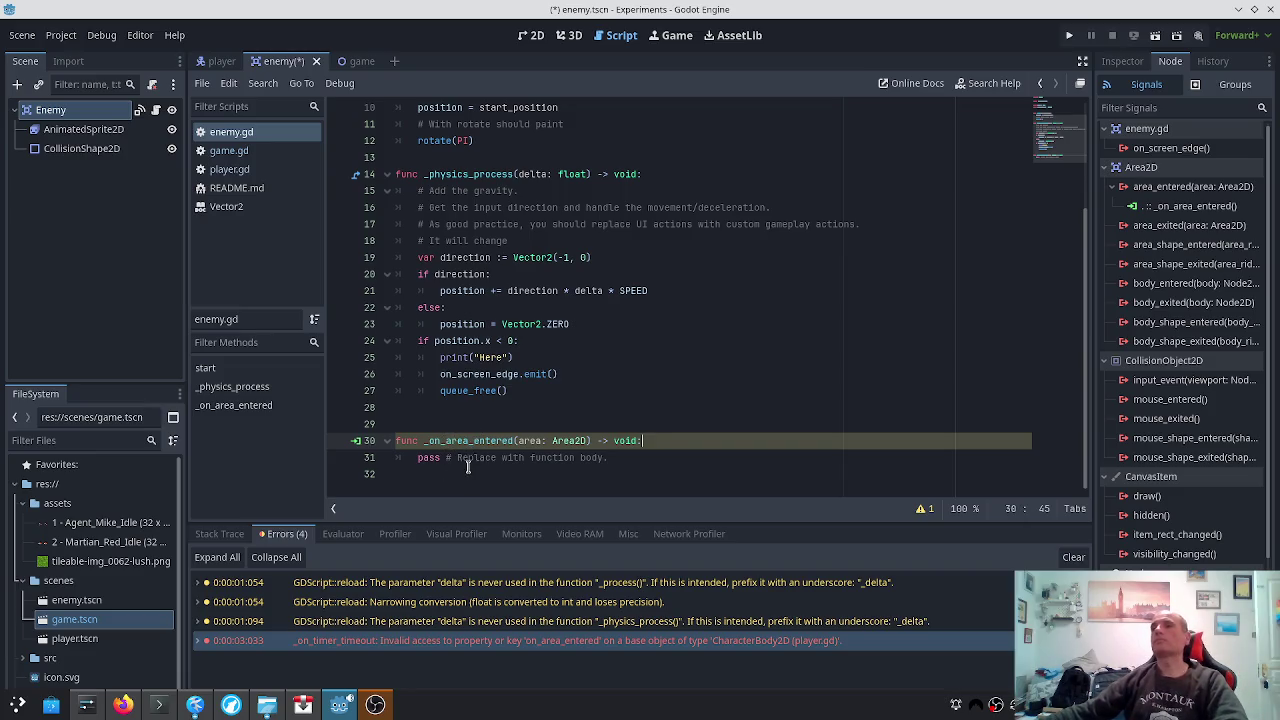
key(alt+Tab)
Search 'how to check if a characterbody2d is entering an area2d' and read the Godot Forum reply
key(ctrl+t)
text(ho)
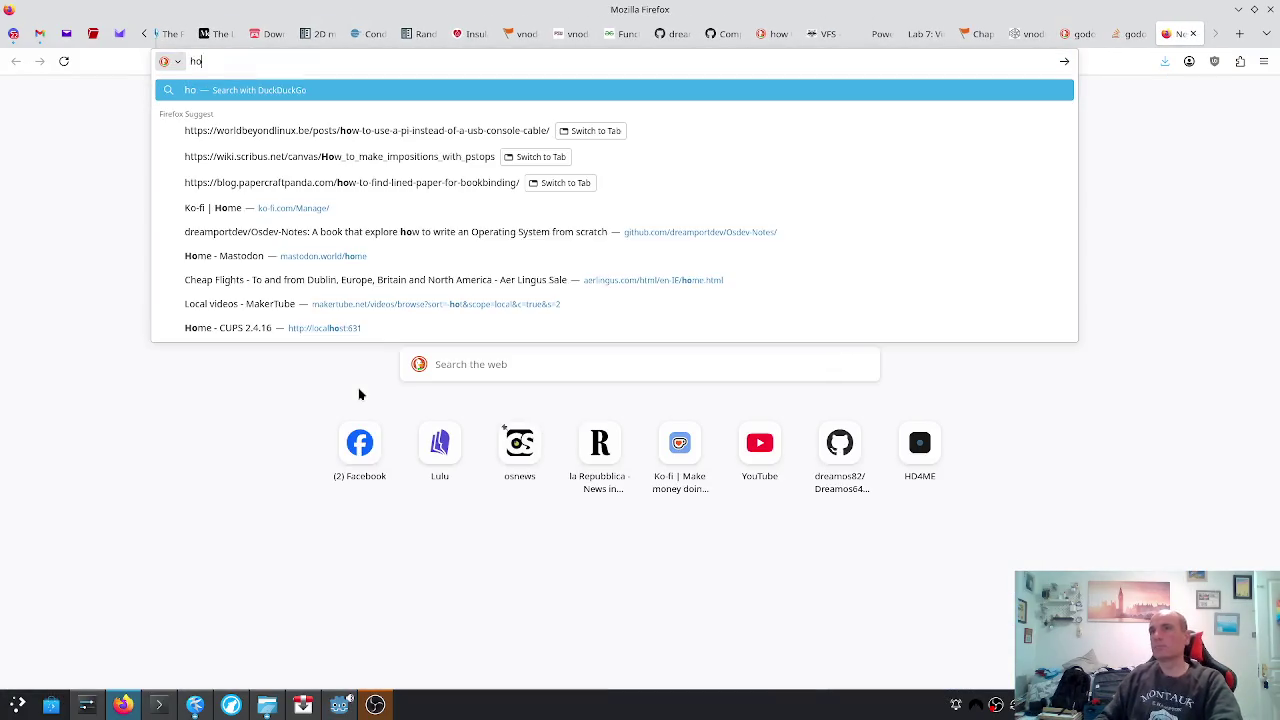
text(w to check if a char)
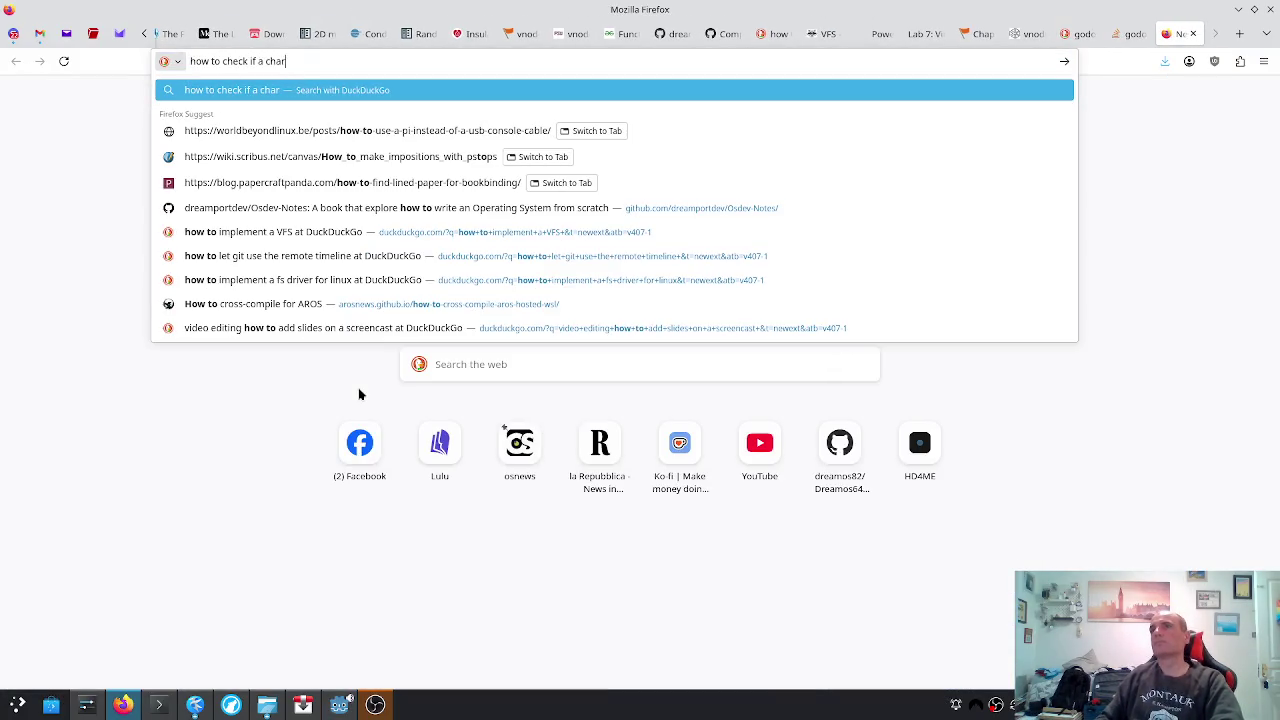
text(acterbody2)
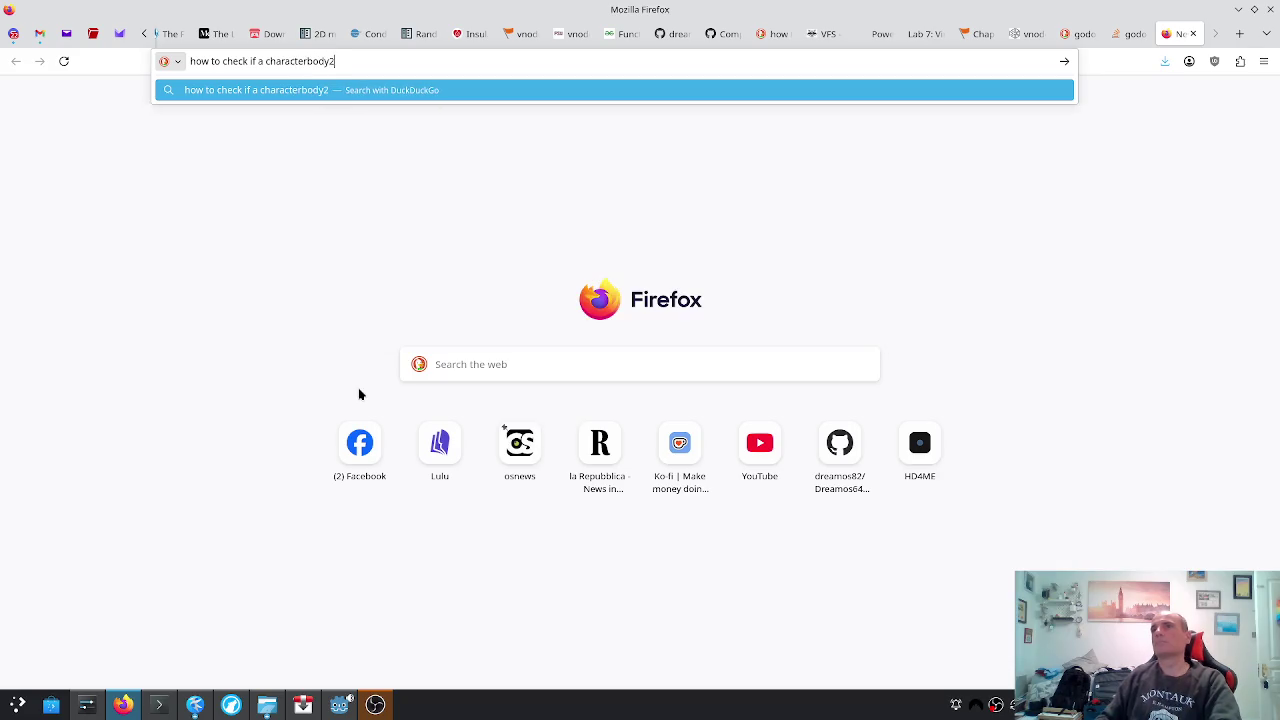
text(d is ente)
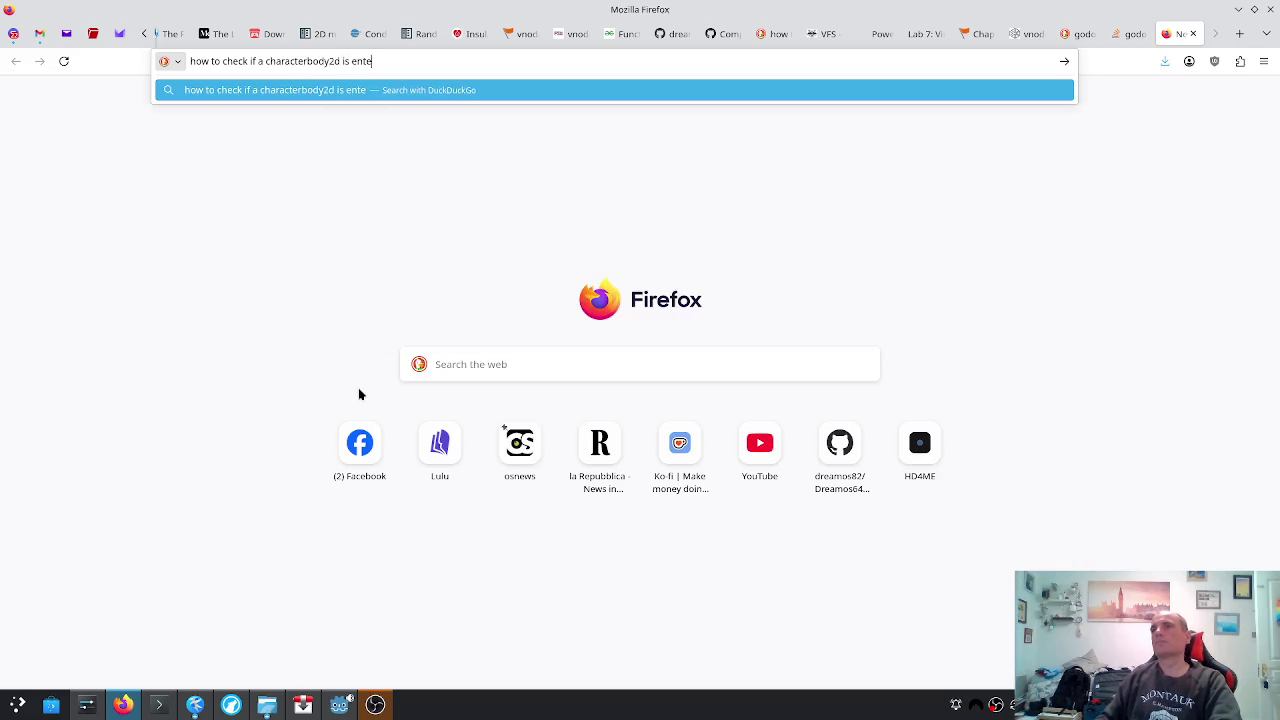
text(ring an area2d)
key(Return)
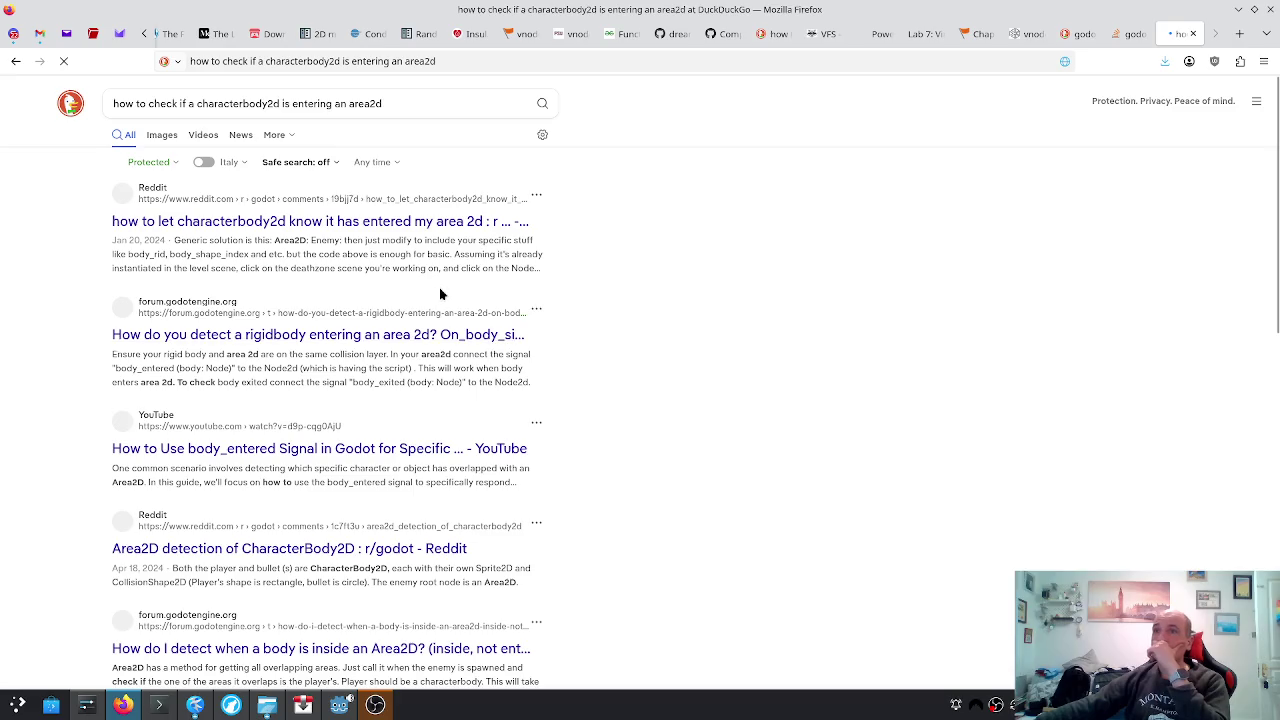
click(305, 337)
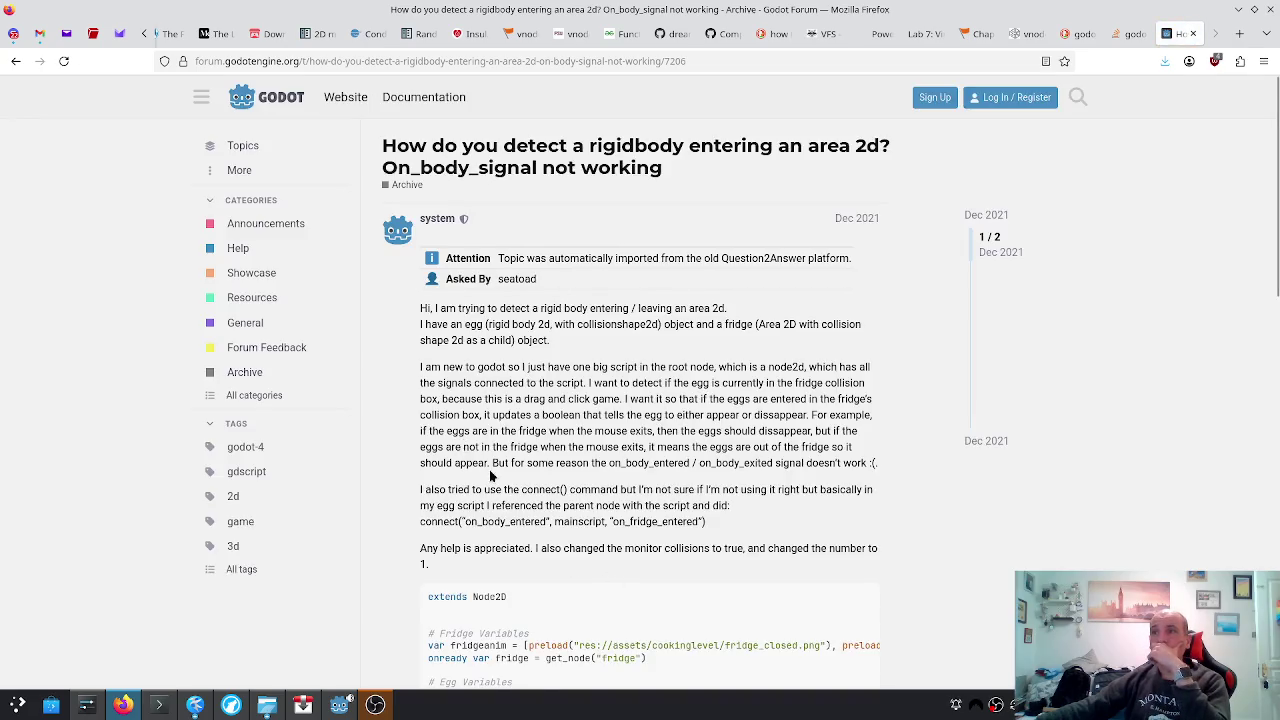
scroll(490, 476, down, 3)
scroll(495, 474, down, 9)
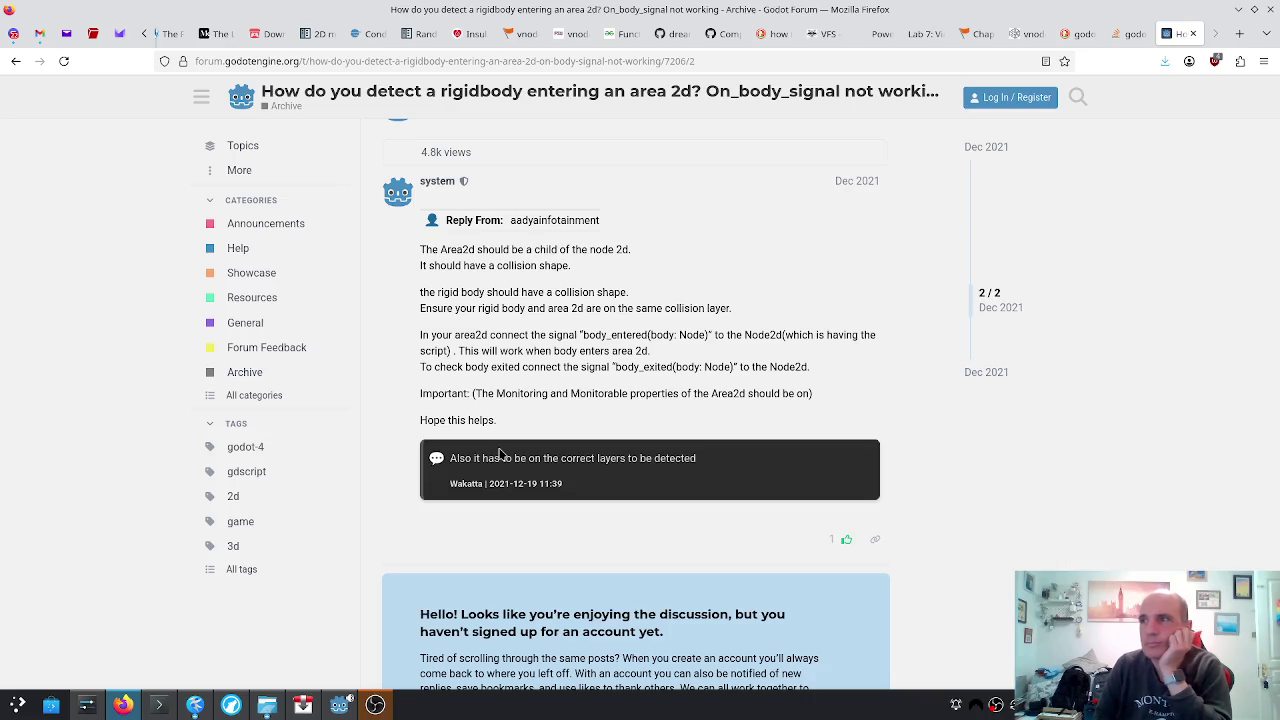
Delete the _on_area_entered function from enemy.gd
key(alt+Tab)
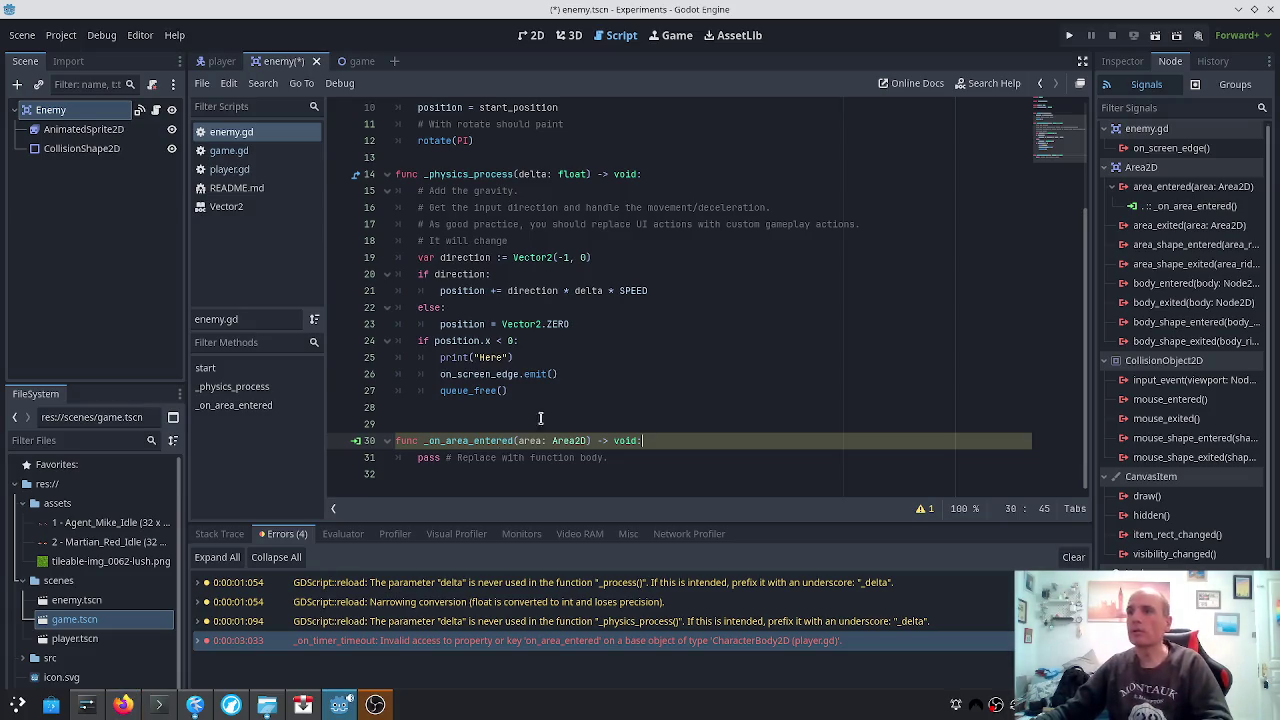
key(shift+Home)
key(shift+Down)
key(Delete)
key(BackSpace)
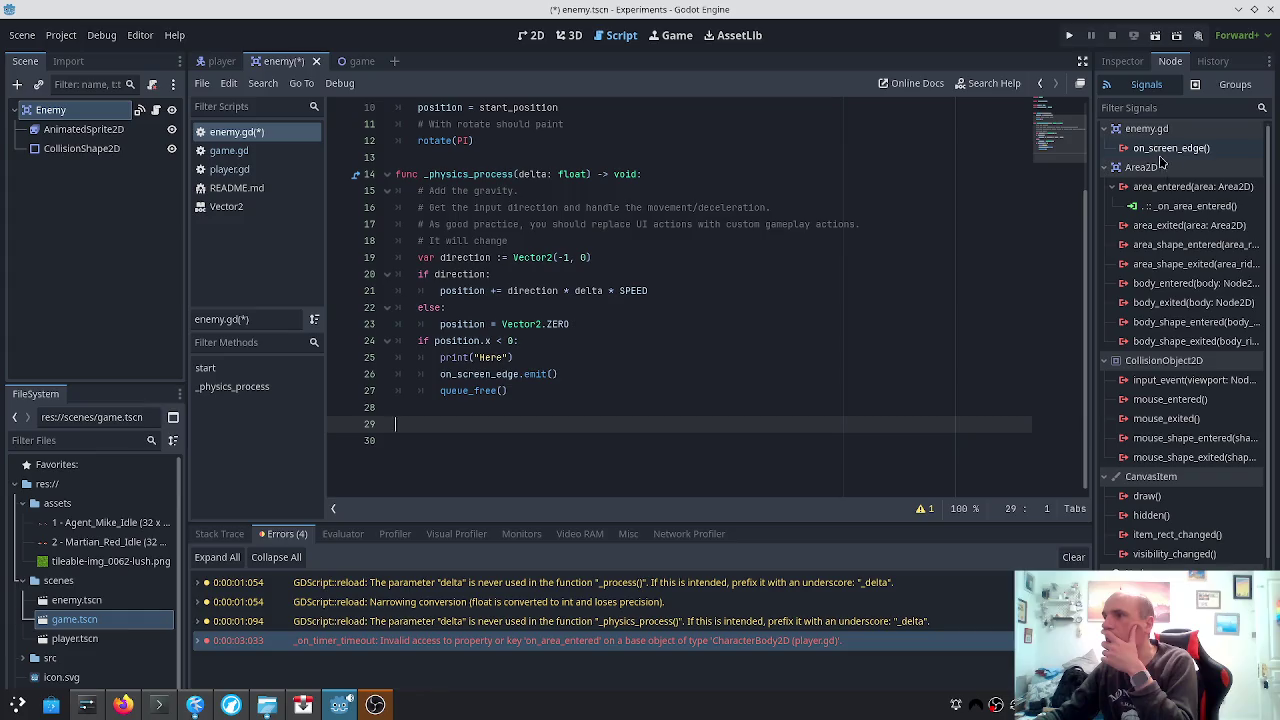
Connect body_entered to a new _on_body_entered handler that prints "Boom", and save enemy.gd
scroll(1160, 170, down, 2)
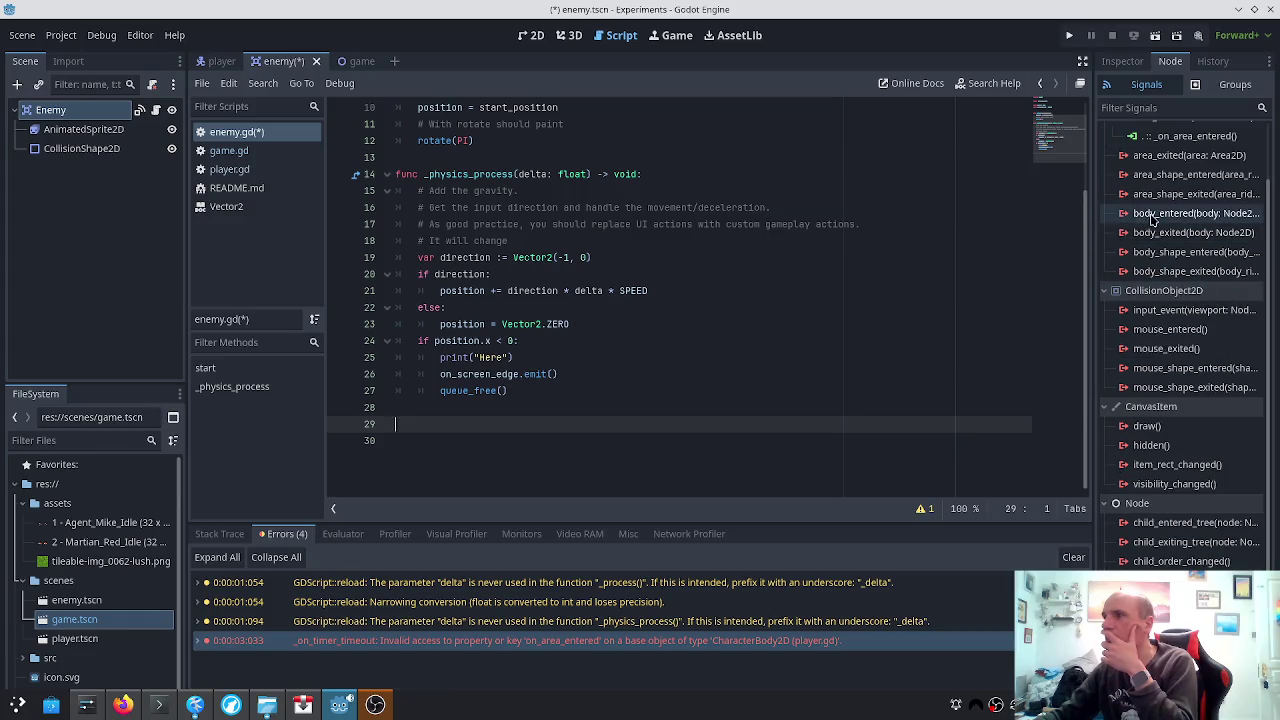
double_click(1181, 215)
click(592, 512)
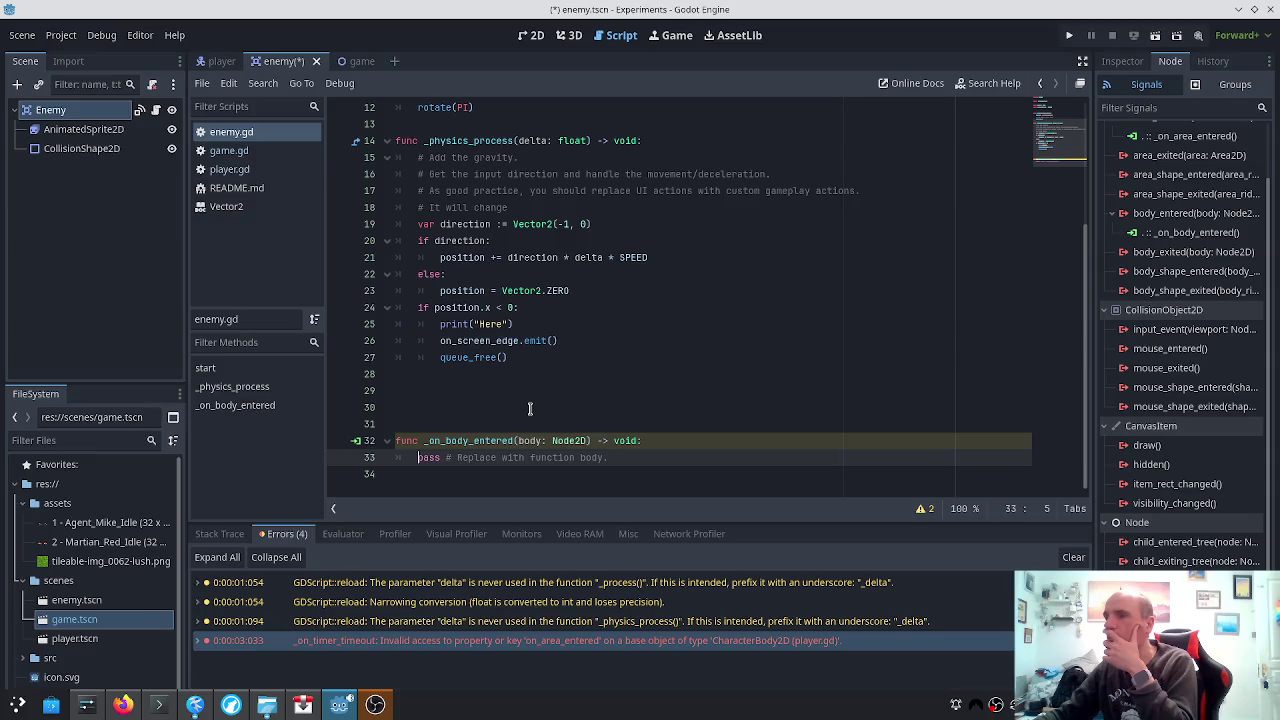
click(530, 408)
key(BackSpace)
key(BackSpace)
key(BackSpace)
key(Down)
key(Down)
key(End)
key(Return)
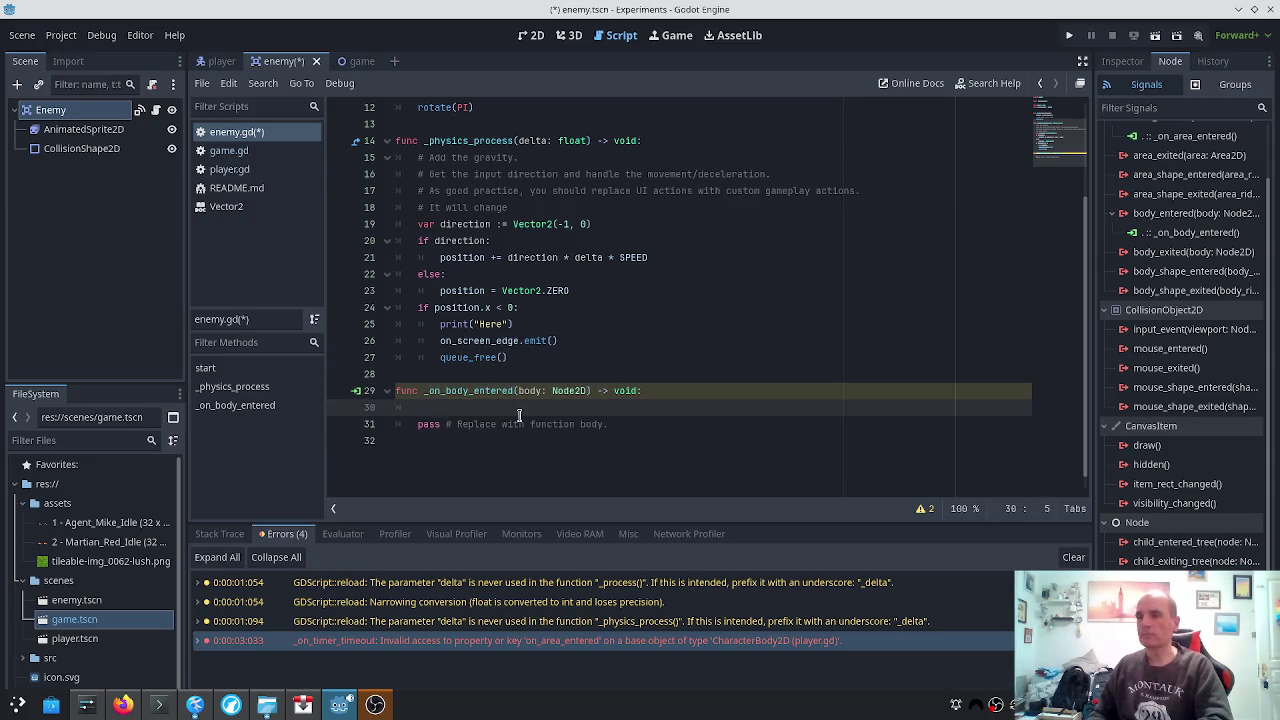
text(print("Boom"))
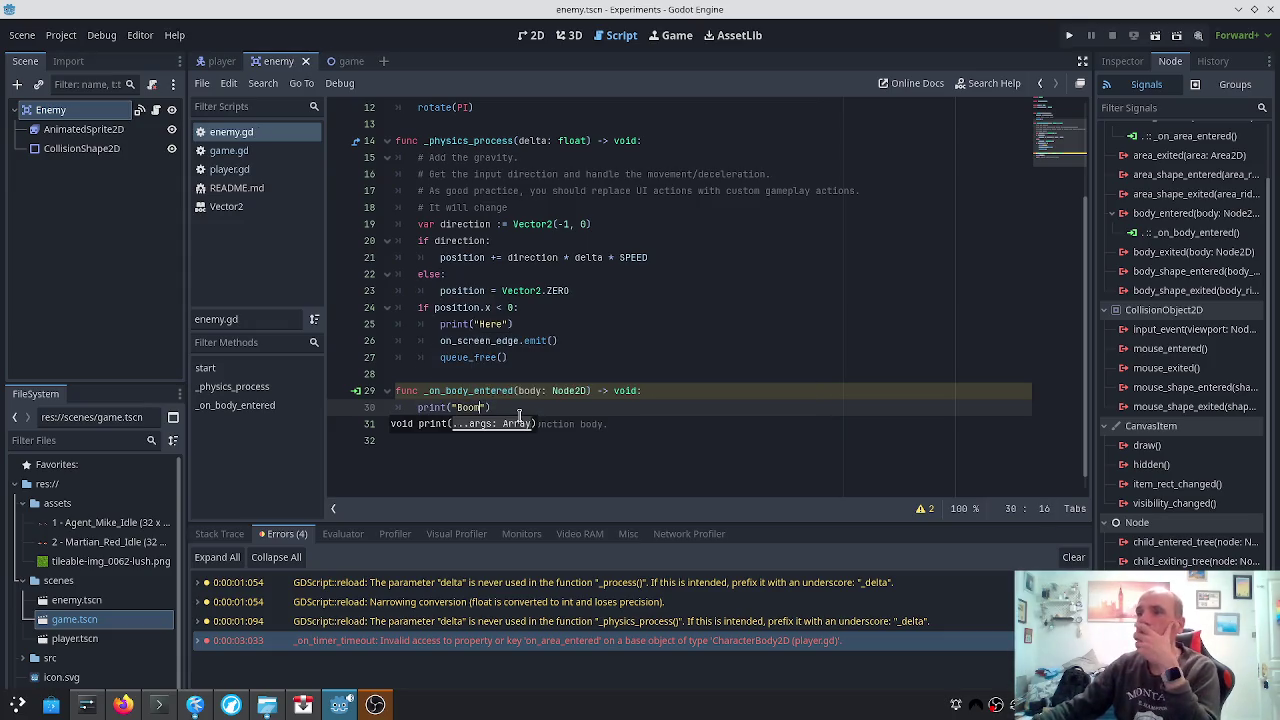
key(ctrl+s)
Remove an unfinished body. line from _on_body_entered and save enemy.gd again
key(Up)
key(End)
key(Return)
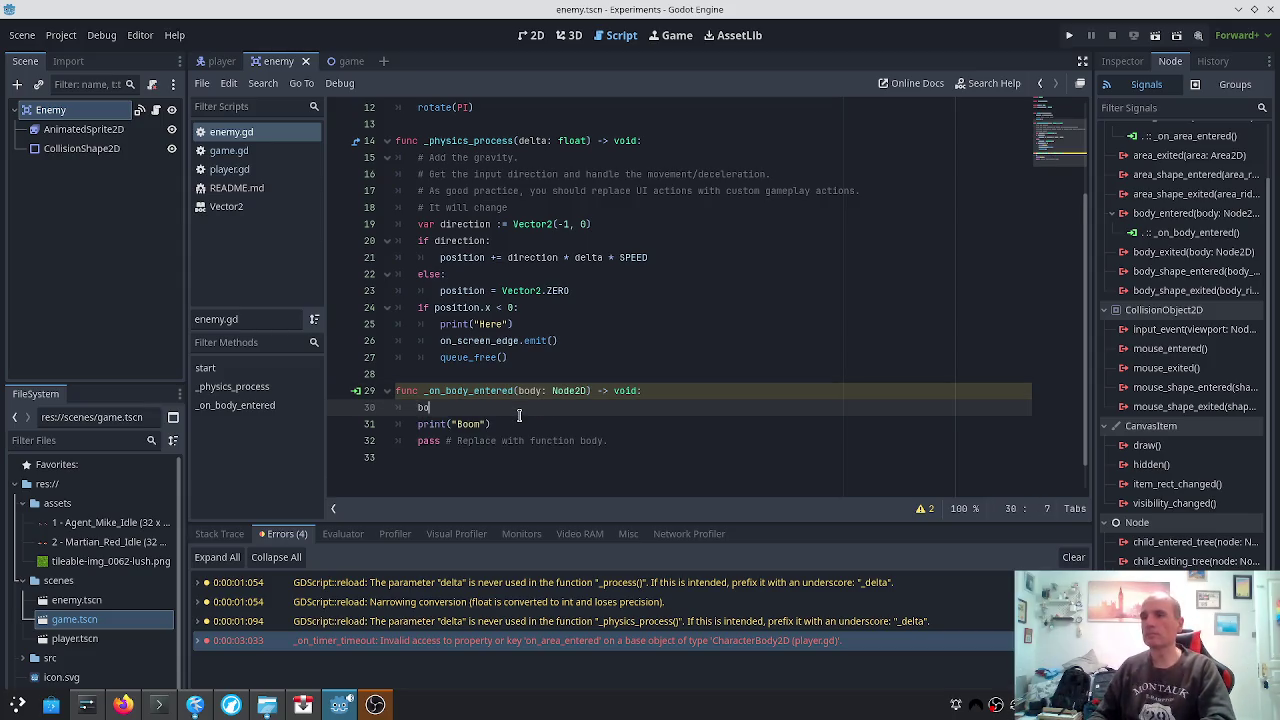
text(dy.)
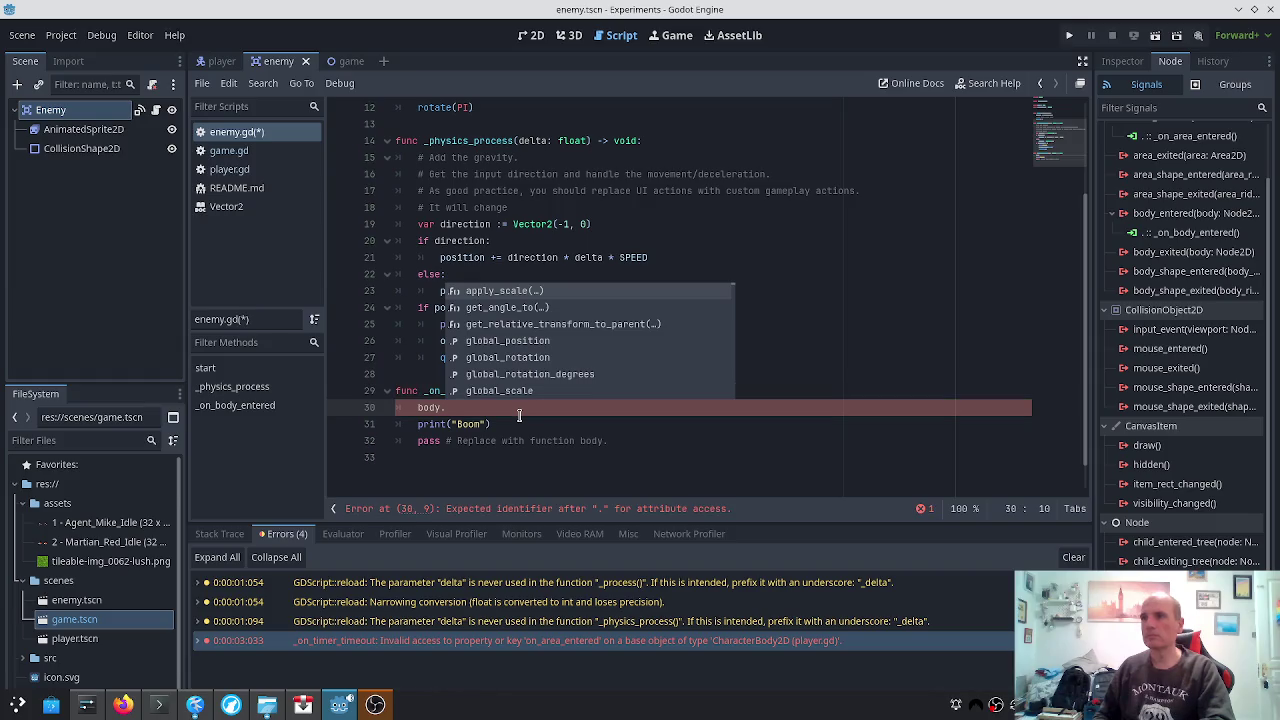
key(Home)
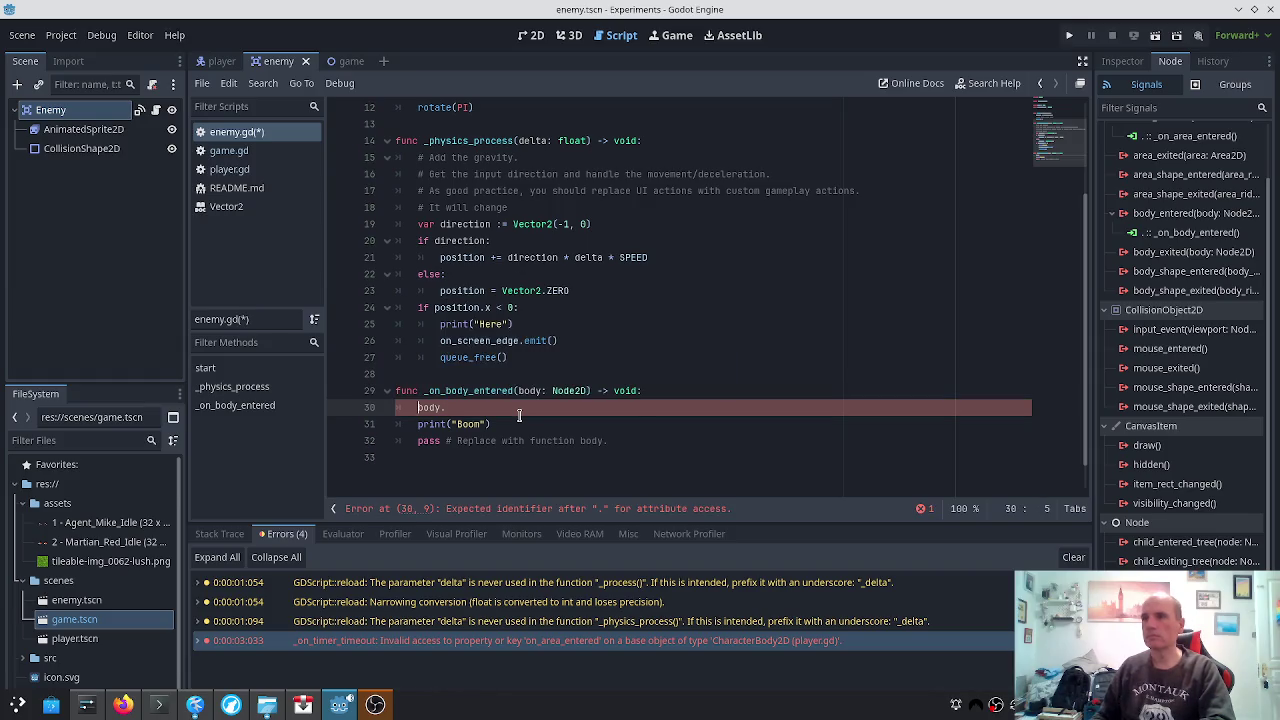
key(shift+End)
key(BackSpace)
key(BackSpace)
key(BackSpace)
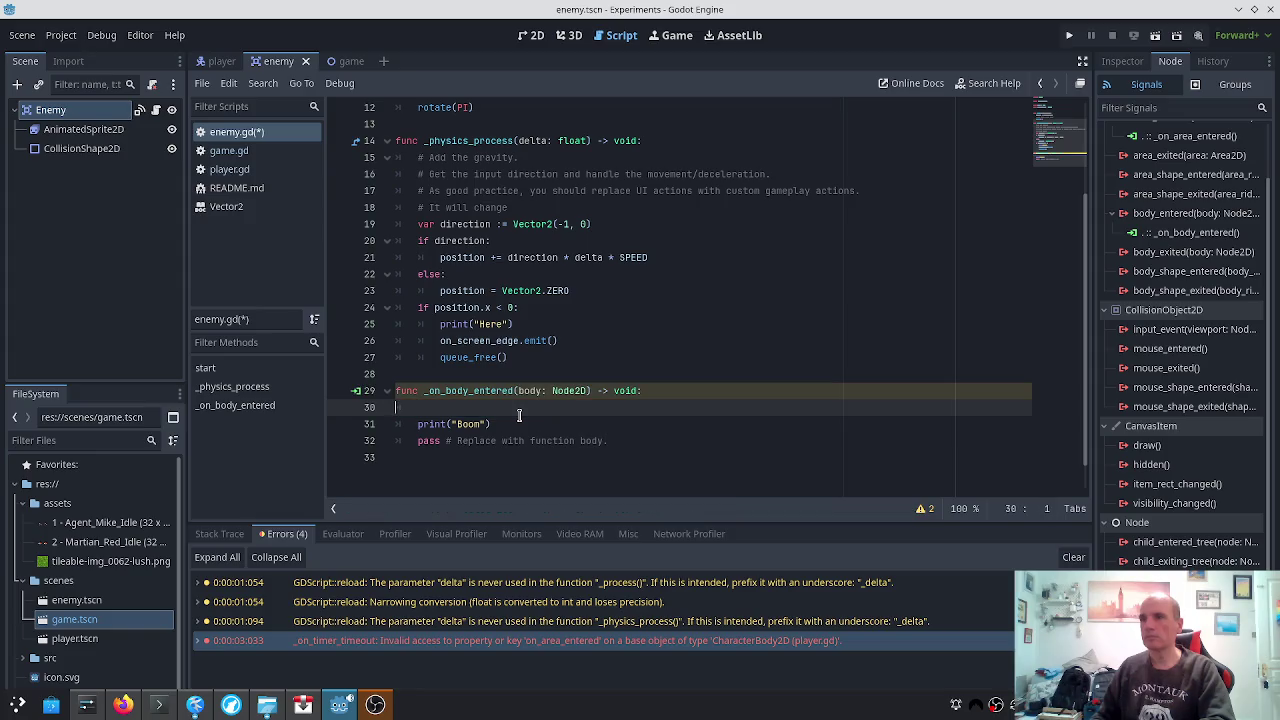
key(ctrl+s)
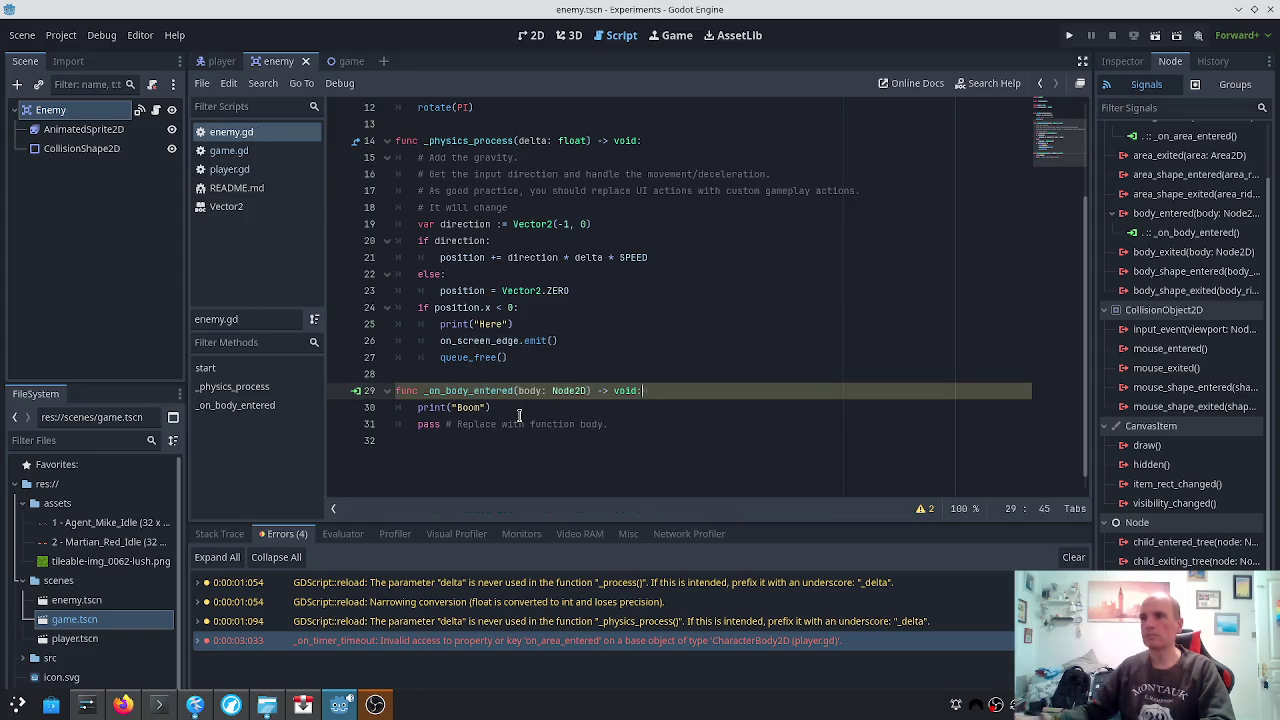
Recheck the forum answer, then run the game to test the Boom handler
key(alt+Tab)
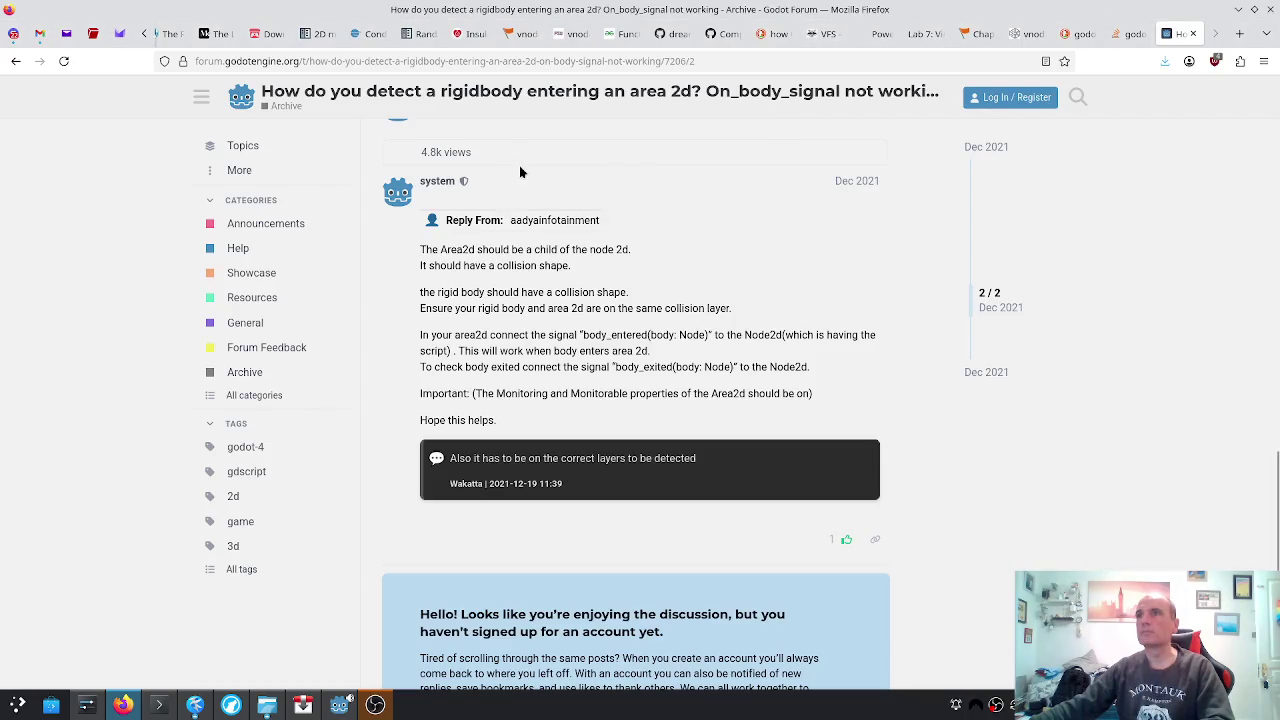
key(alt+Tab)
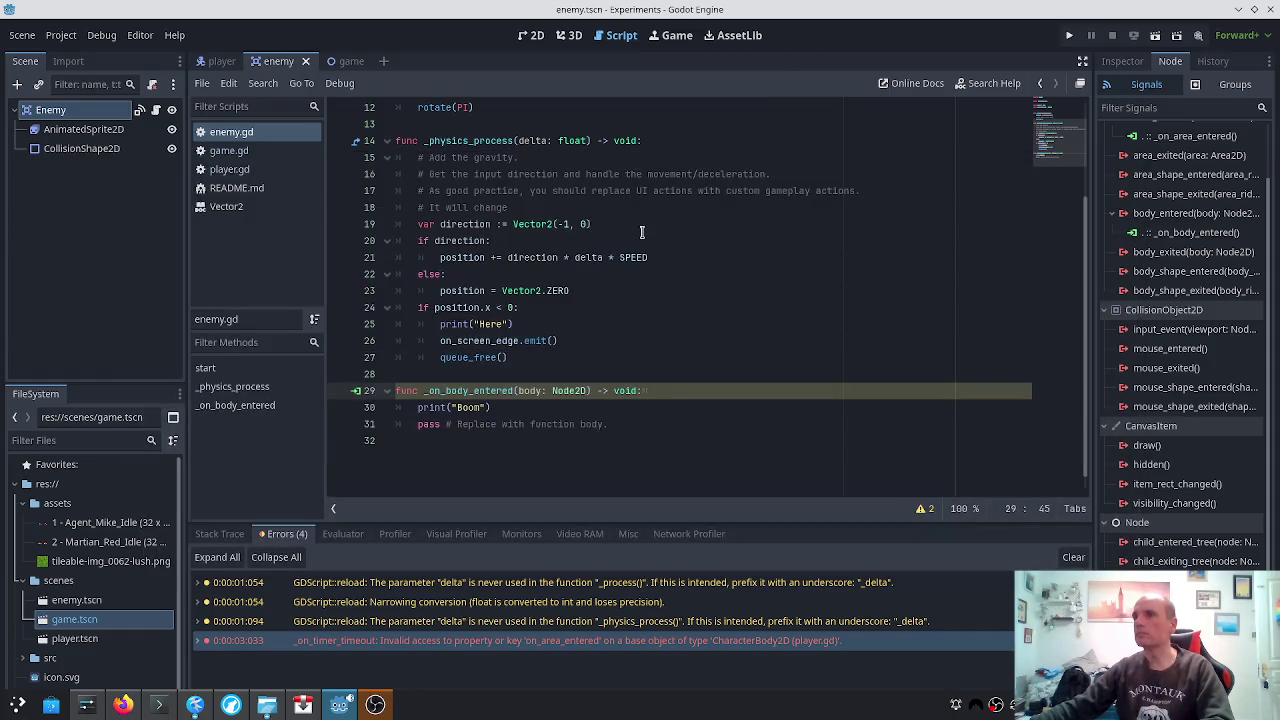
click(1071, 35)
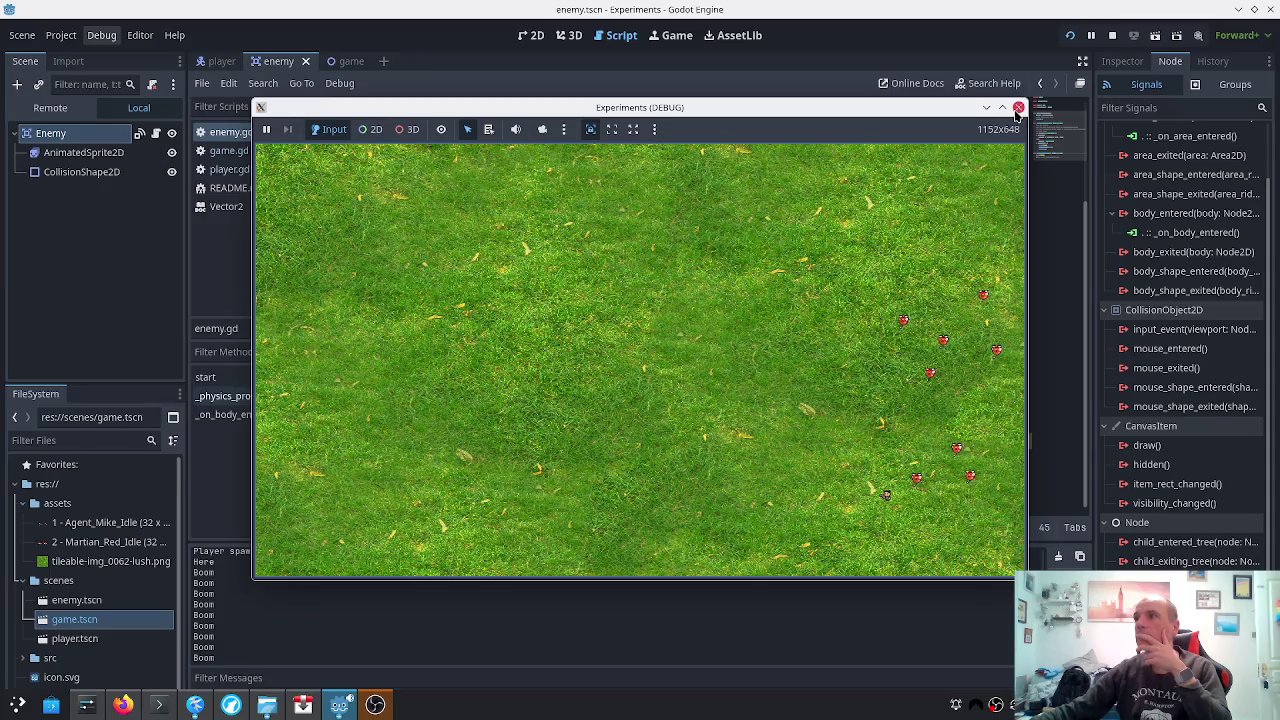
Stop the test run once Boom lines fill the Output panel
click(1018, 107)
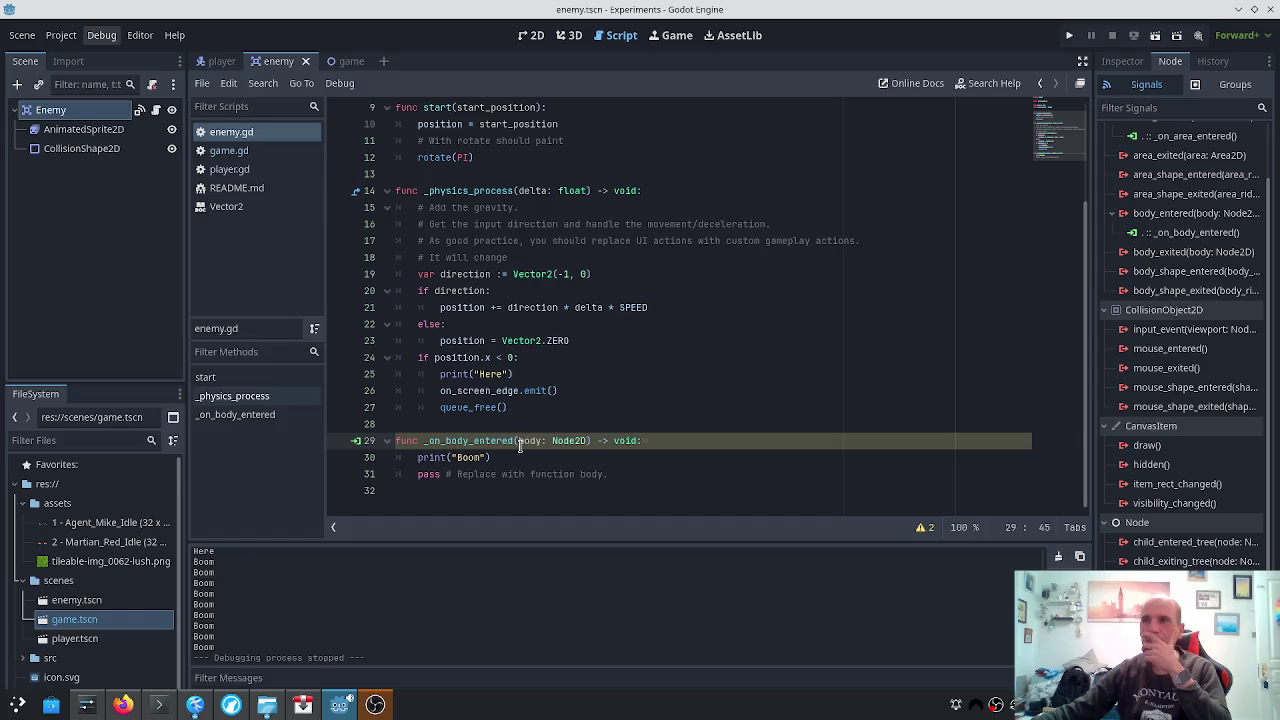
Open README.md and go to the Day 2 item 'Destroy enemies if reach the end of the screen'
click(519, 458)
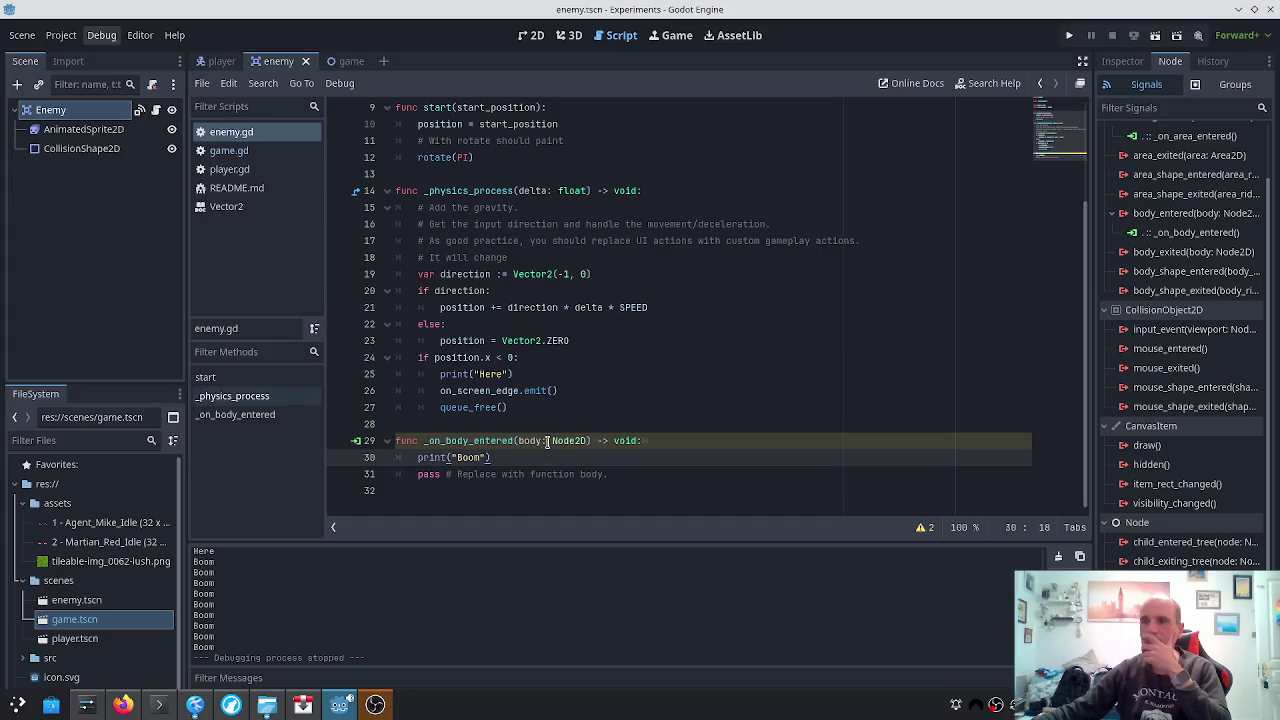
scroll(547, 441, up, 2)
scroll(547, 441, down, 1)
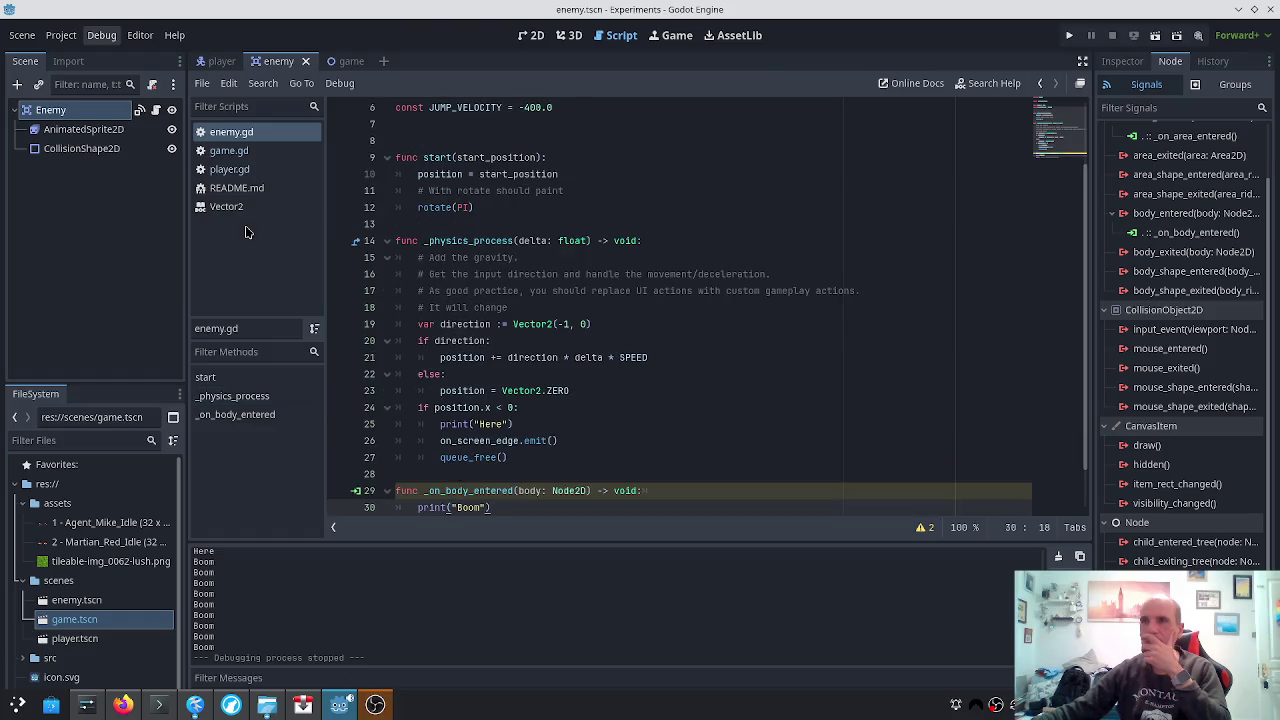
click(237, 188)
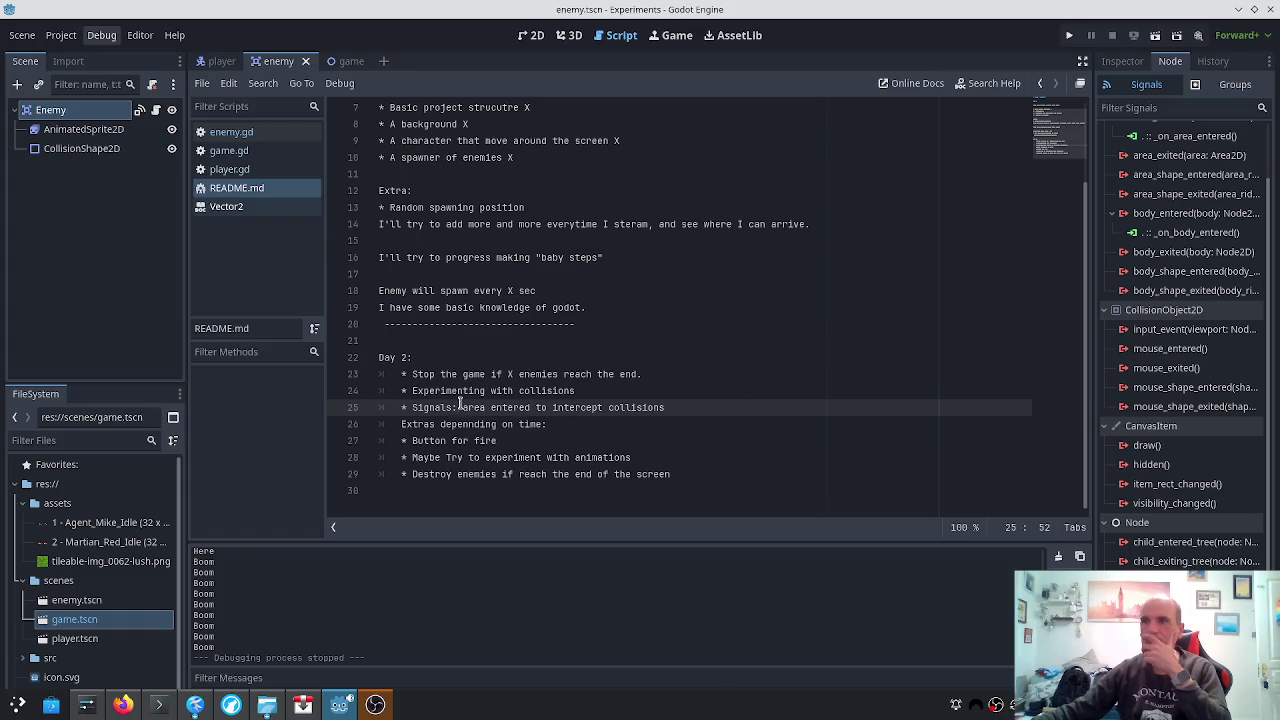
click(470, 390)
click(509, 374)
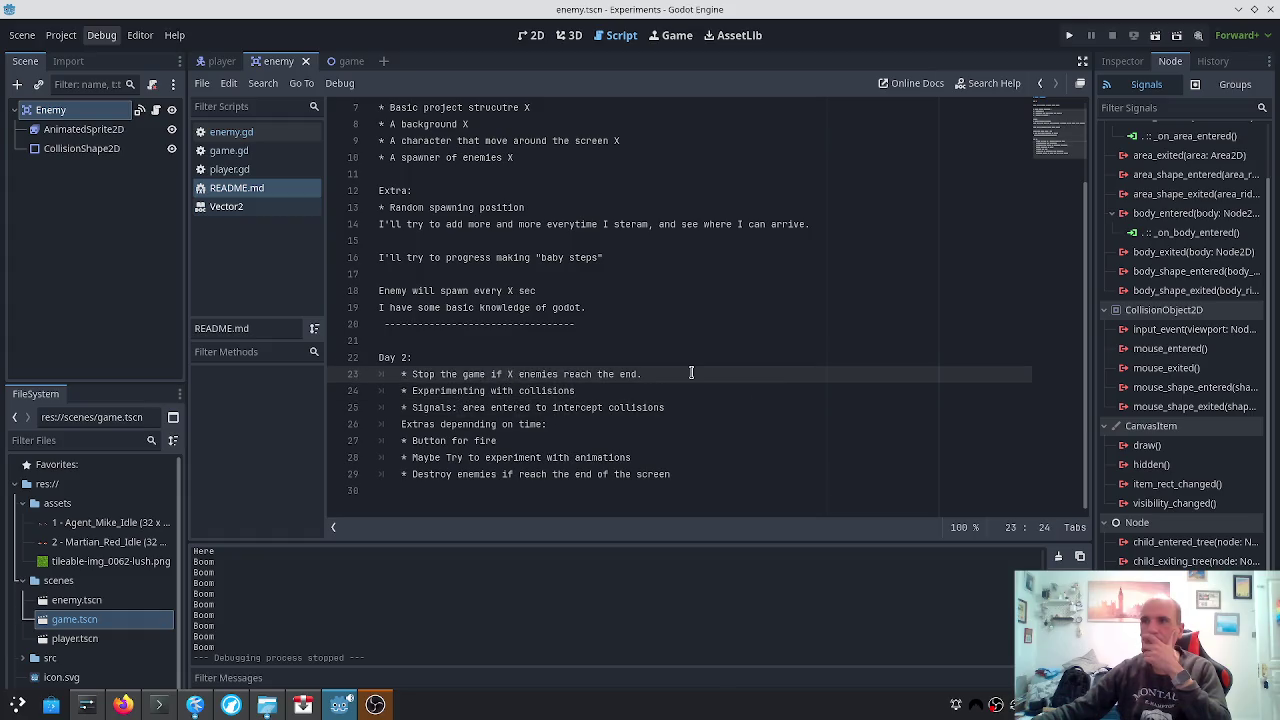
click(507, 474)
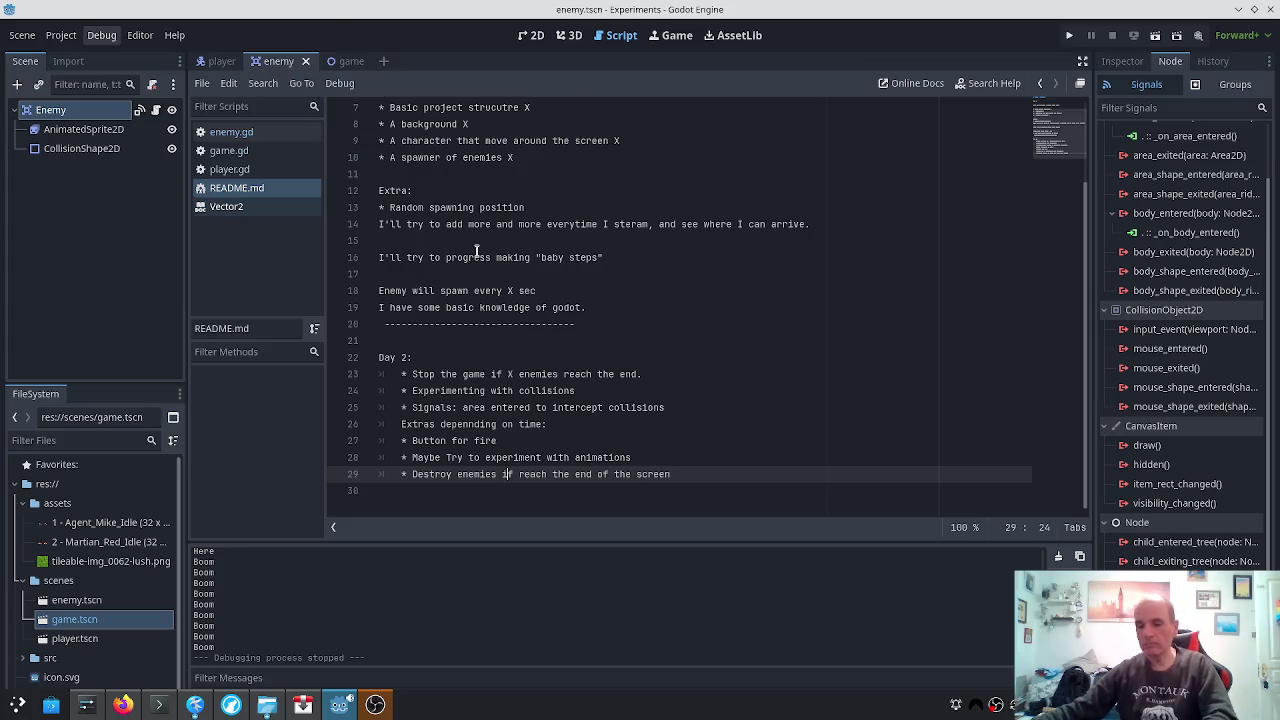
key(alt+Tab)
Search the web for 'godot check if instance'
key(alt+t)
key(g)
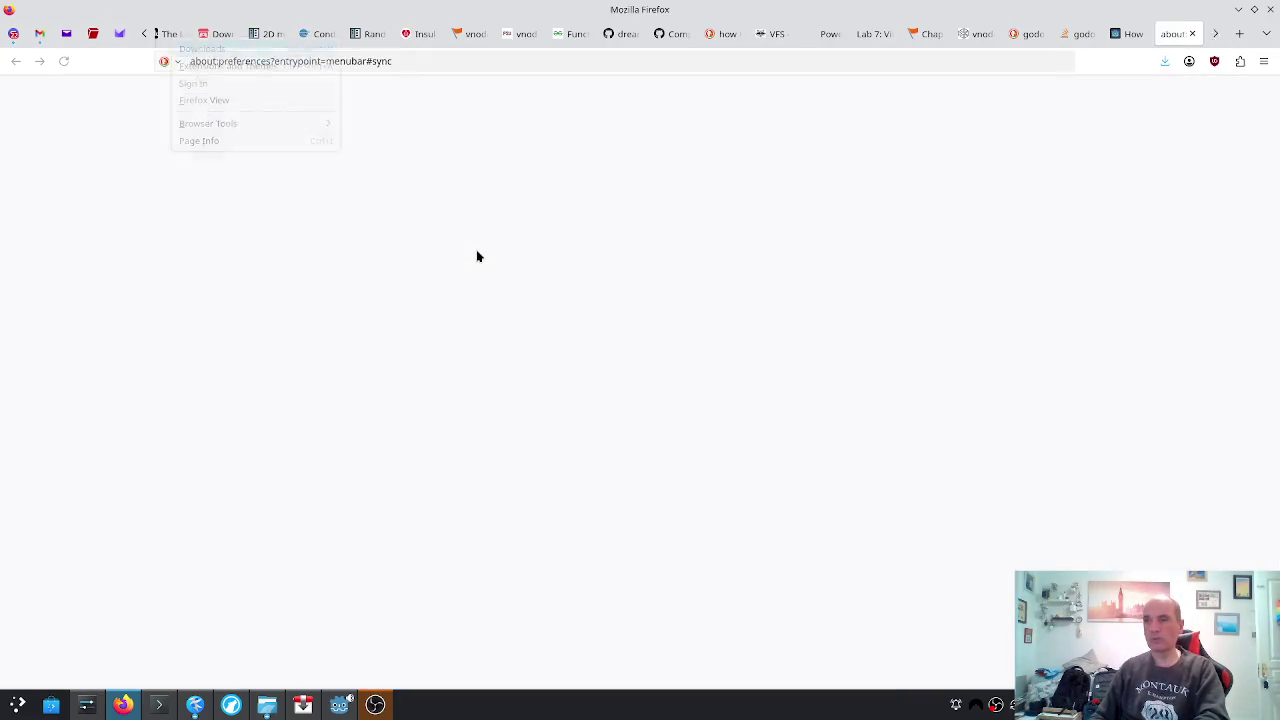
key(ctrl+t)
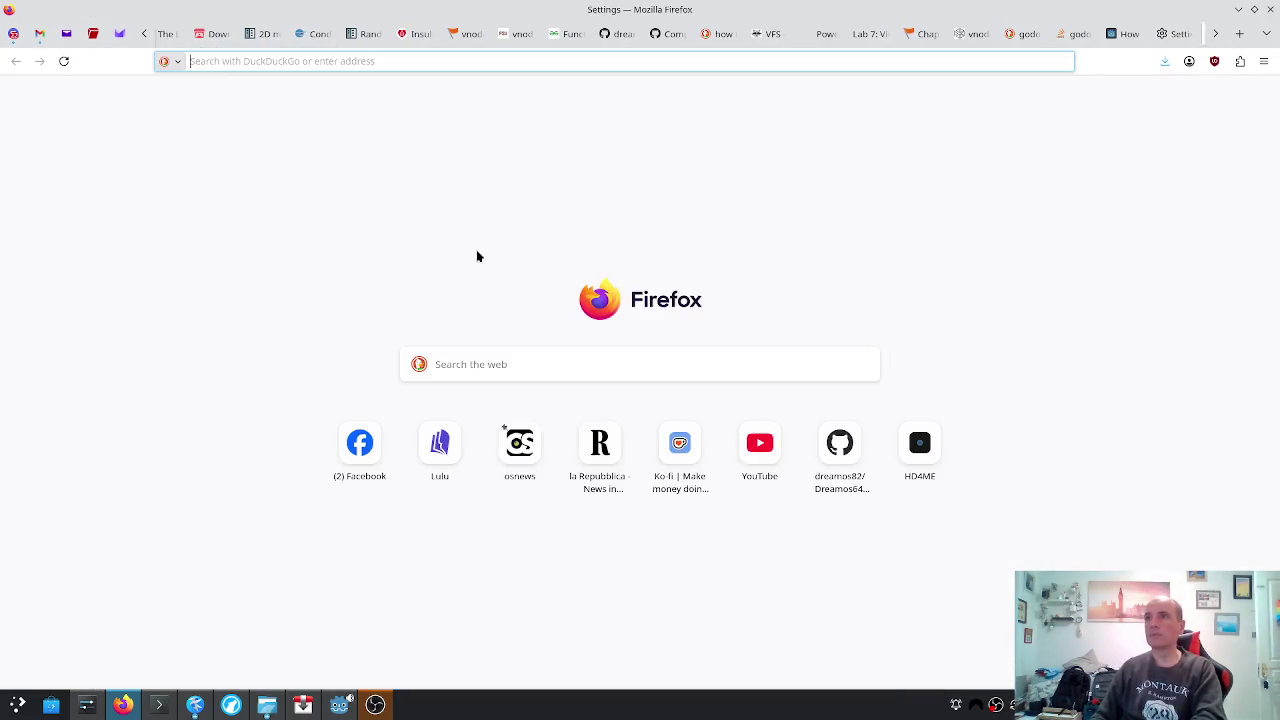
text(godot check if instance)
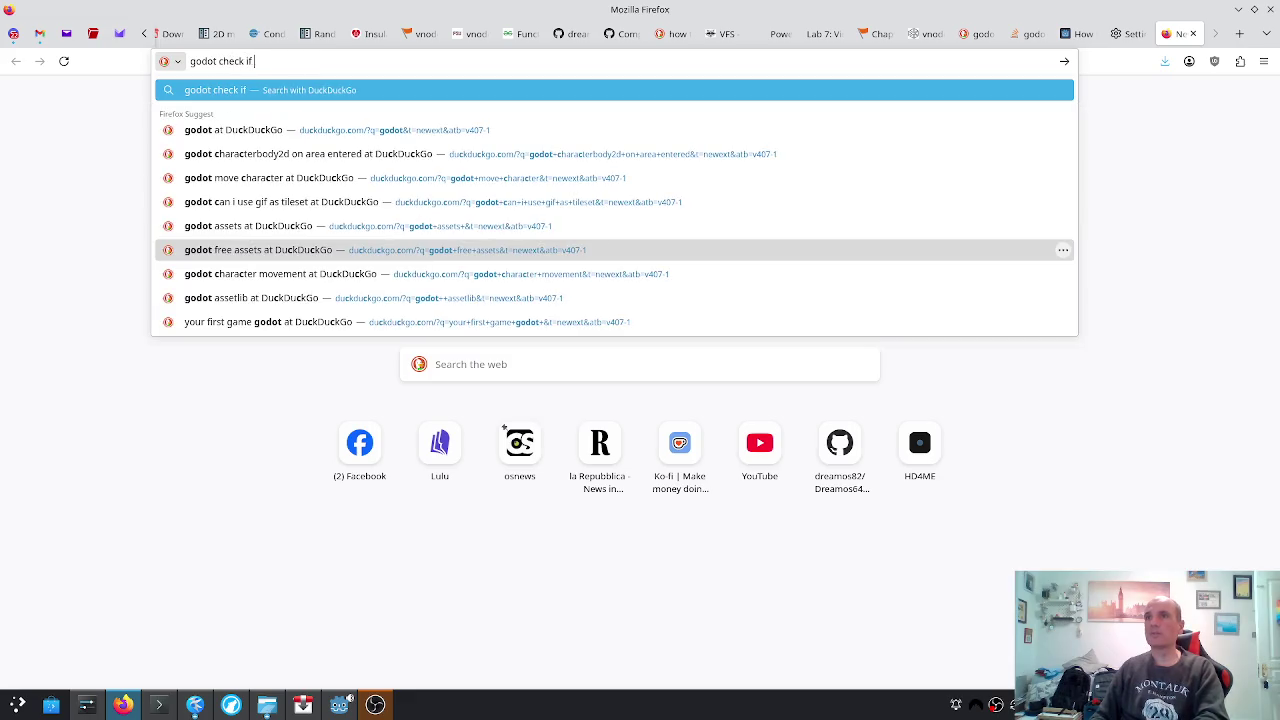
key(Return)
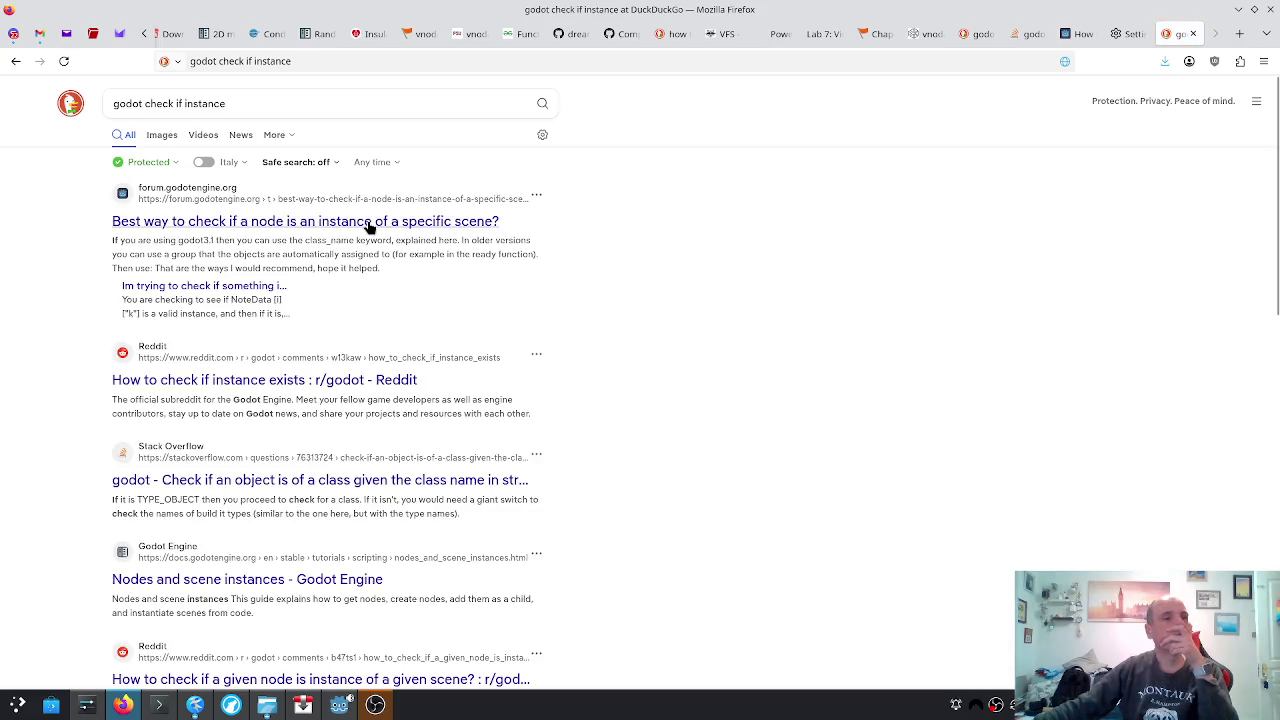
Refine the search to 'godot check type of node' and read the Godot Forum thread "How do I check a node's type?"
click(182, 103)
key(End)
key(ctrl+shift+Left)
key(ctrl+shift+Left)
key(ctrl+shift+Left)
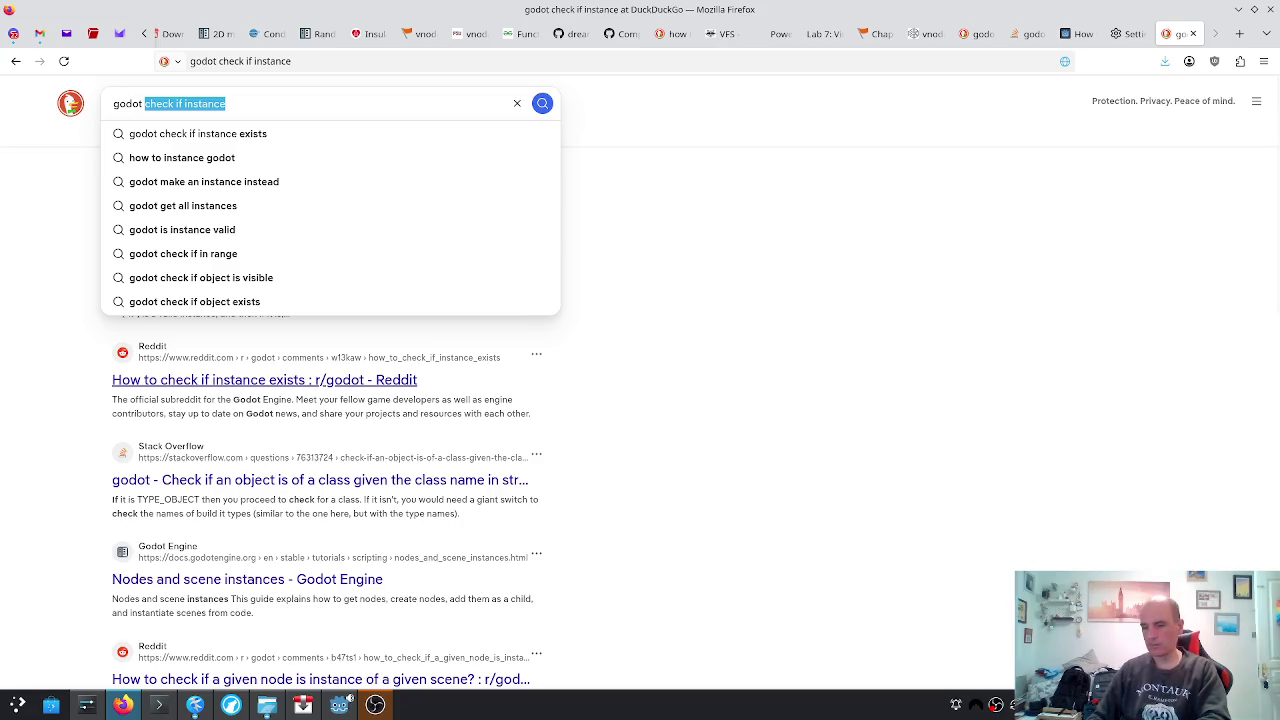
text(check type of node)
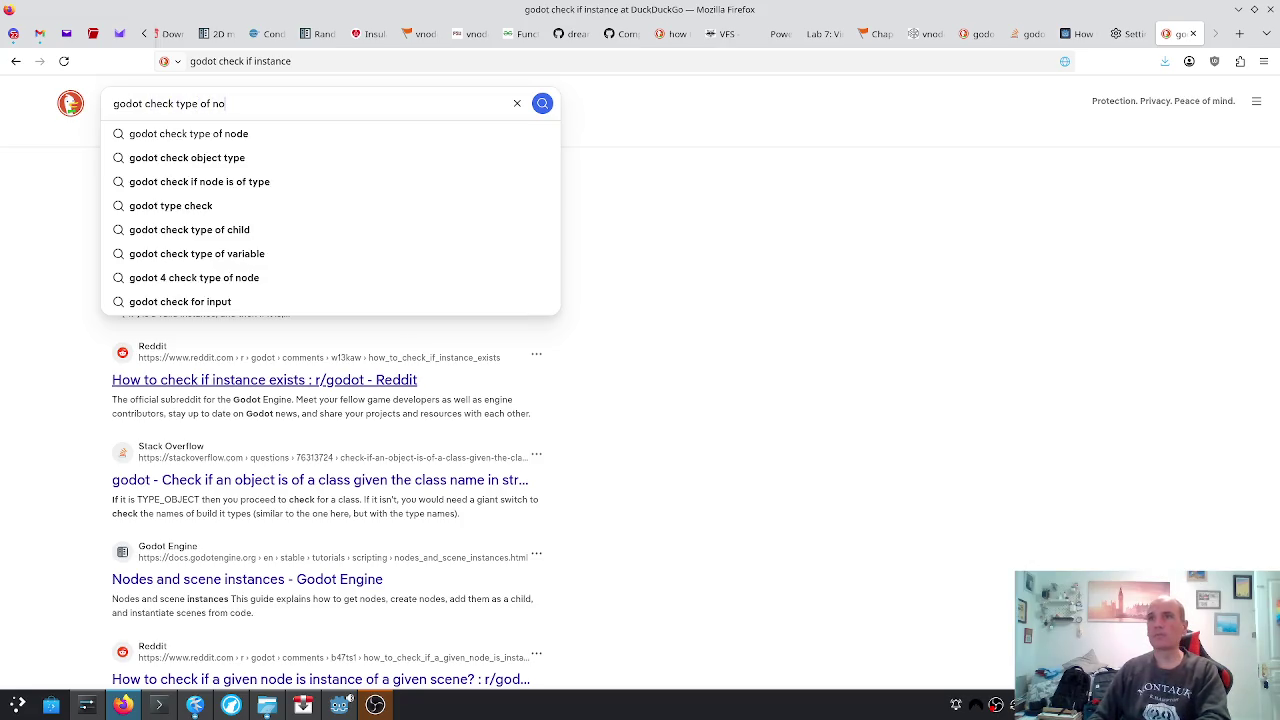
key(Return)
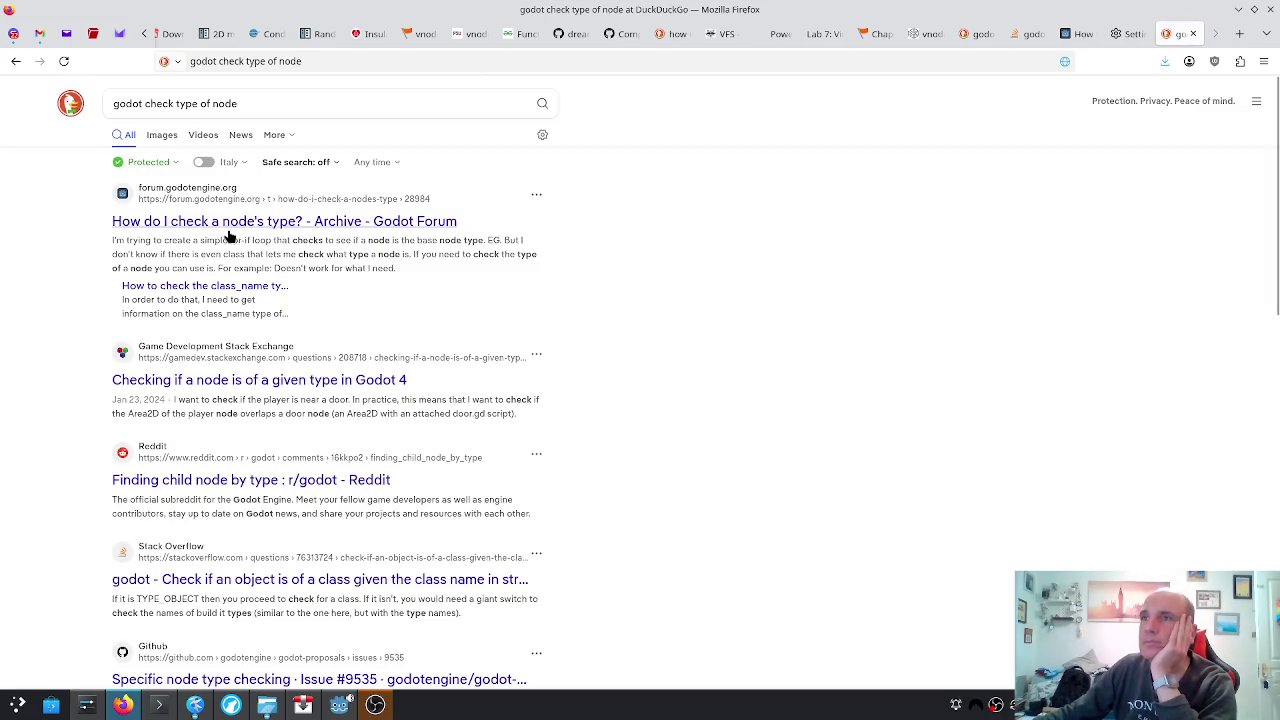
click(245, 221)
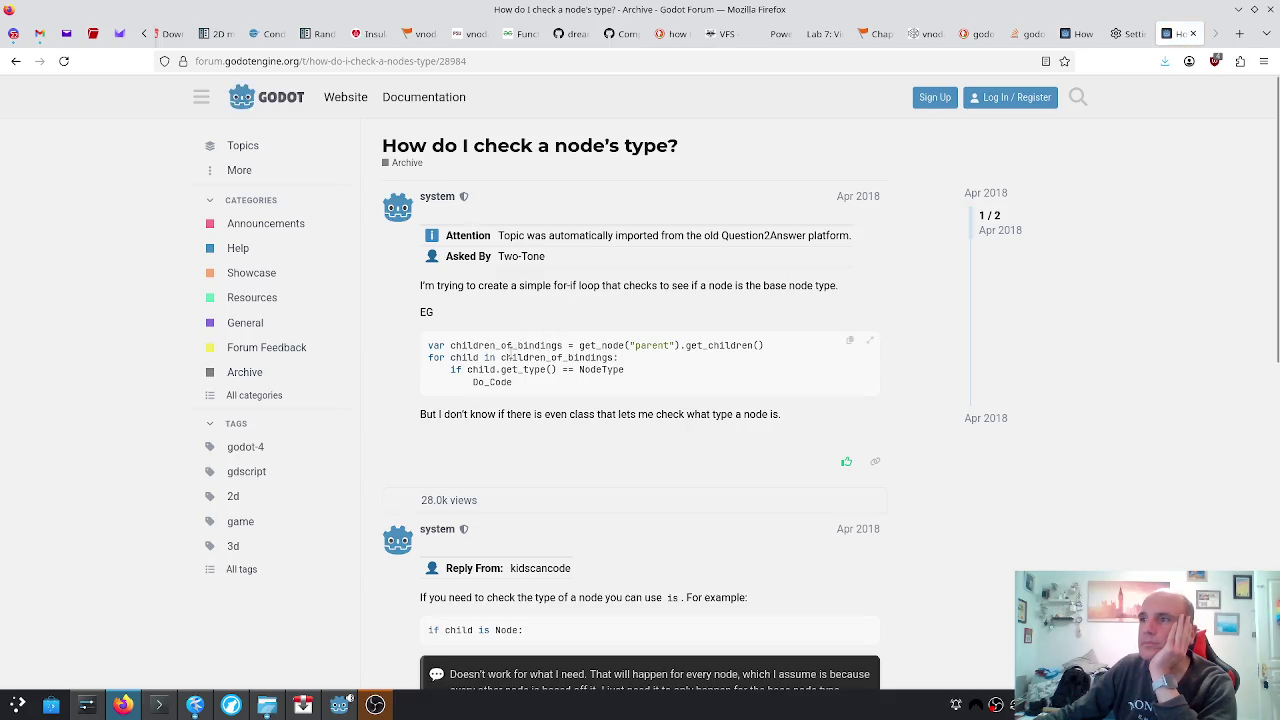
scroll(511, 355, down, 2)
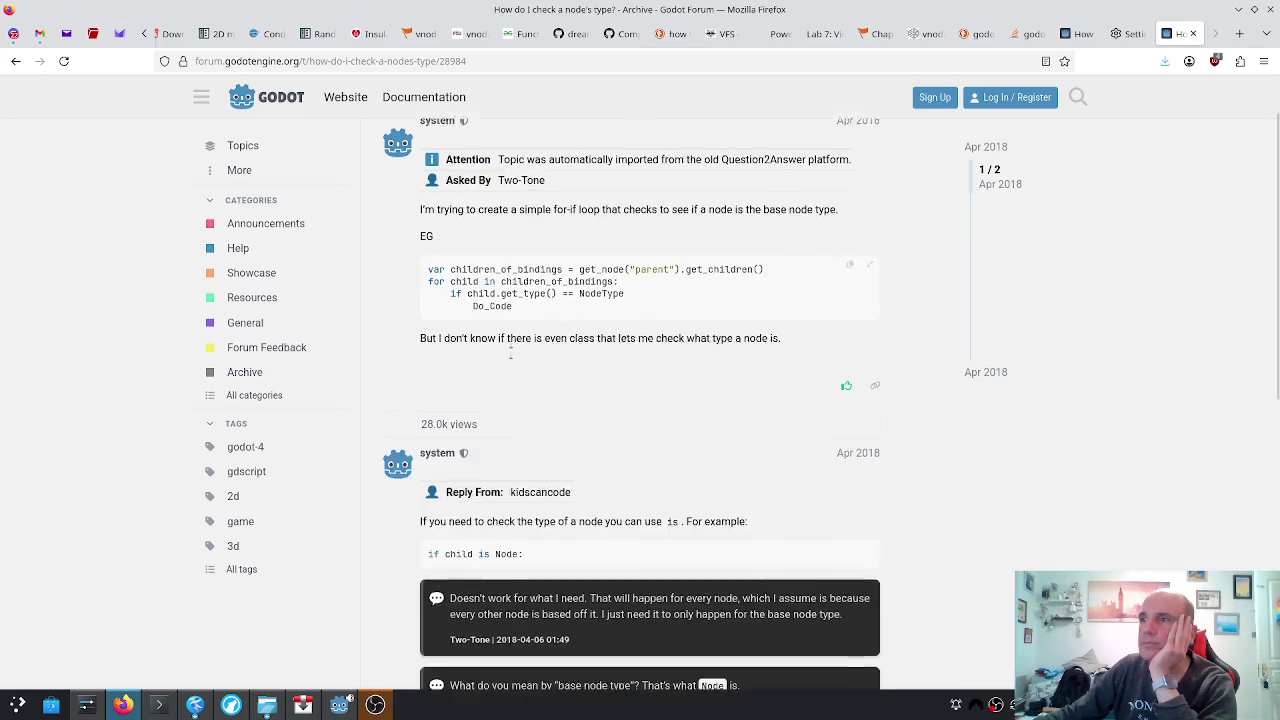
scroll(511, 357, down, 1)
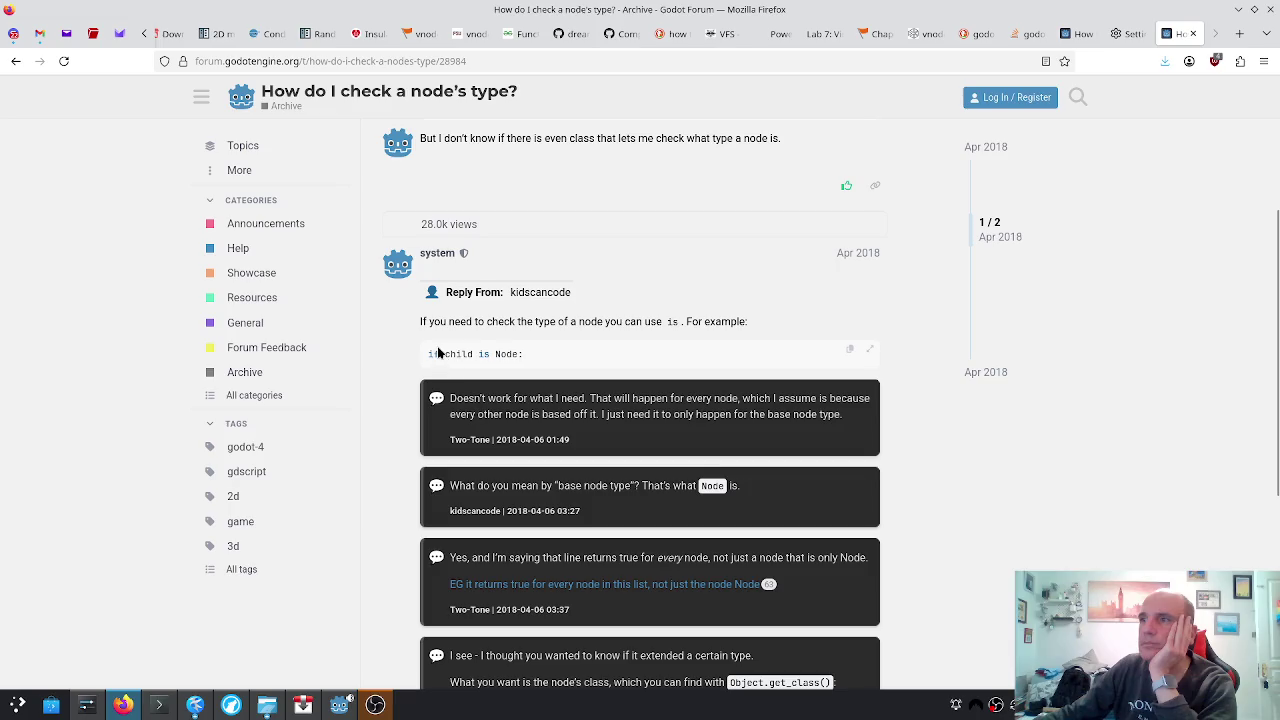
scroll(437, 352, up, 2)
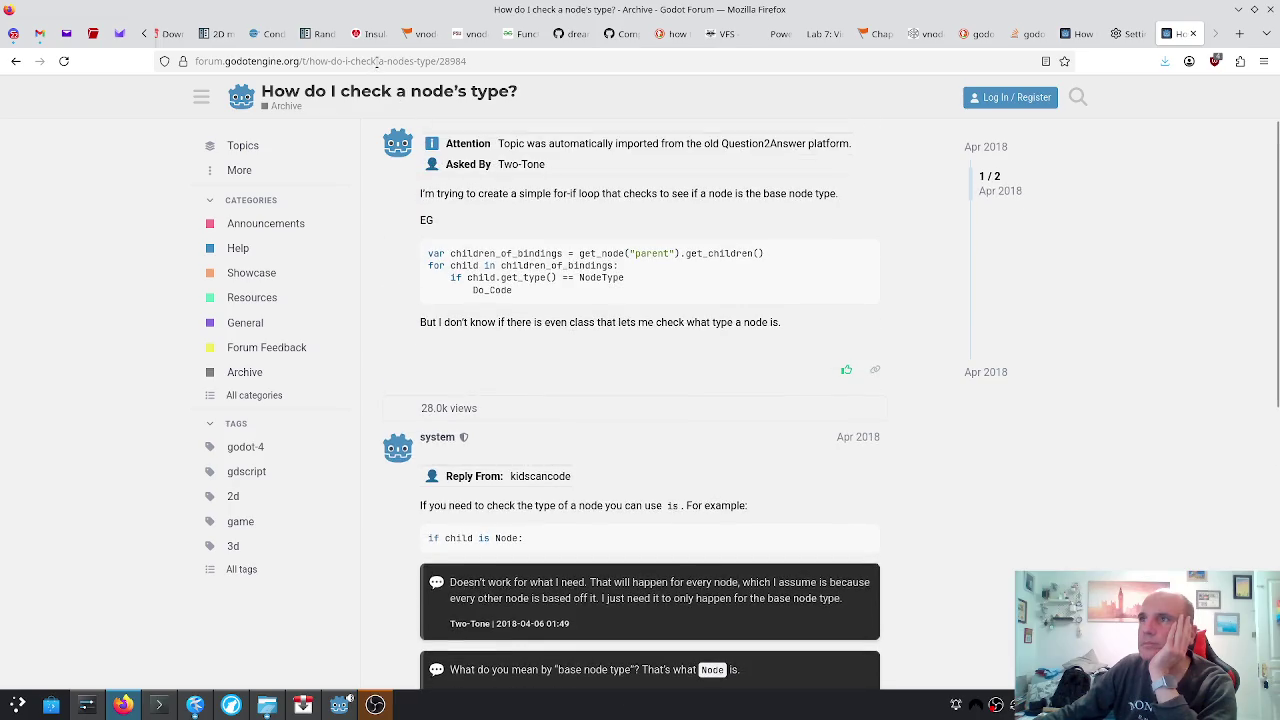
click(377, 61)
Search 'godot check if node is scene' and read through the Godot docs result
text(check)
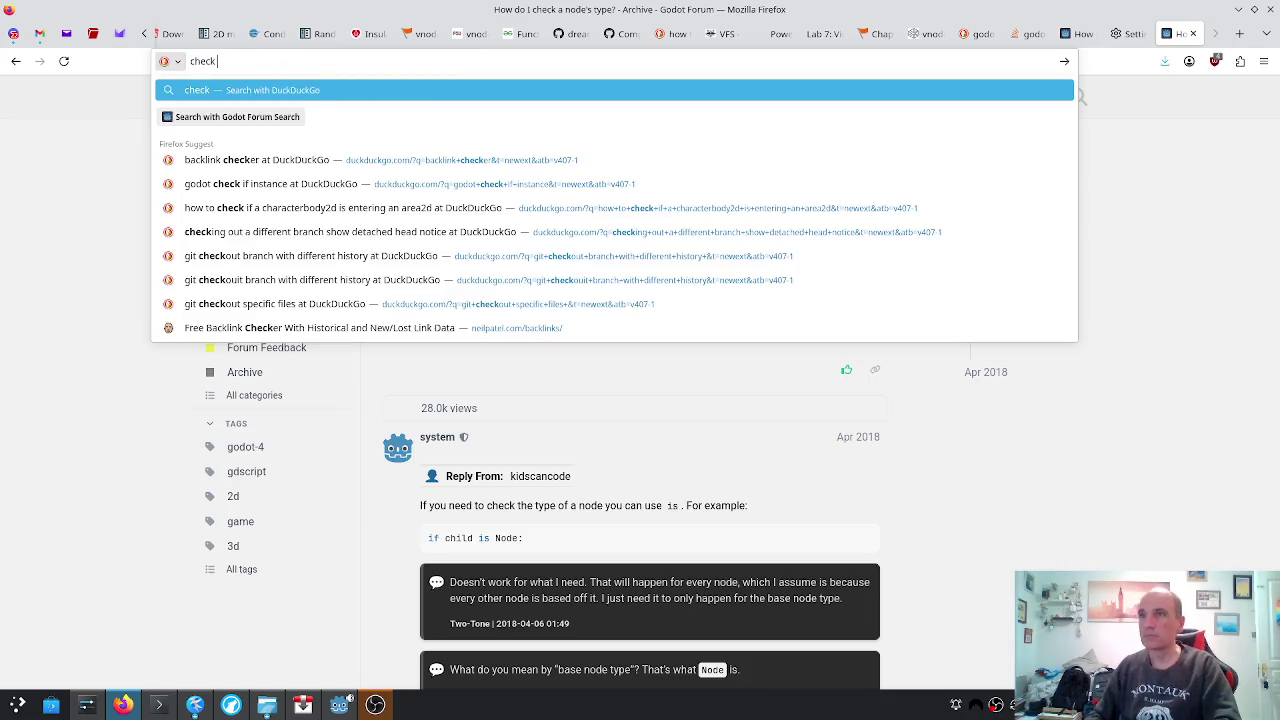
key(ctrl+a)
text(godot check)
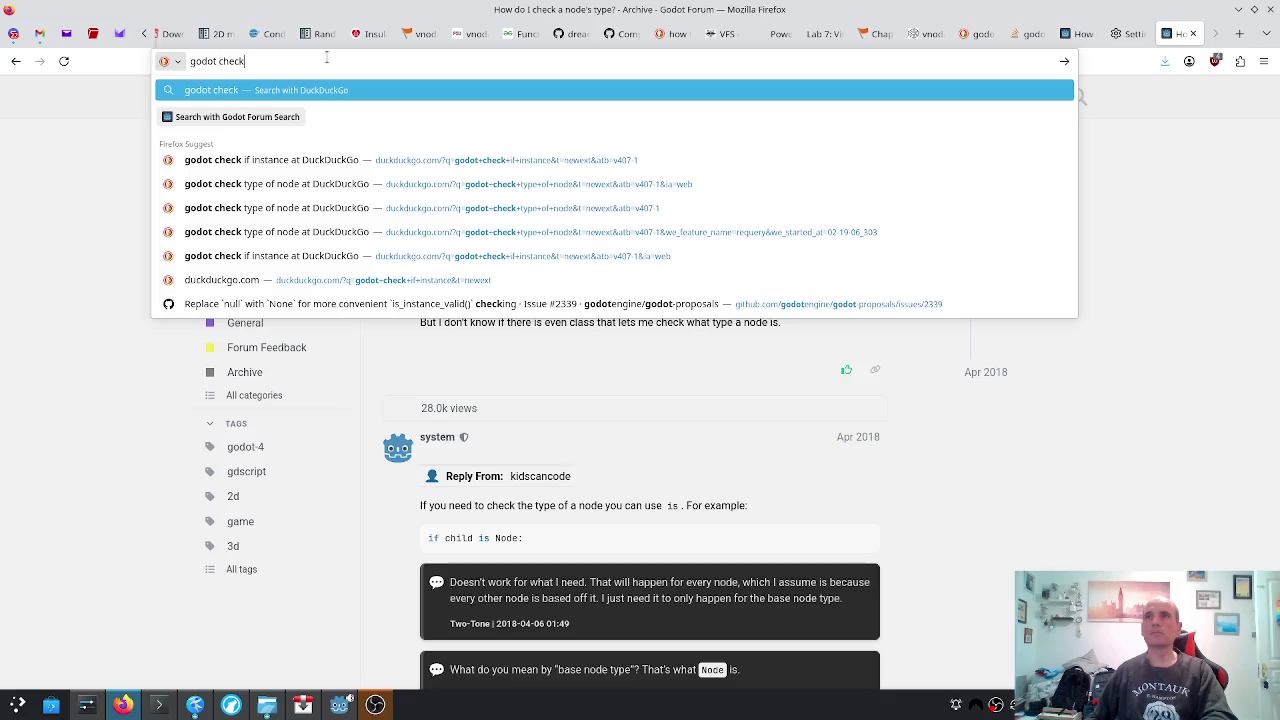
text( iof)
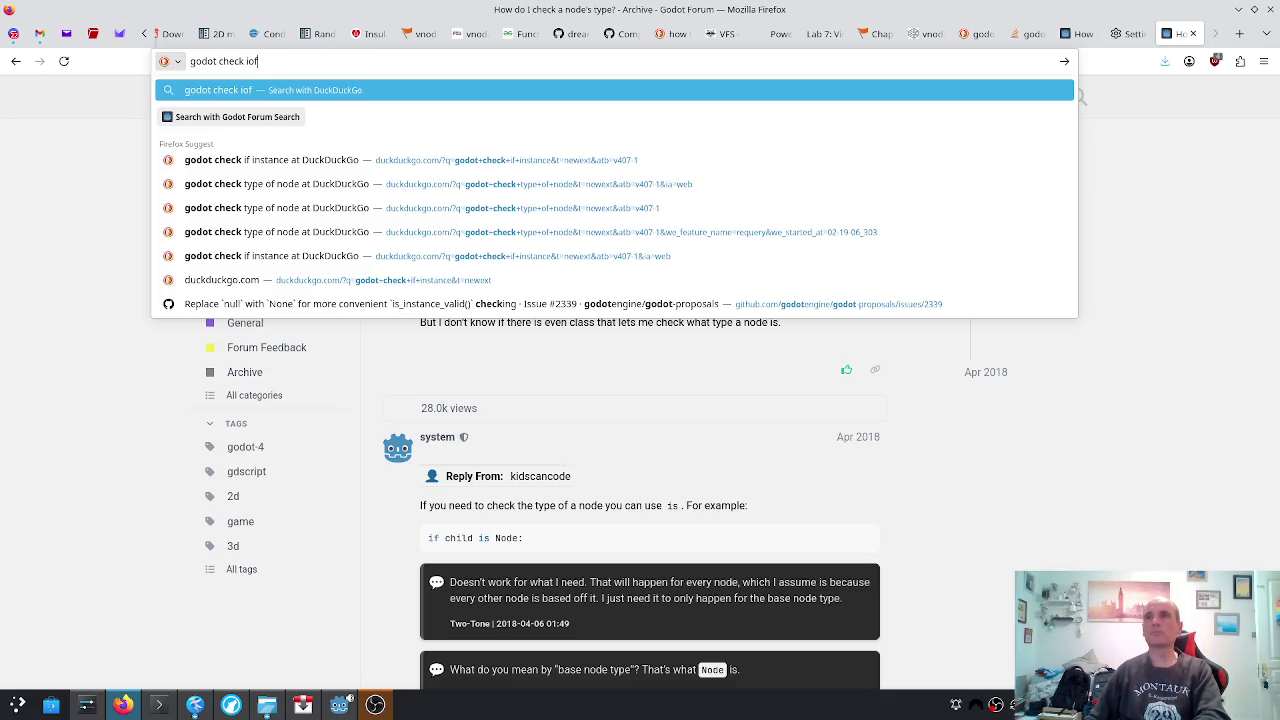
key(BackSpace)
key(BackSpace)
text(f node is scene)
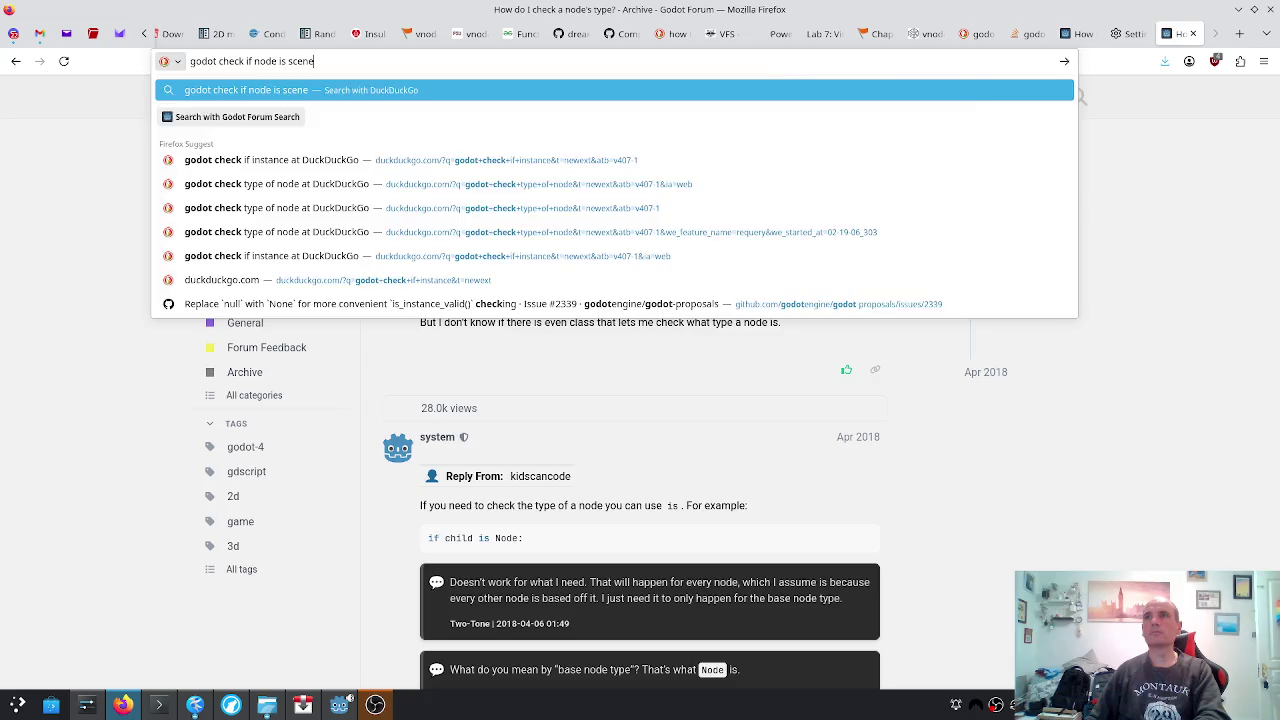
key(Return)
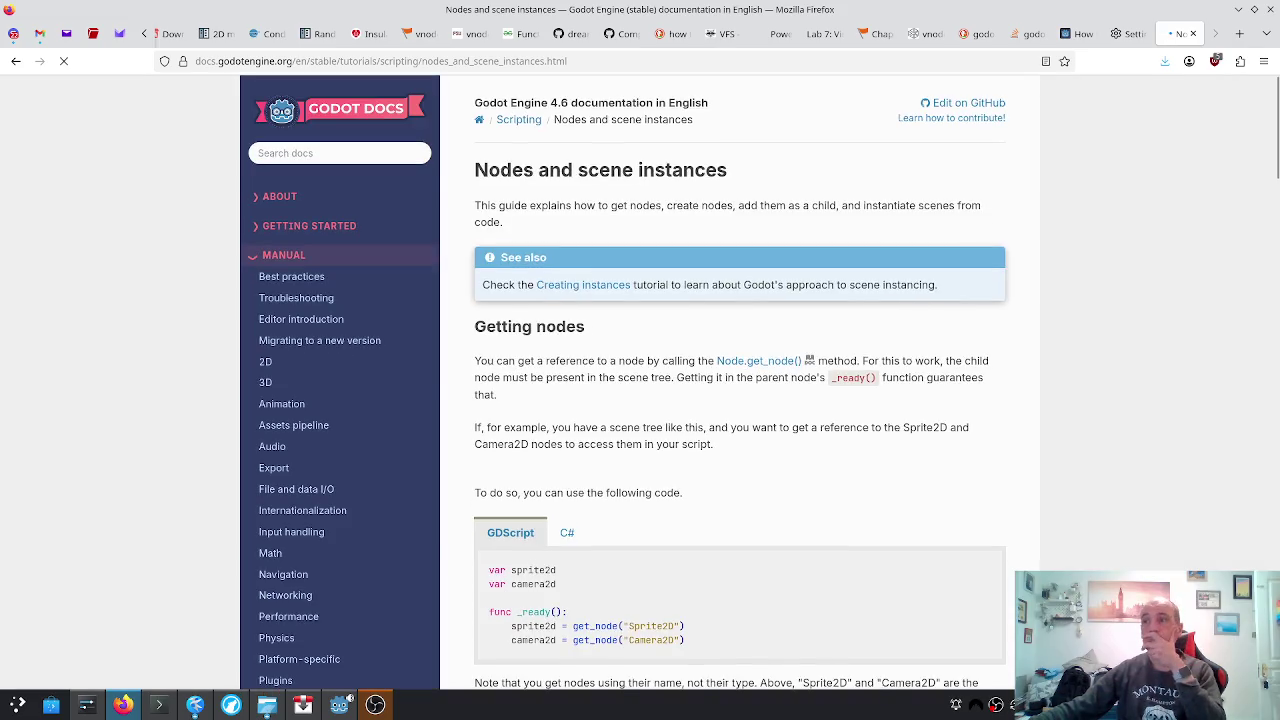
scroll(577, 403, down, 5)
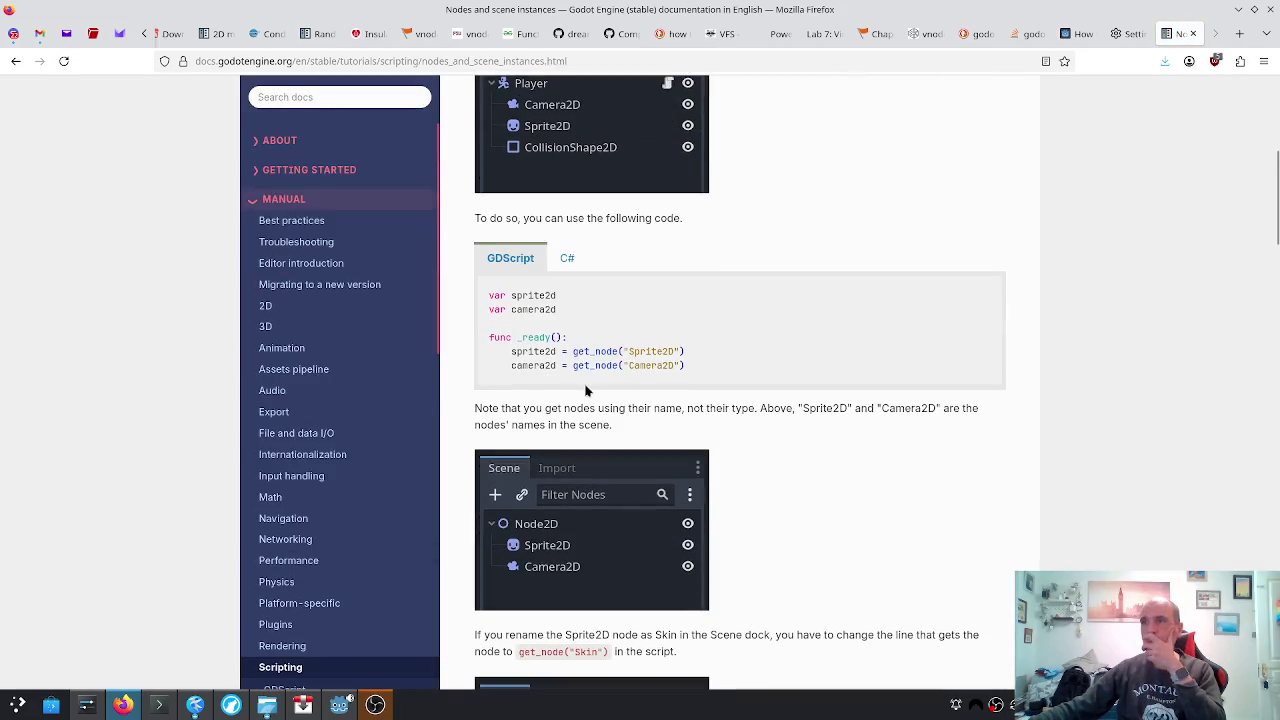
scroll(587, 390, down, 5)
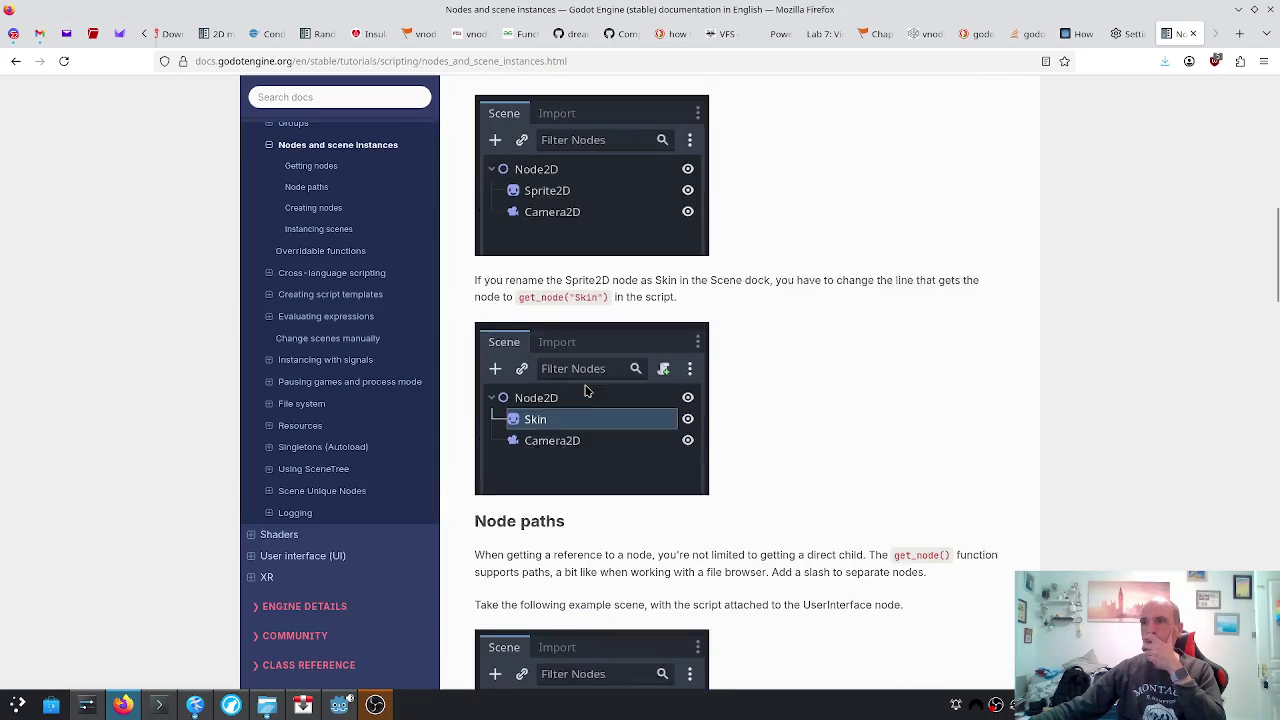
scroll(587, 390, down, 6)
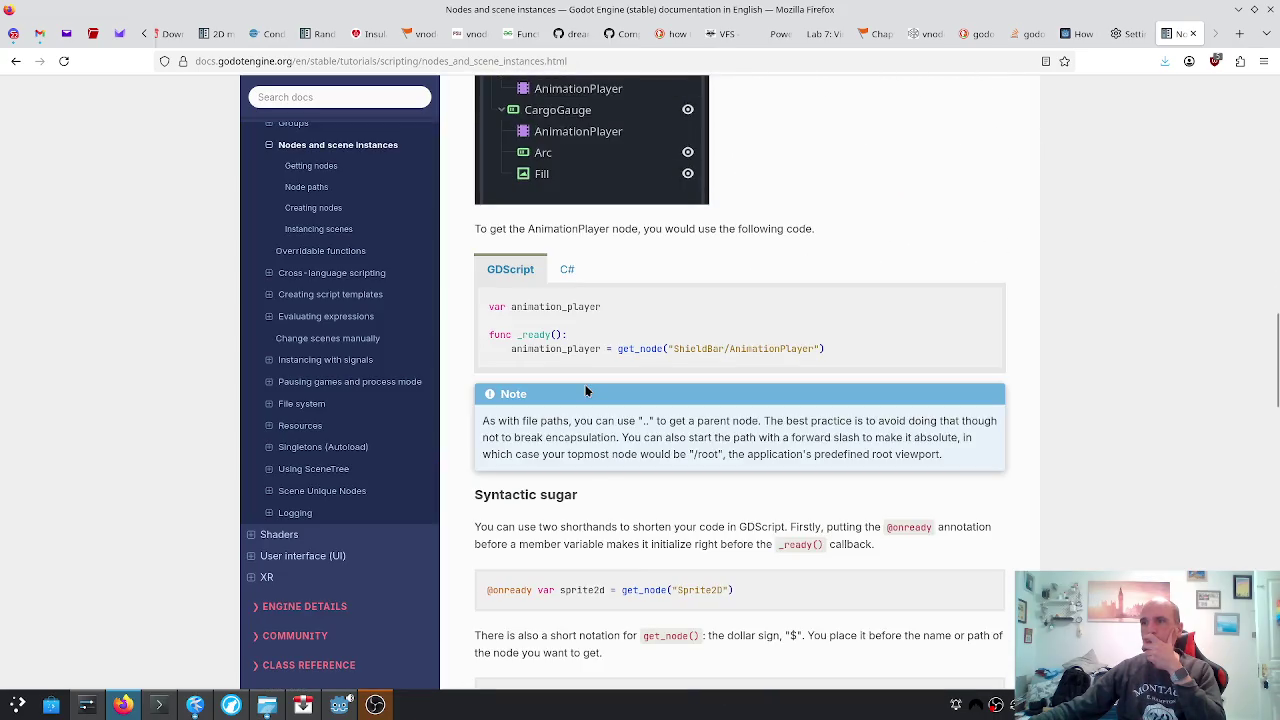
scroll(587, 390, down, 1)
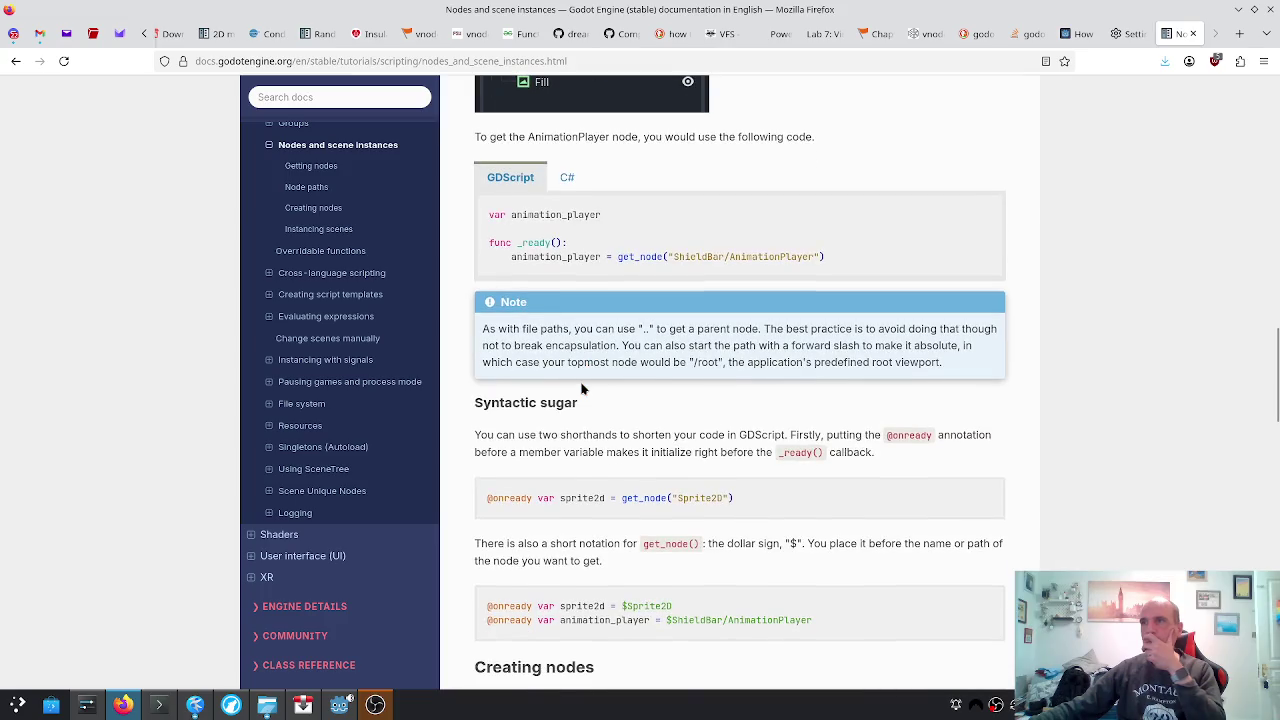
scroll(583, 389, down, 3)
key(alt+Left)
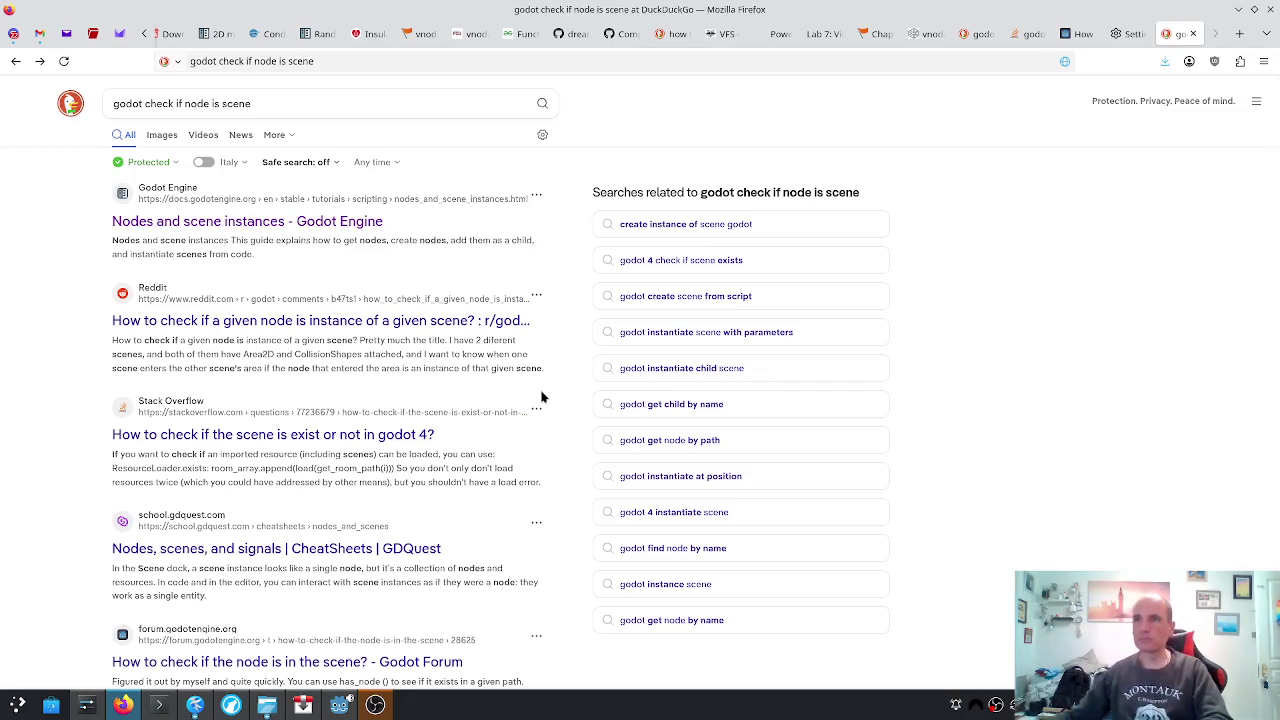
Read the Reddit thread on detecting a node's type, then return to Godot
click(465, 337)
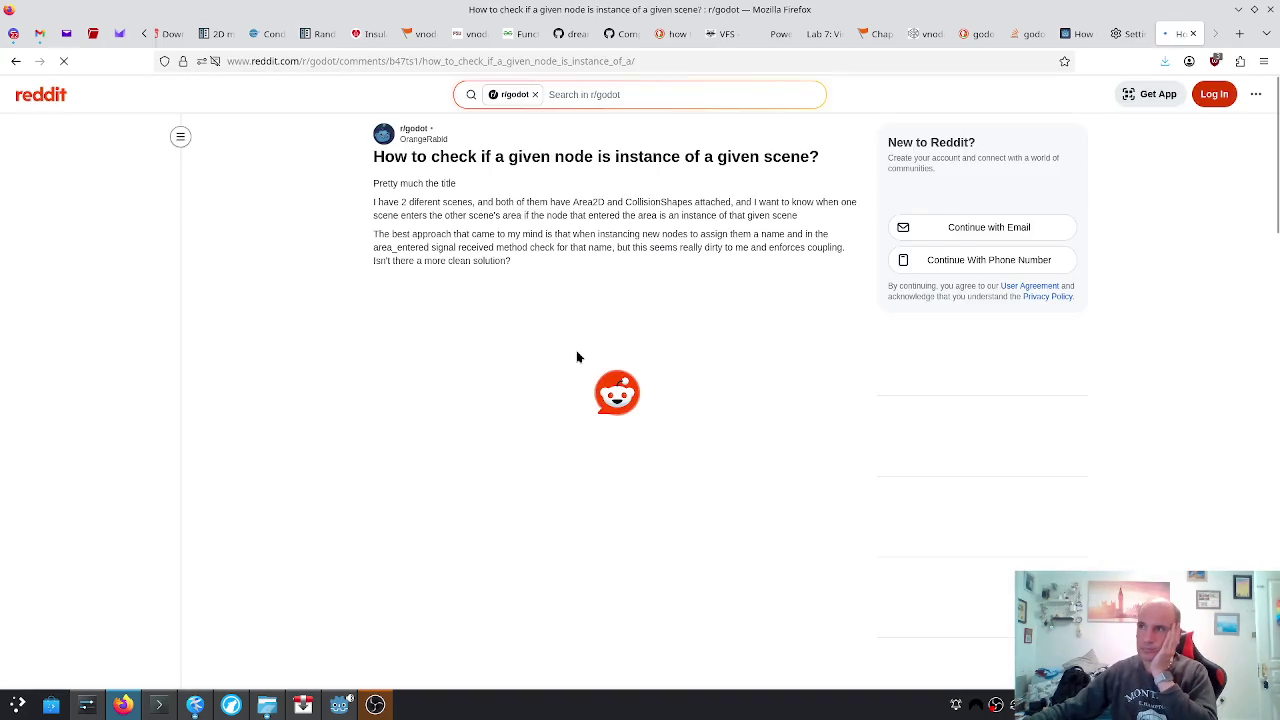
scroll(577, 357, down, 1)
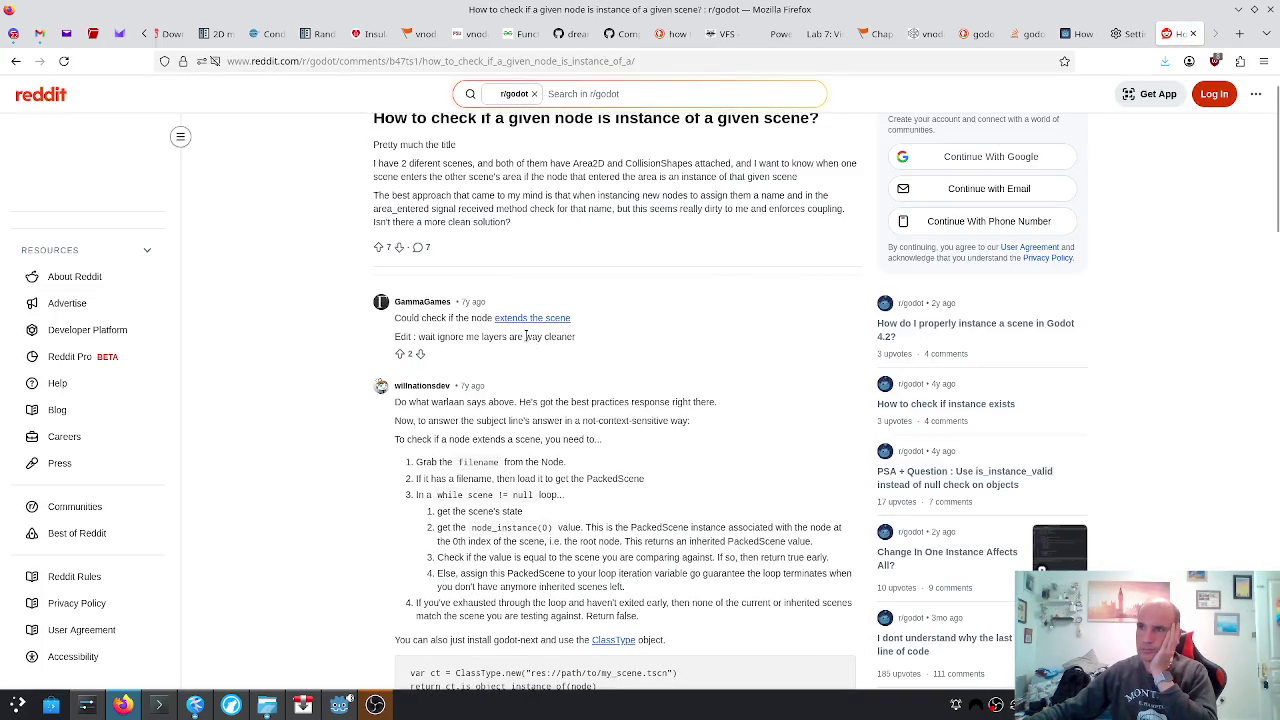
key(ctrl+t)
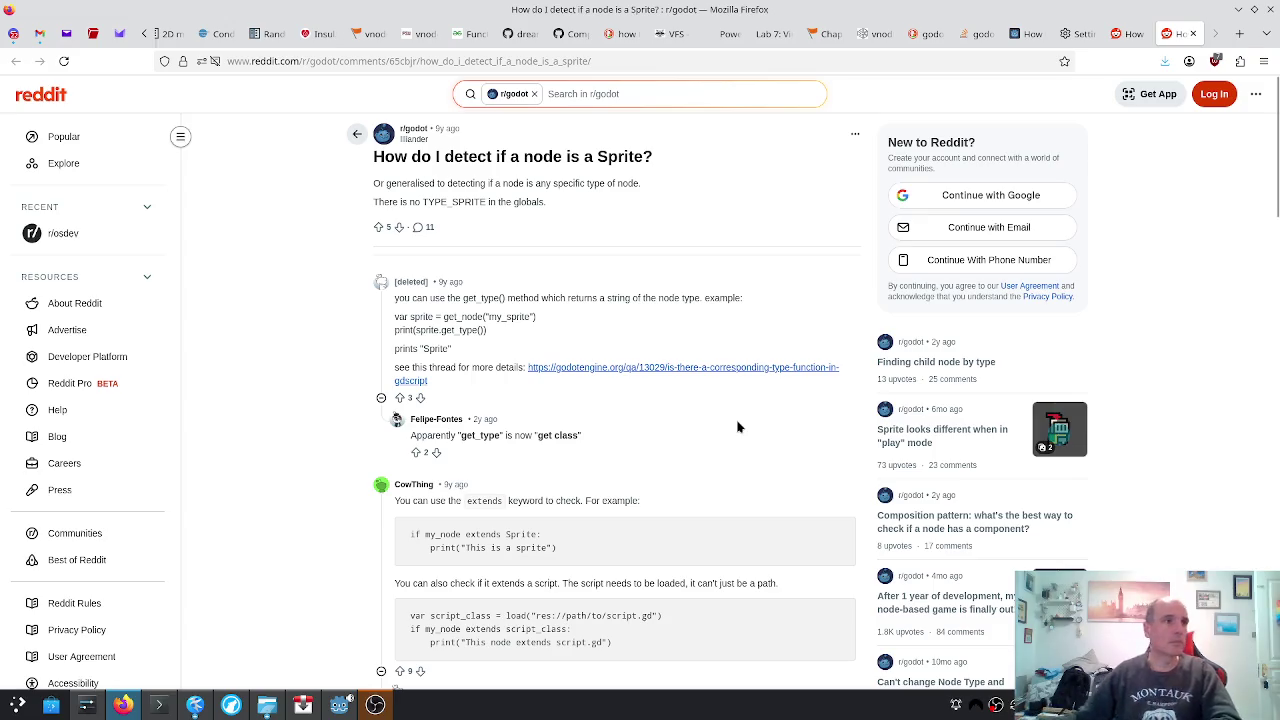
key(alt+Tab)
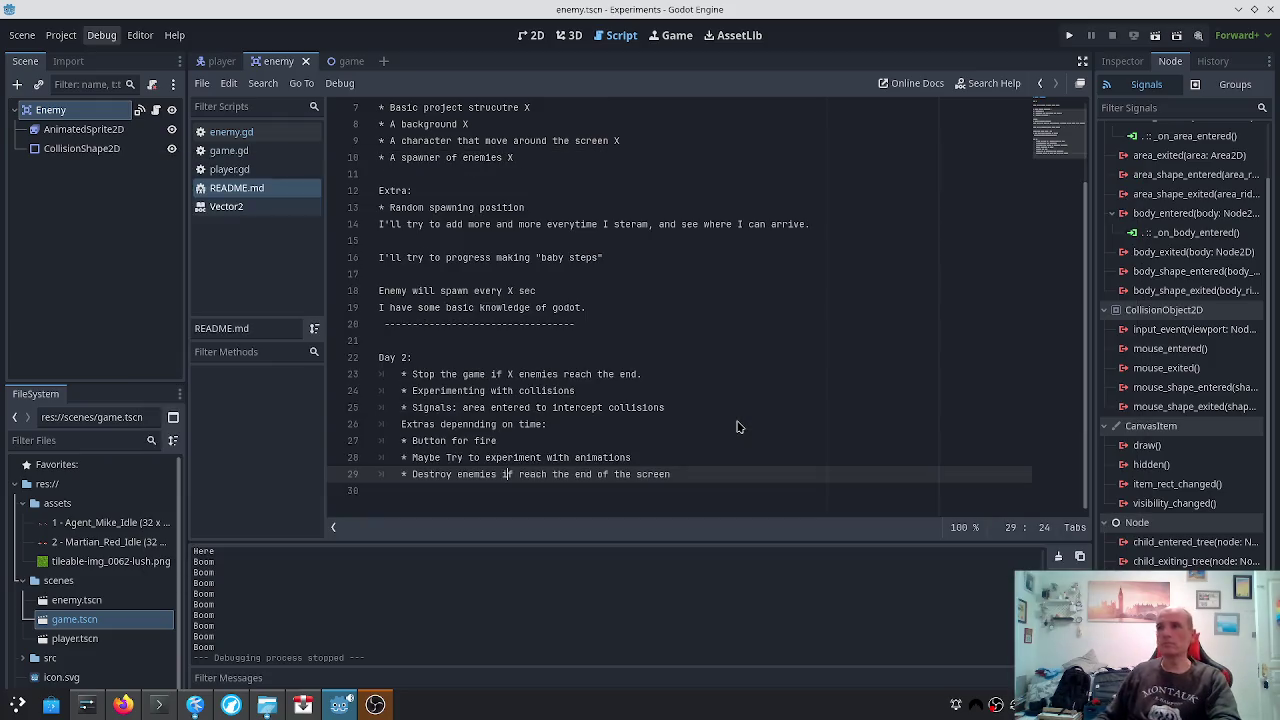
Add print(body.type()) below the Boom print in enemy.gd, save, and run the game
click(231, 132)
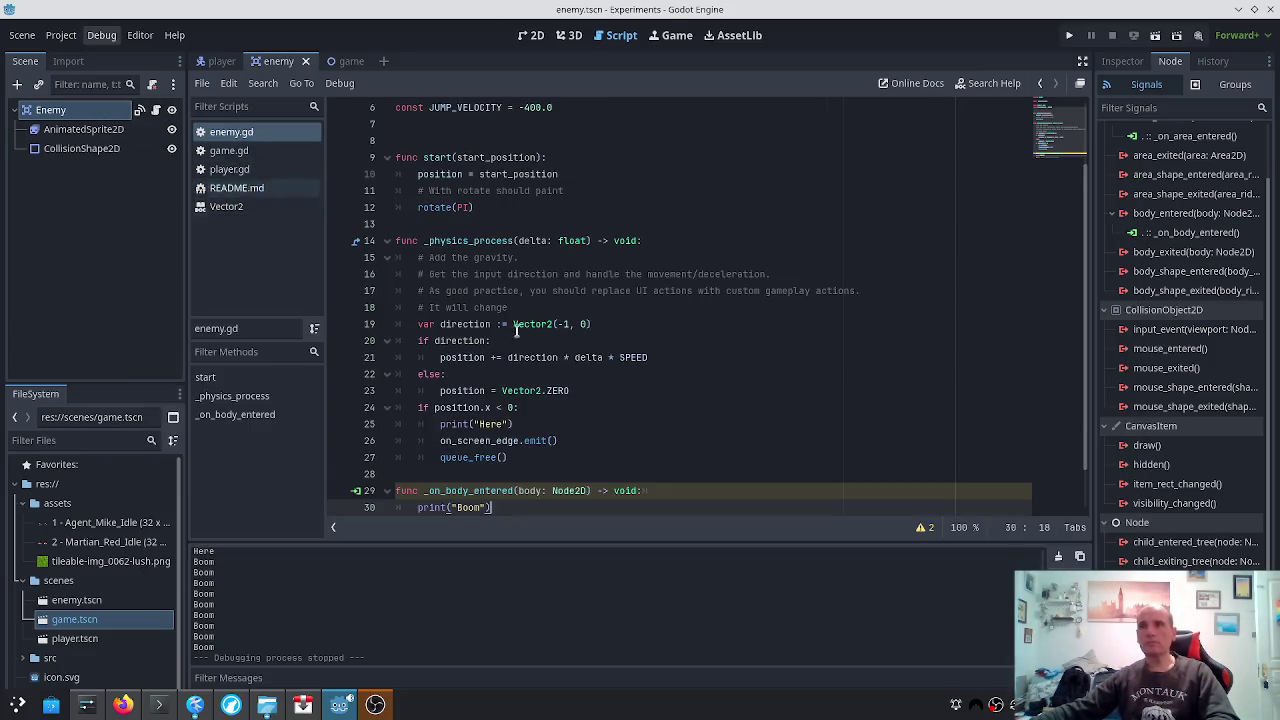
key(Return)
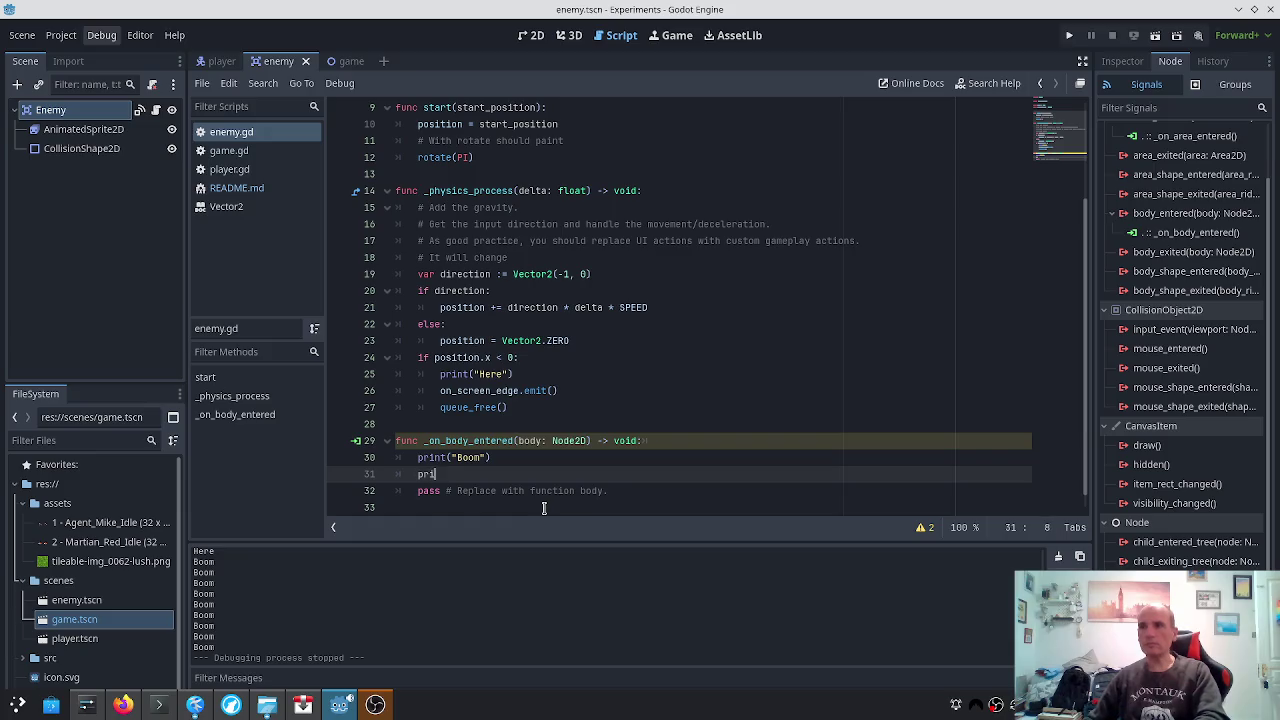
text(nt)
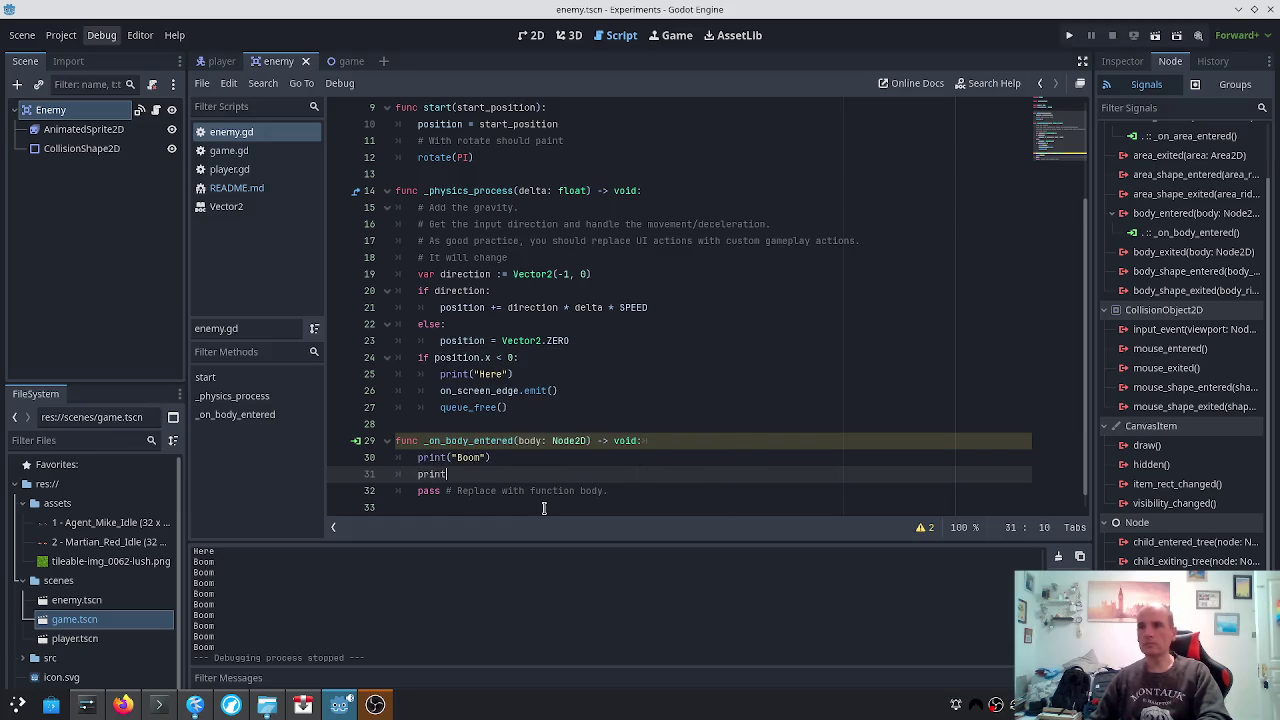
text((body.)
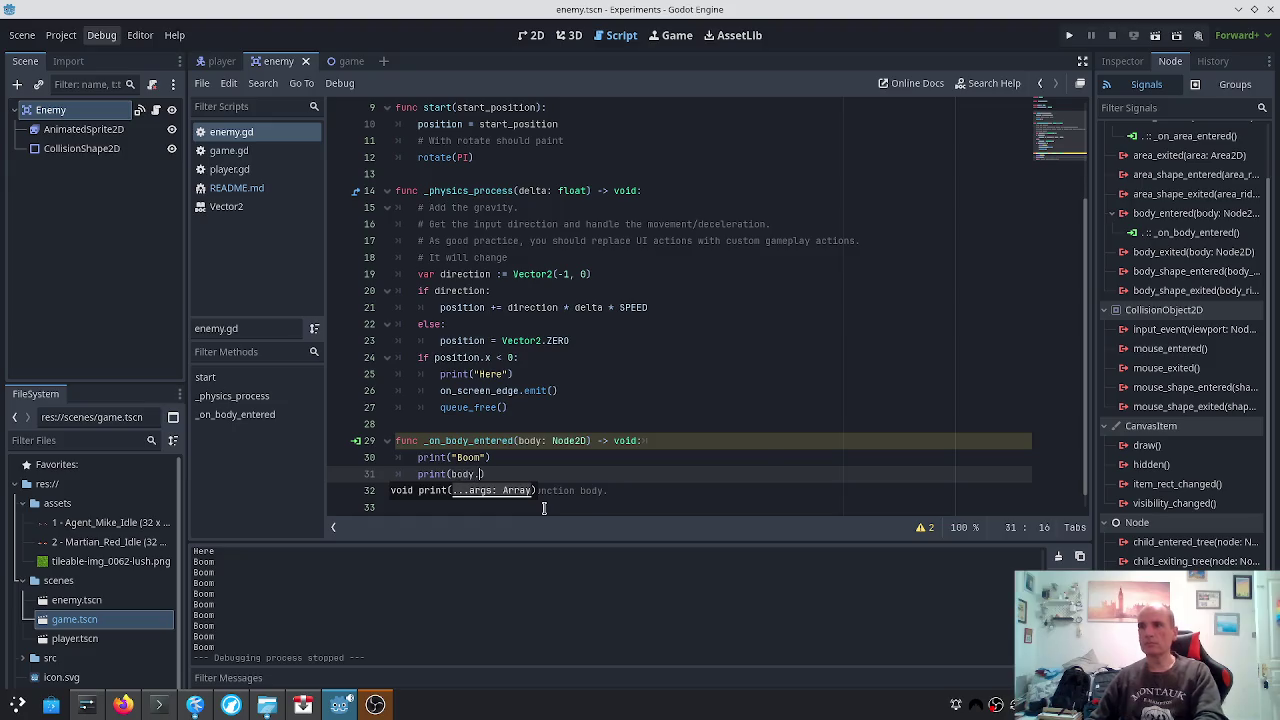
text(type())
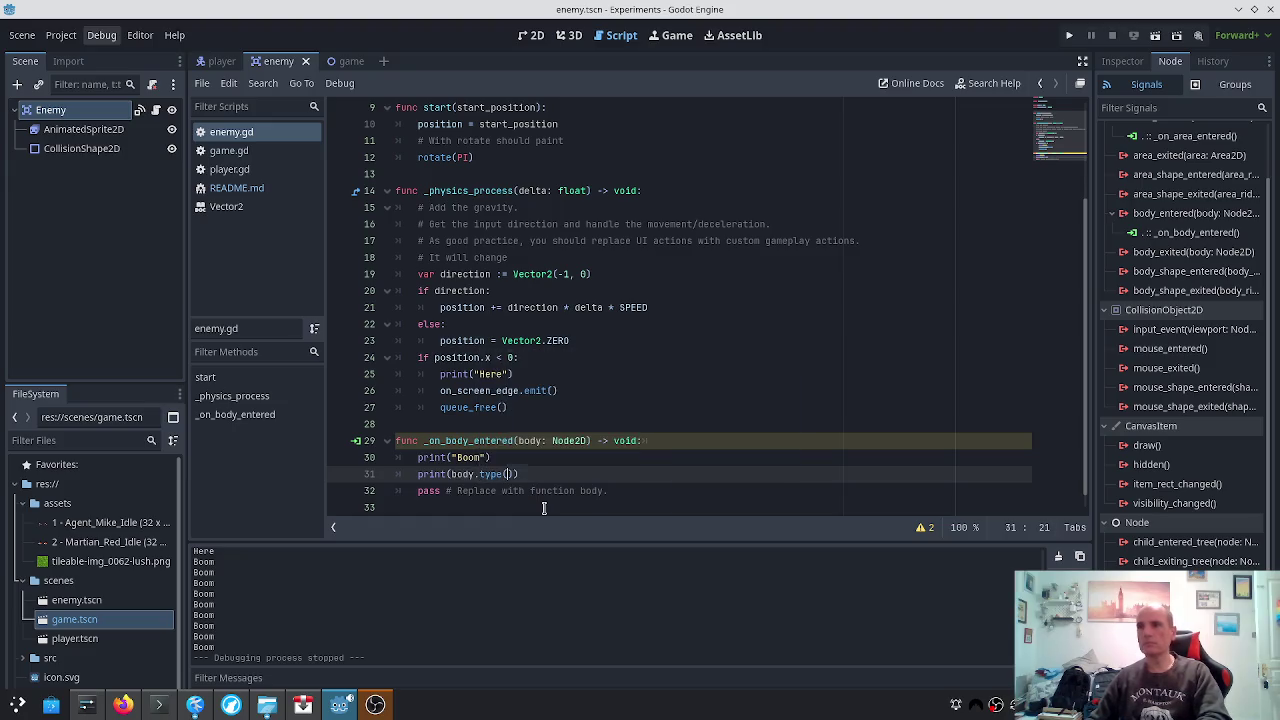
key(ctrl+s)
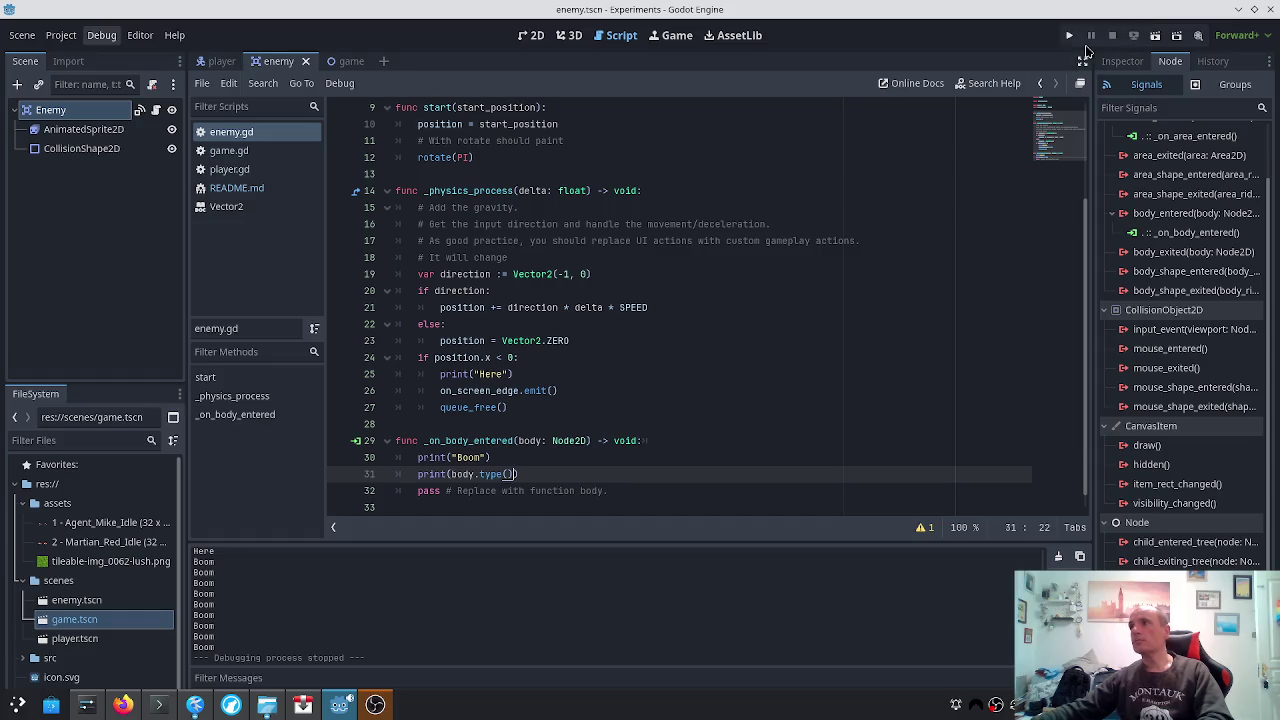
click(1070, 37)
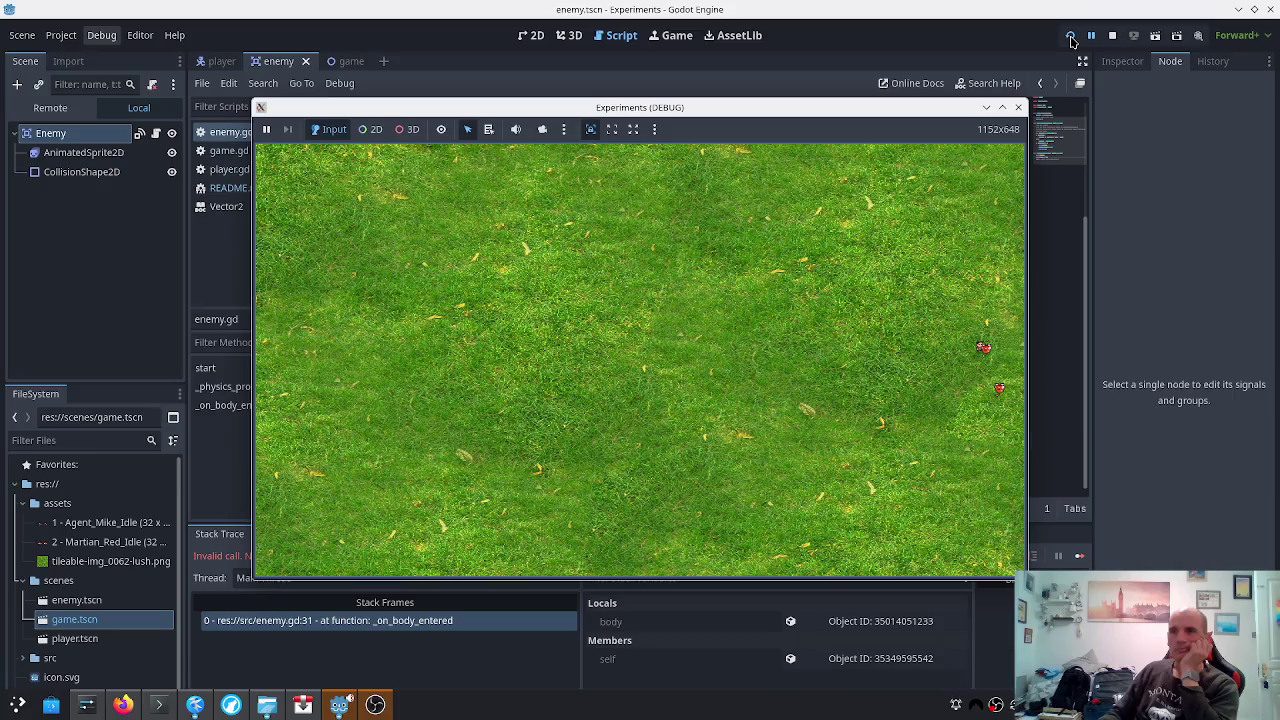
After checking the Reddit thread, change line 31 to print(body.get_type())
click(230, 660)
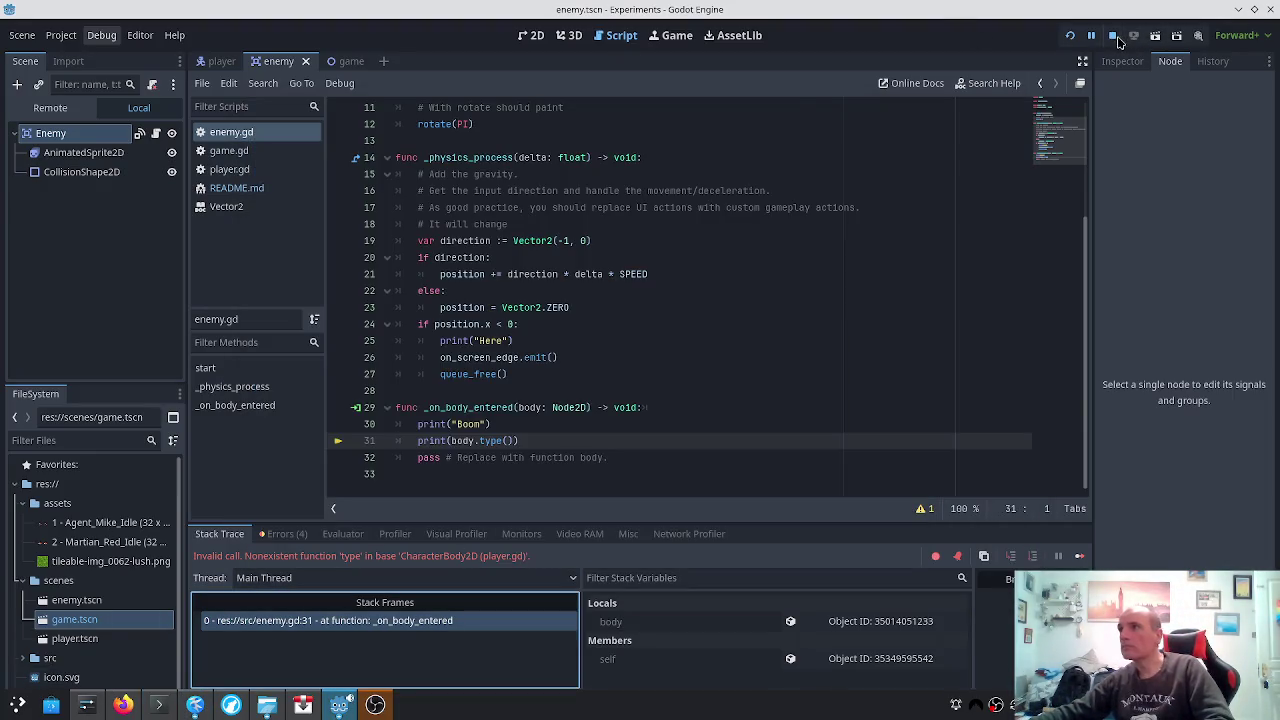
key(alt+Tab)
right_click(1093, 68)
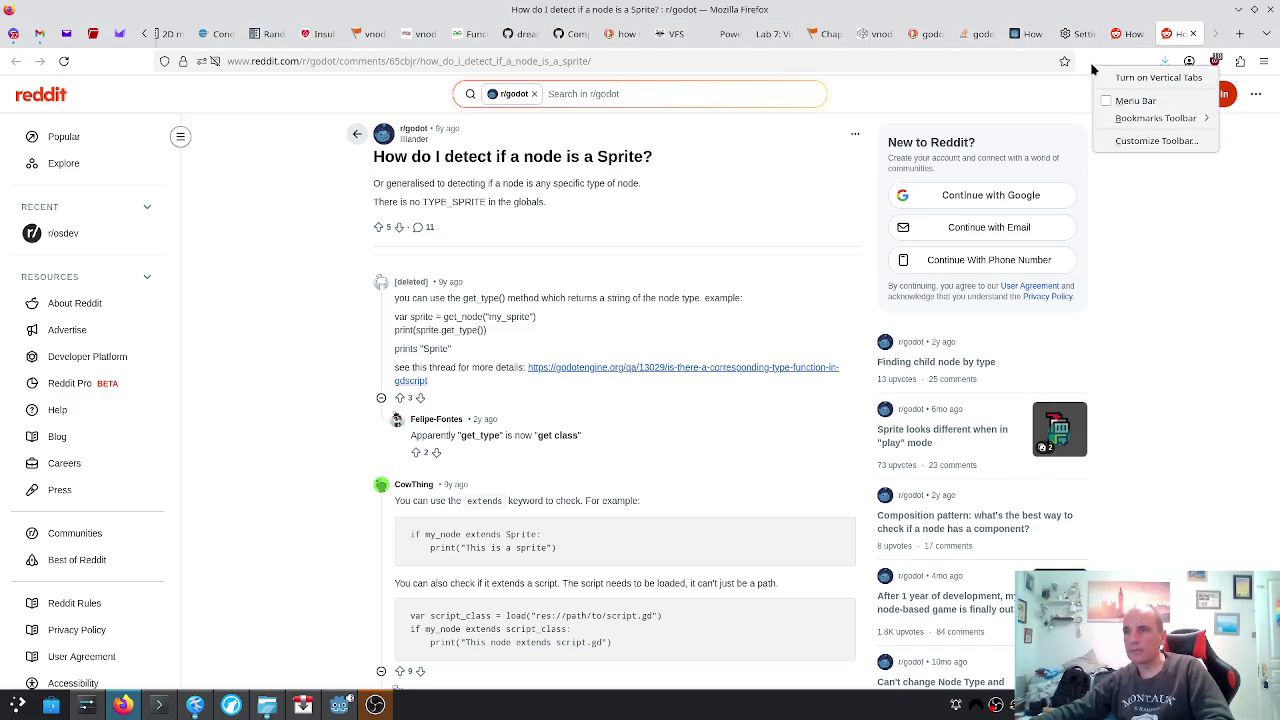
key(alt+Tab)
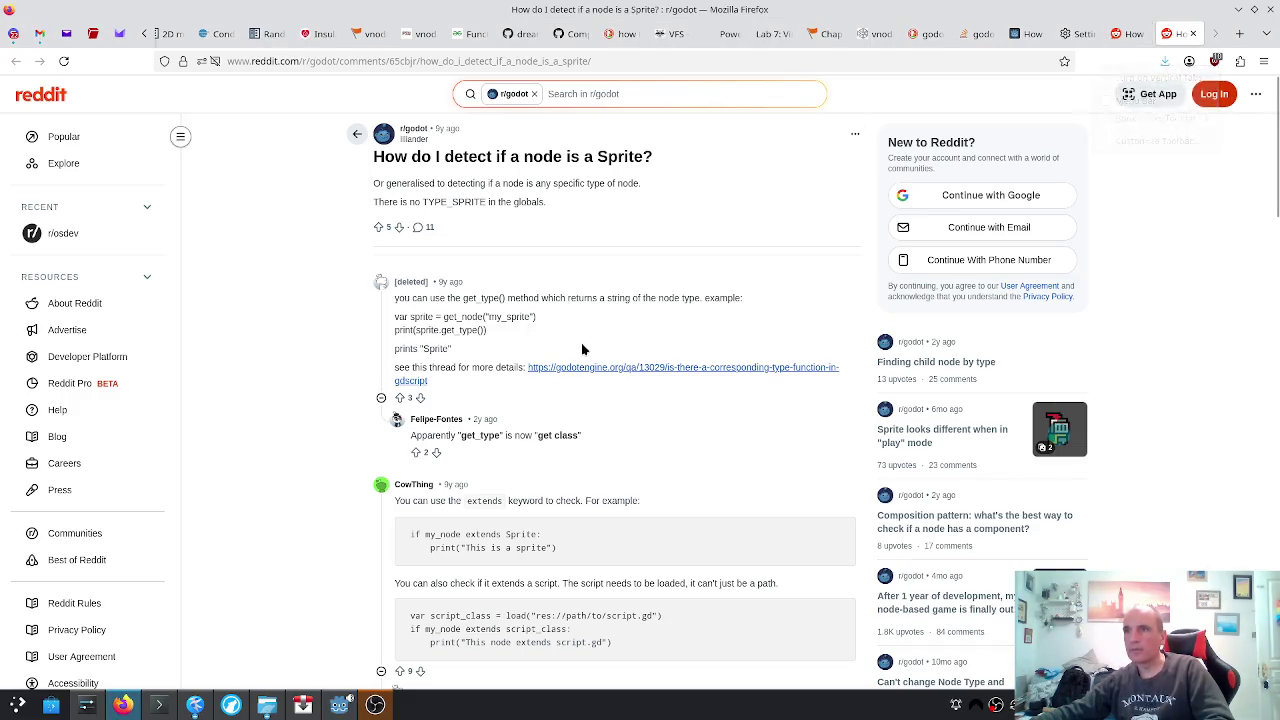
click(500, 440)
text(get_type()))
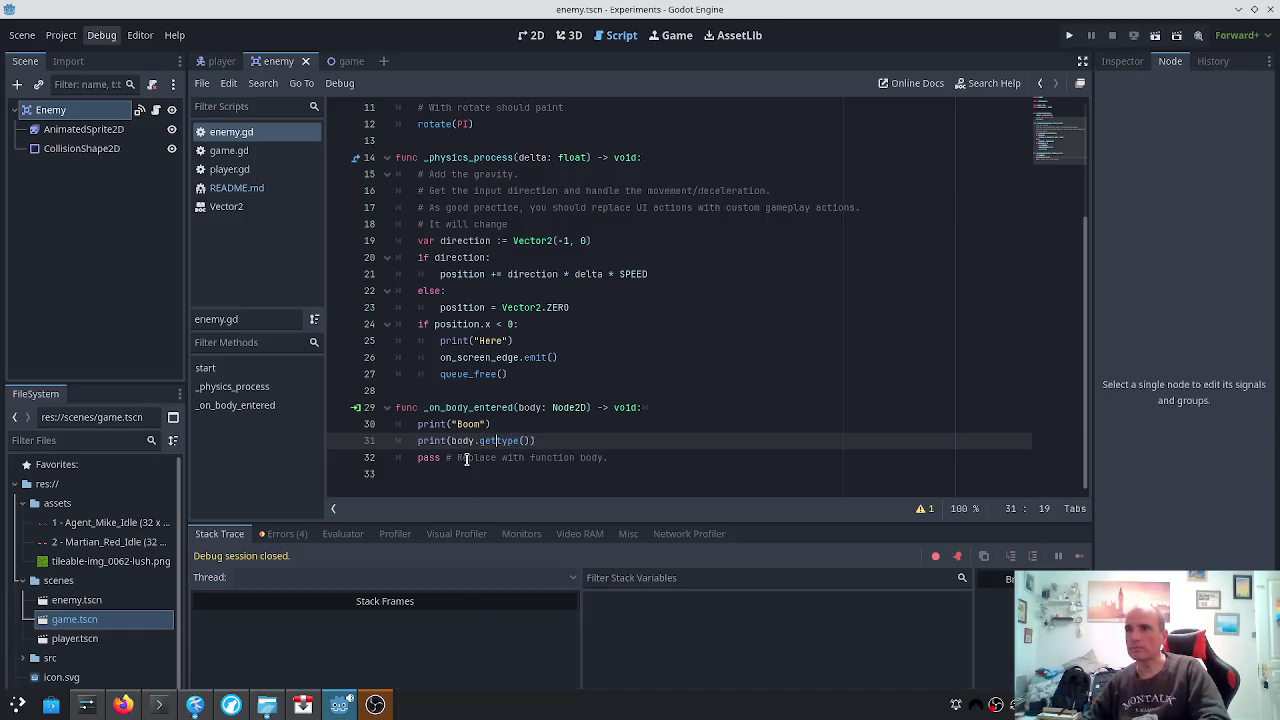
Run the get_type() version and view the error that get_type doesn't exist on CharacterBody2D
click(1069, 35)
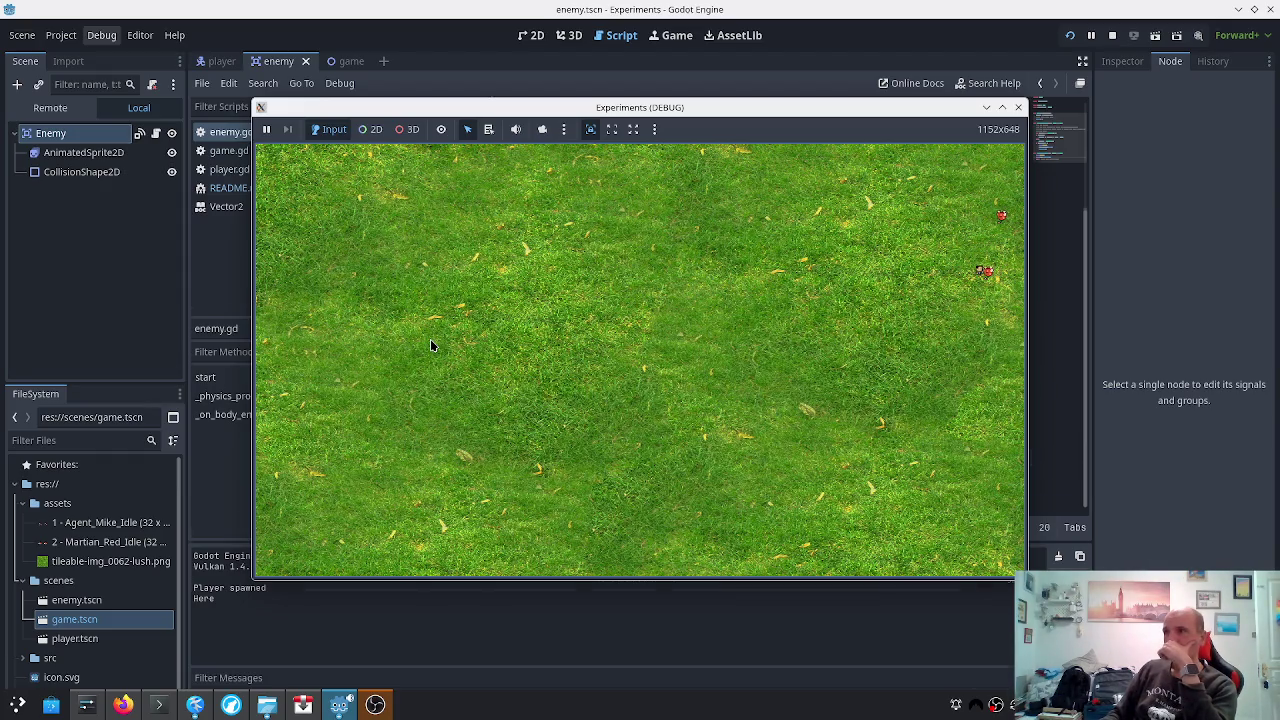
click(1019, 107)
click(287, 534)
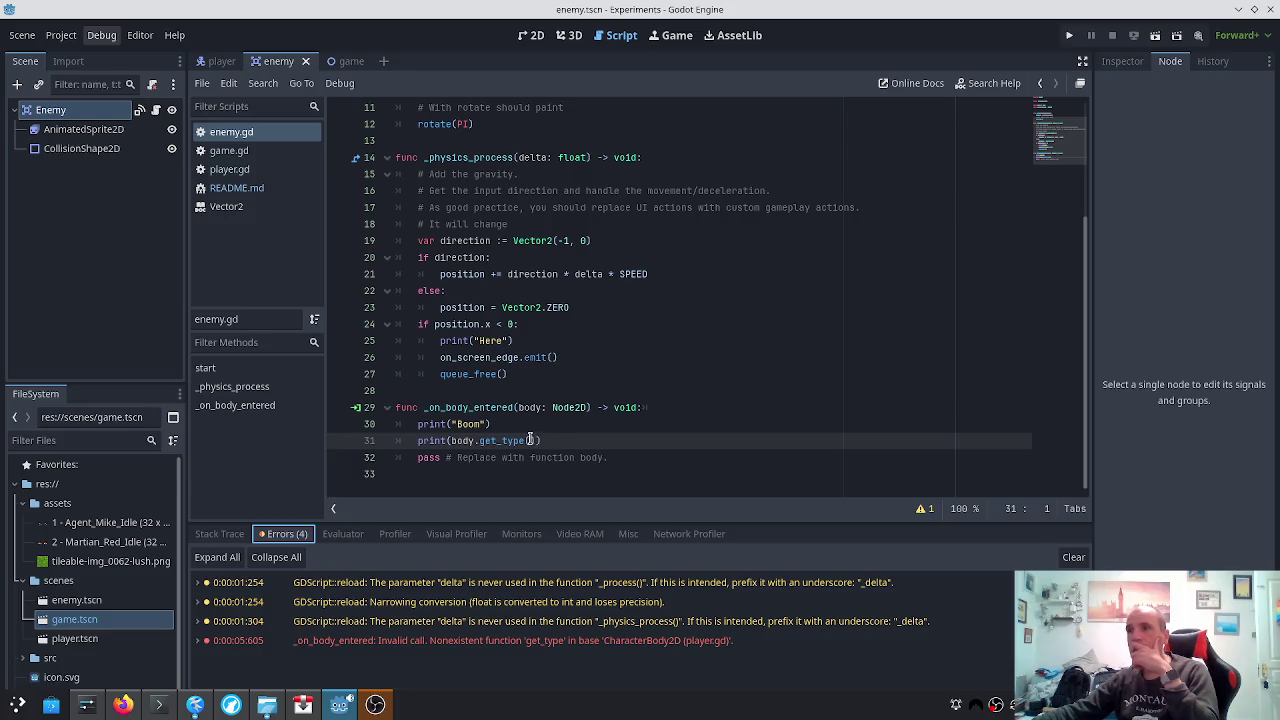
key(alt+Tab)
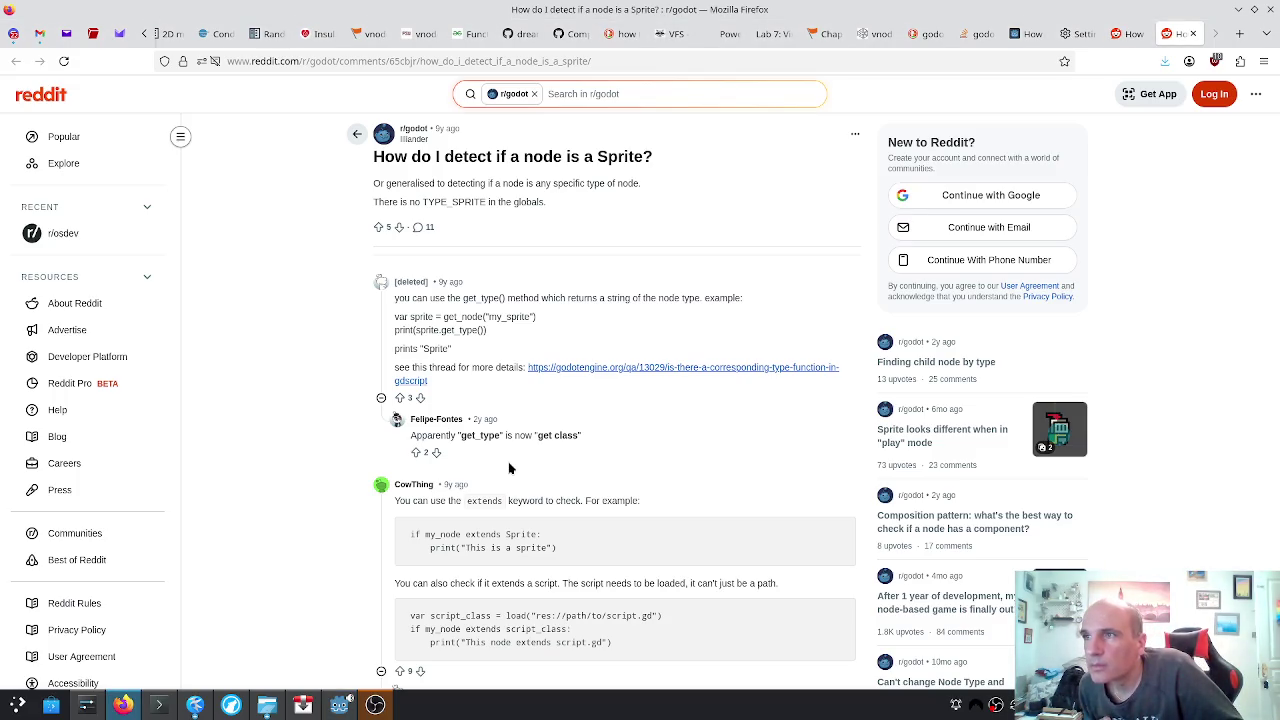
key(alt+Tab)
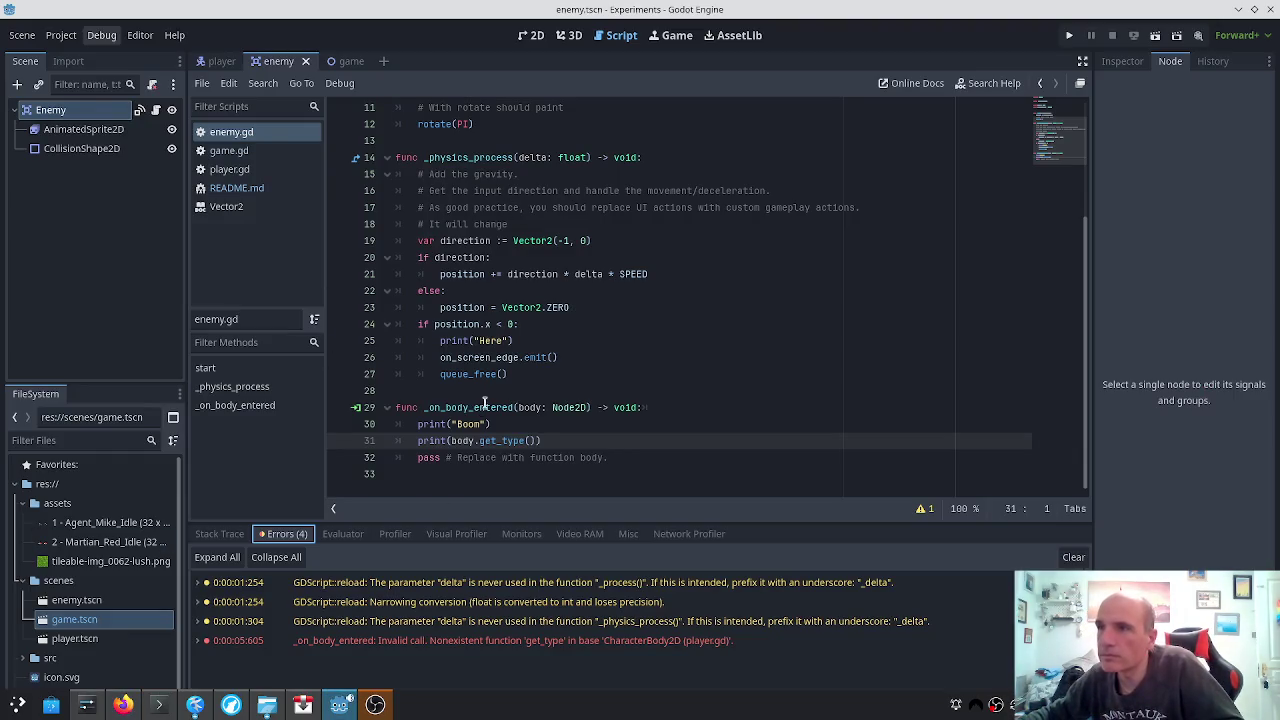
click(491, 440)
Remove get_type() from line 31's print(body.) and try the is_in suggestions before erasing them
key(shift+End)
key(shift+Left)
key(Delete)
text(is)
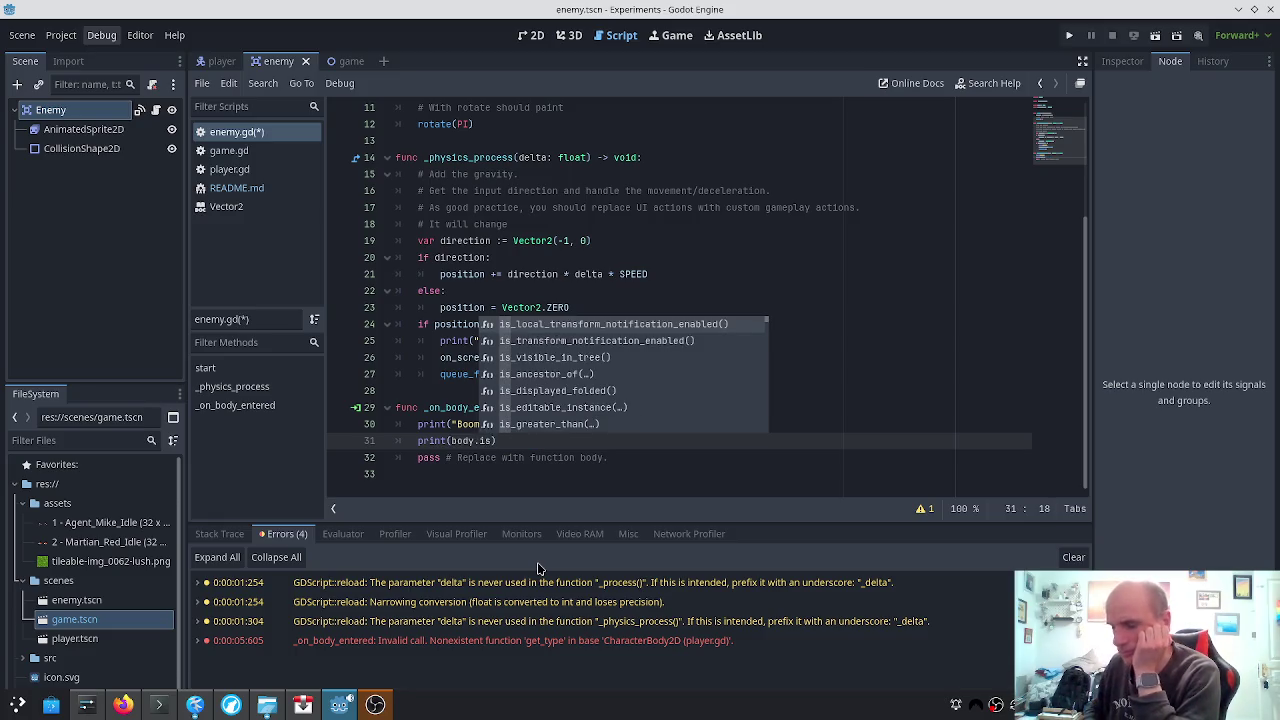
key(Right)
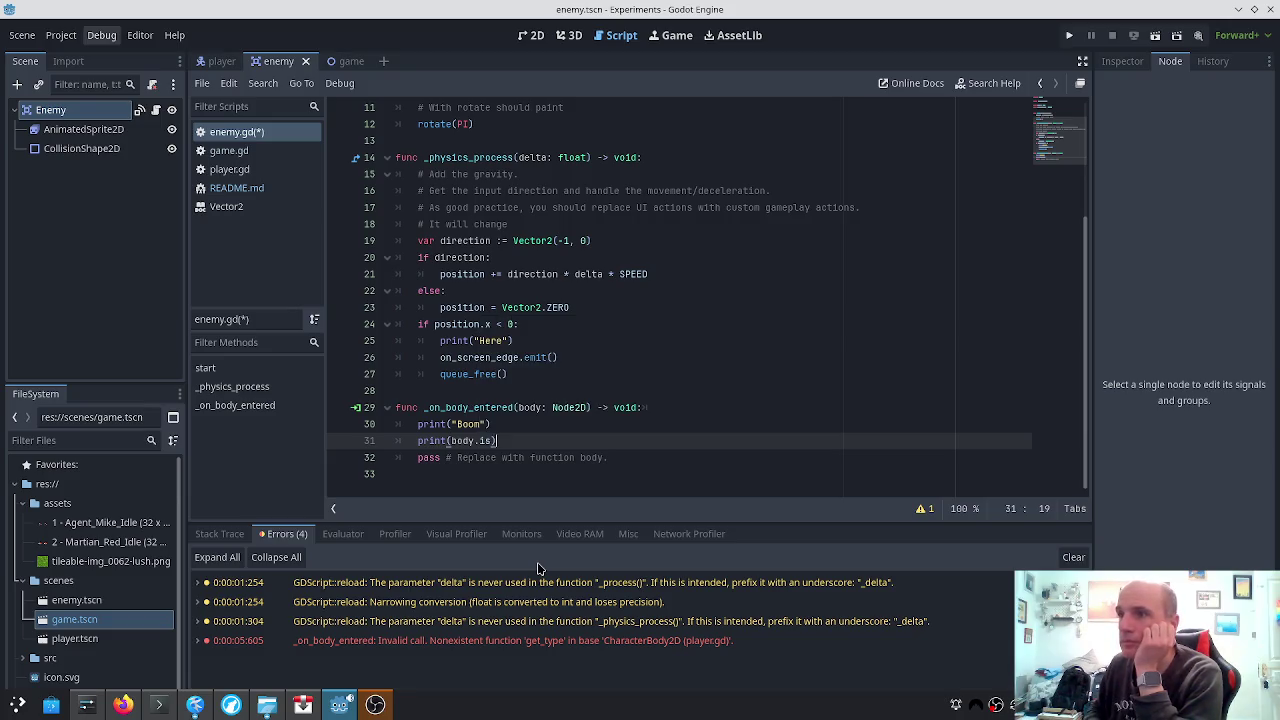
key(BackSpace)
key(BackSpace)
text(in)
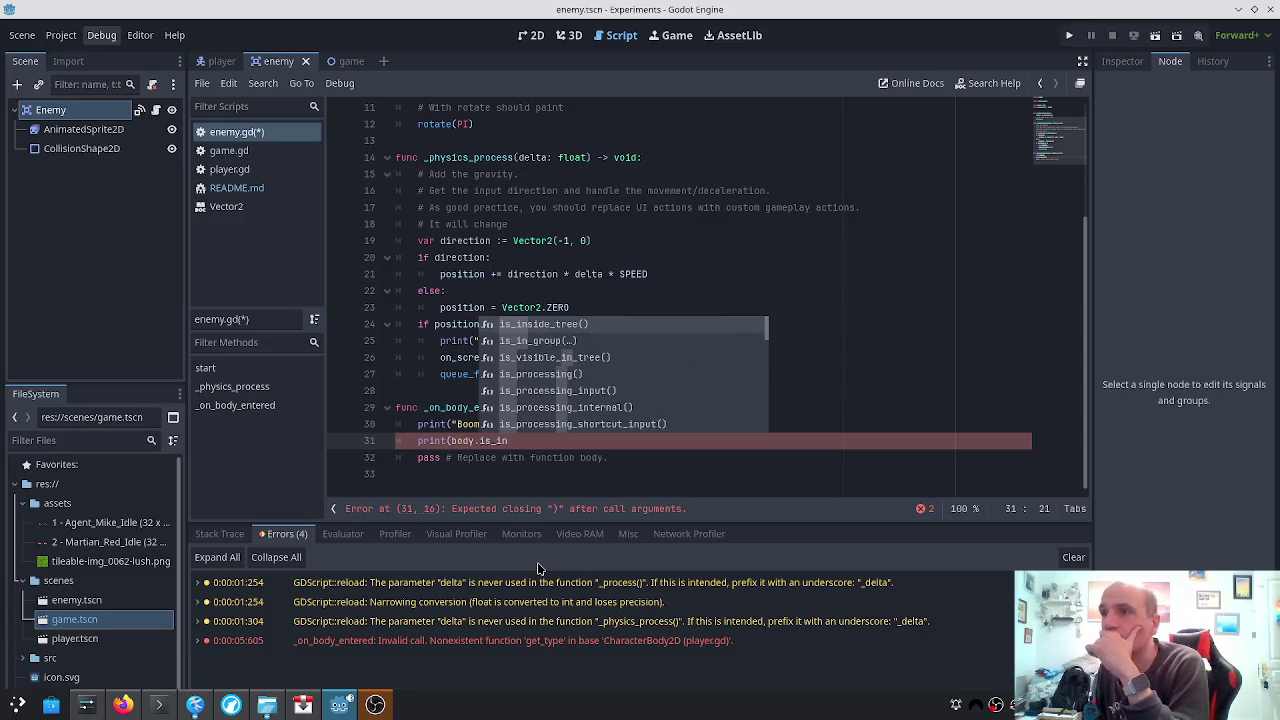
key(Down)
key(Down)
key(Down)
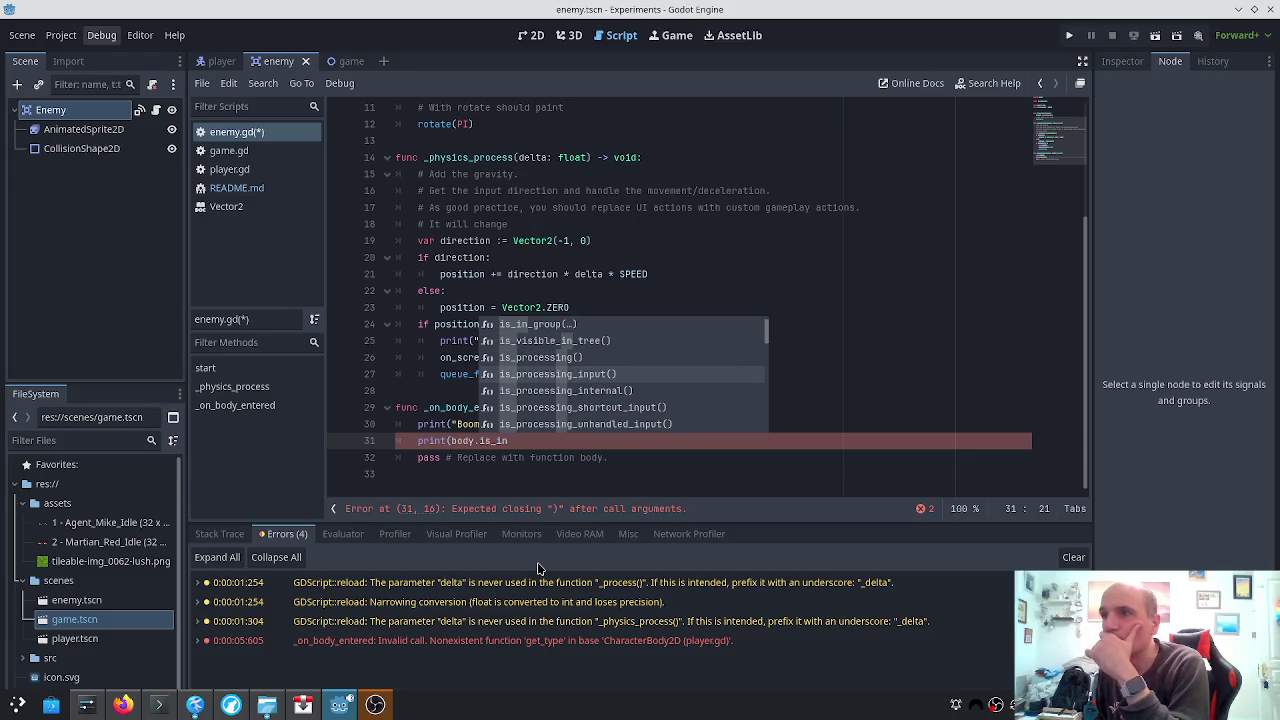
key(BackSpace)
key(BackSpace)
key(BackSpace)
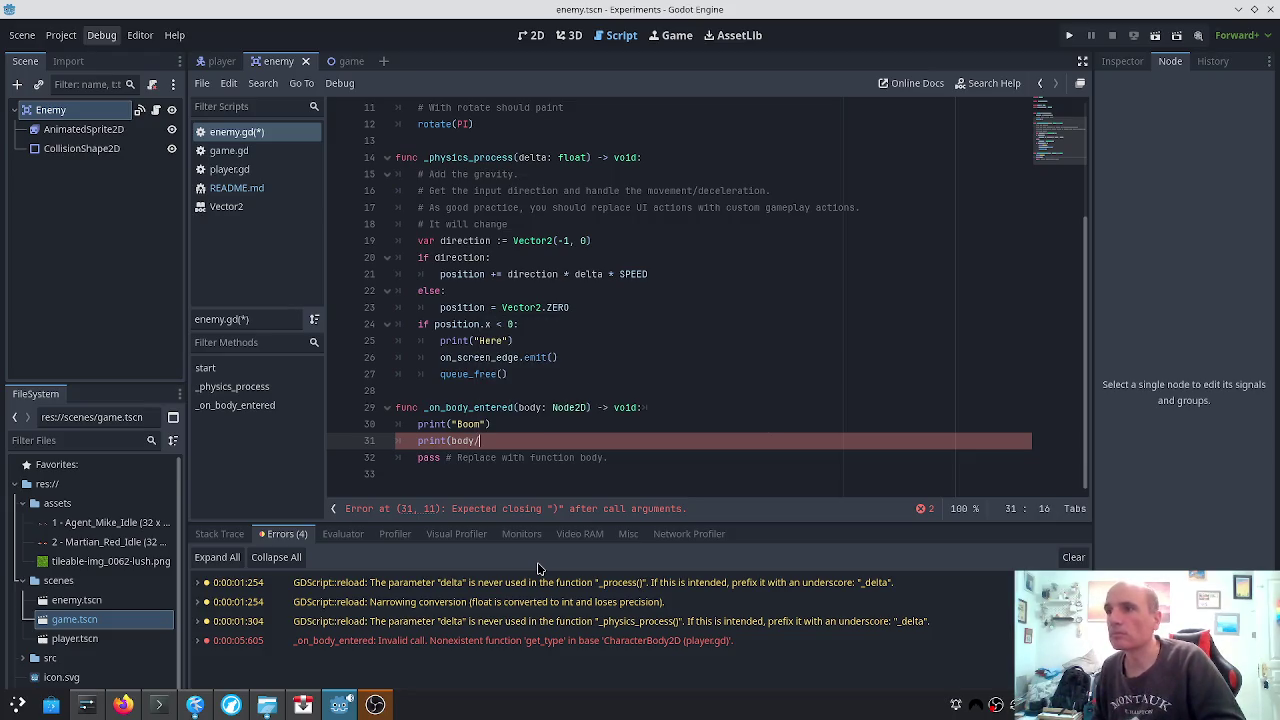
Complete line 31 as print(body.get_class()) using autocomplete
text(get)
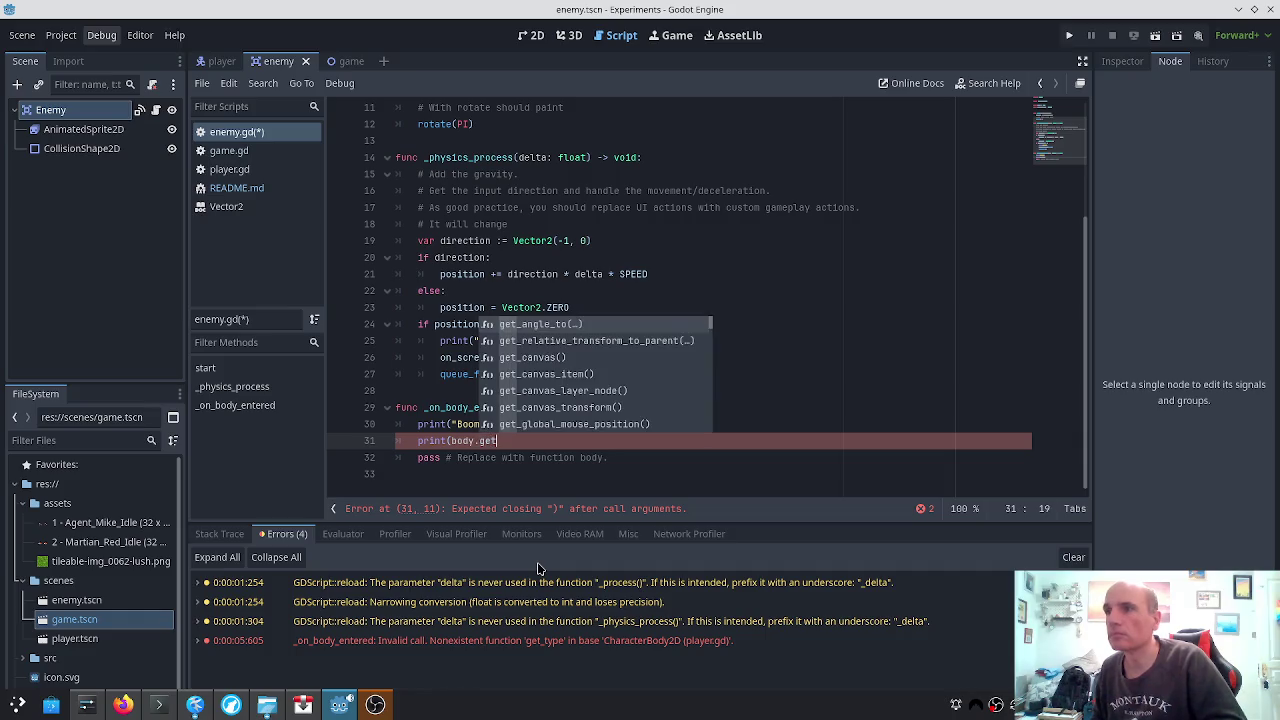
text(_ty)
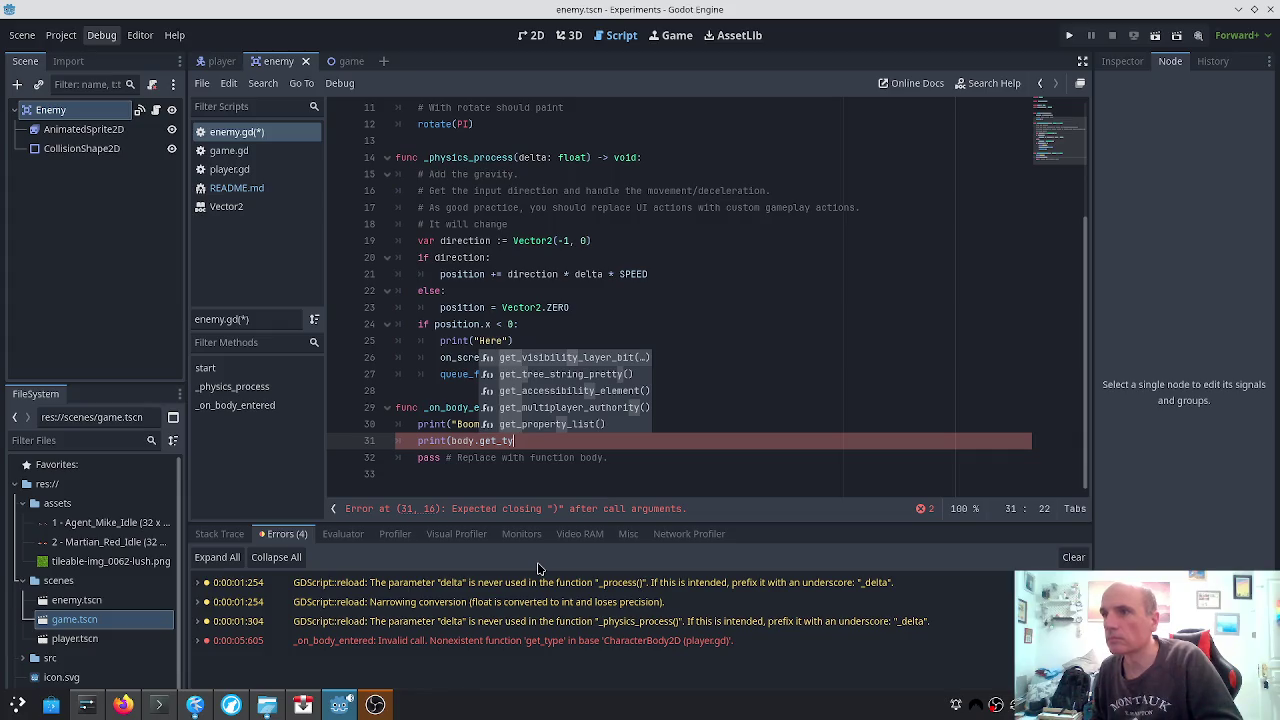
key(BackSpace)
key(BackSpace)
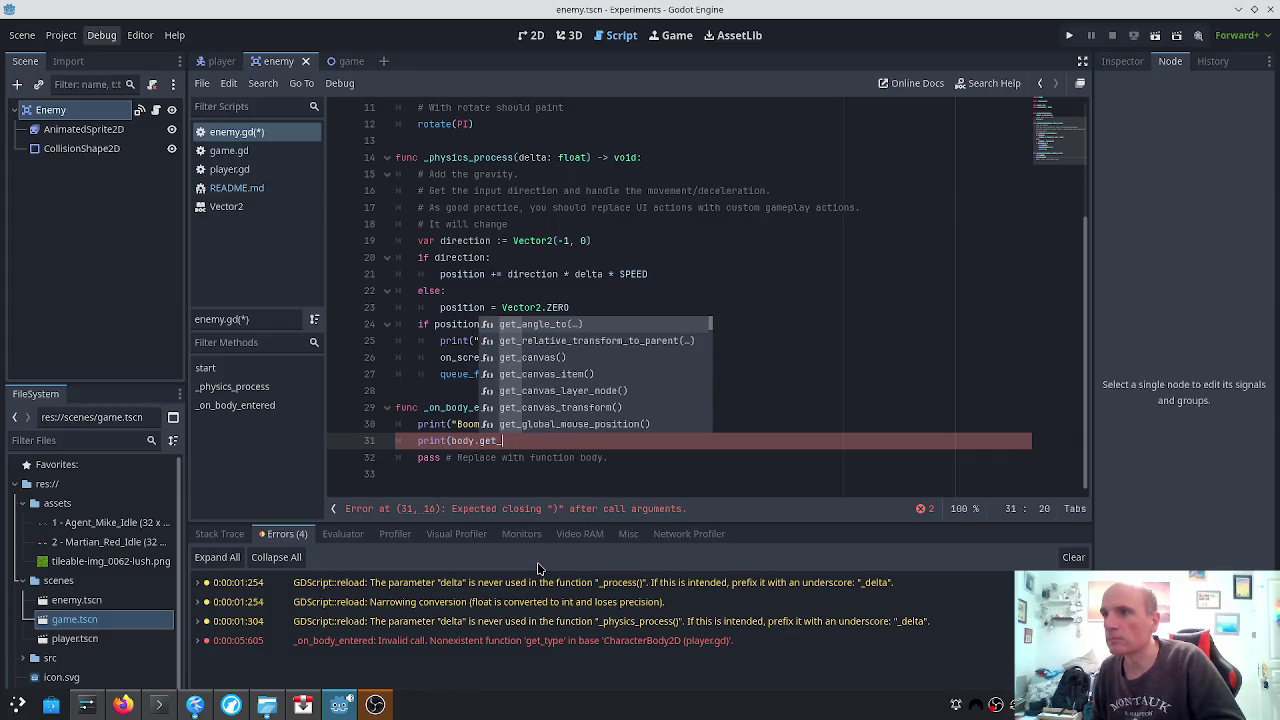
text(cl)
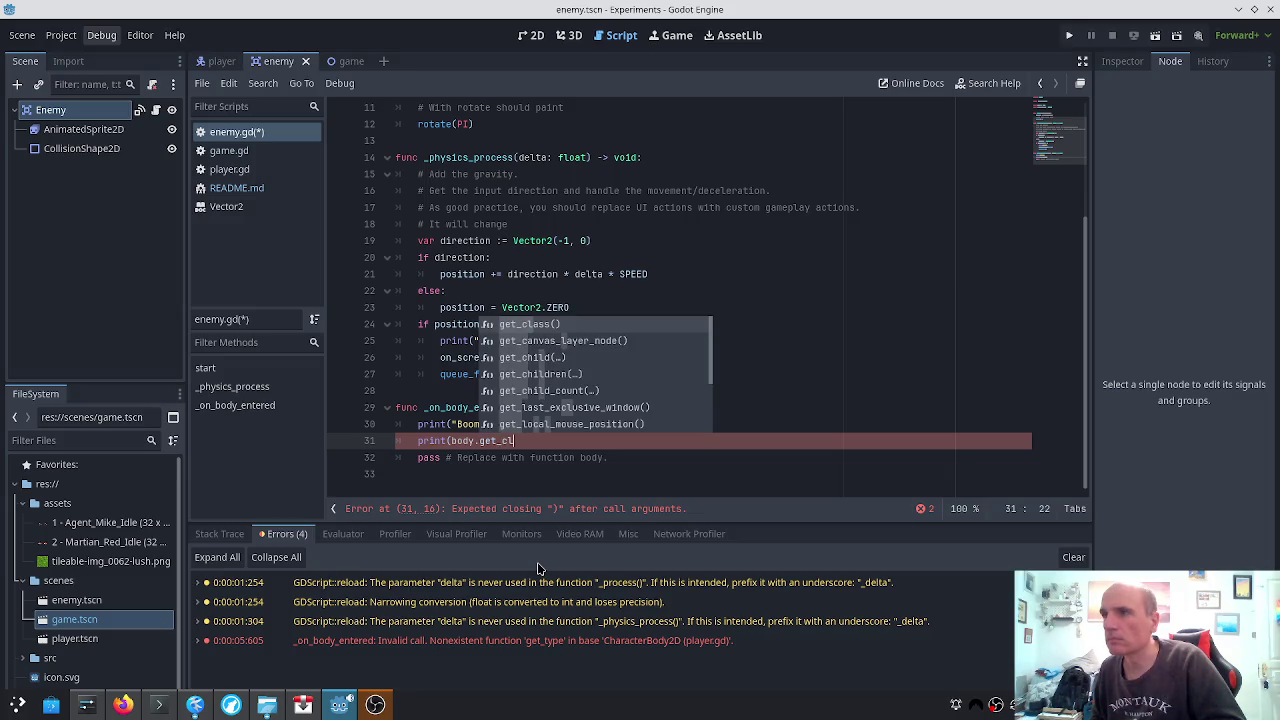
key(Return)
text())
Save enemy.gd and test-run the game, which prints Boom then CharacterBody2D
key(ctrl+s)
click(1071, 35)
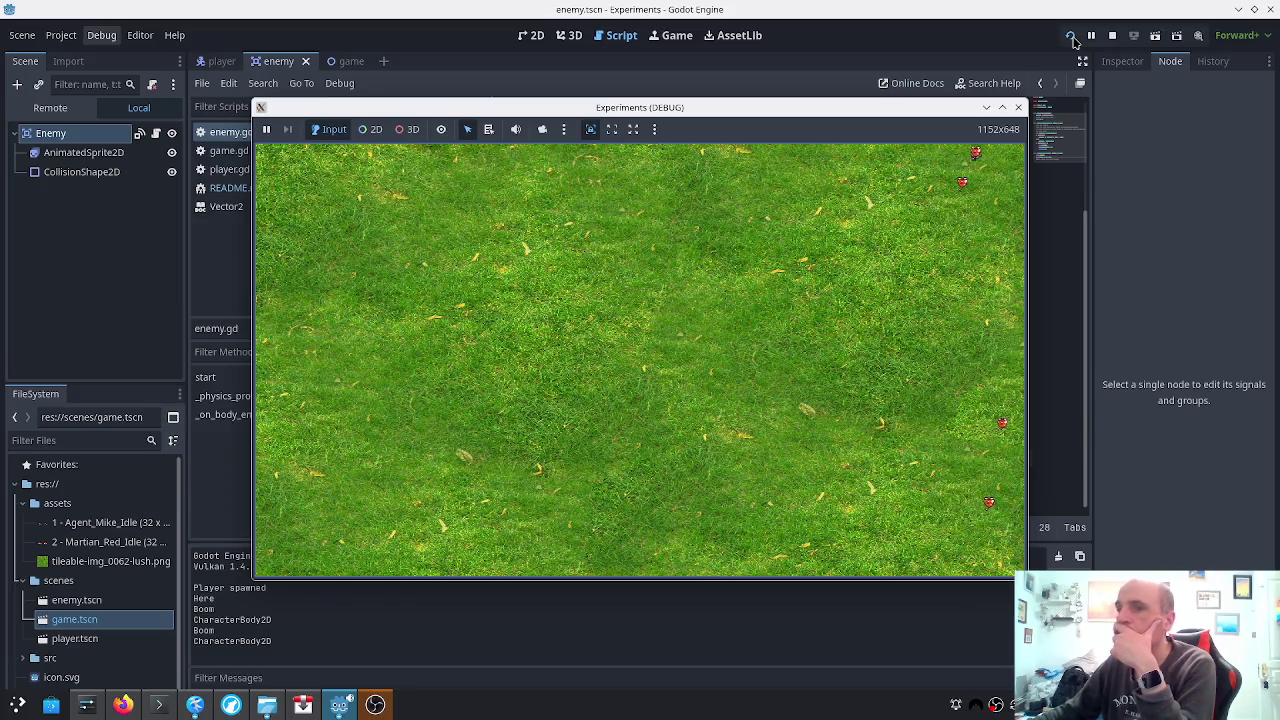
click(1018, 107)
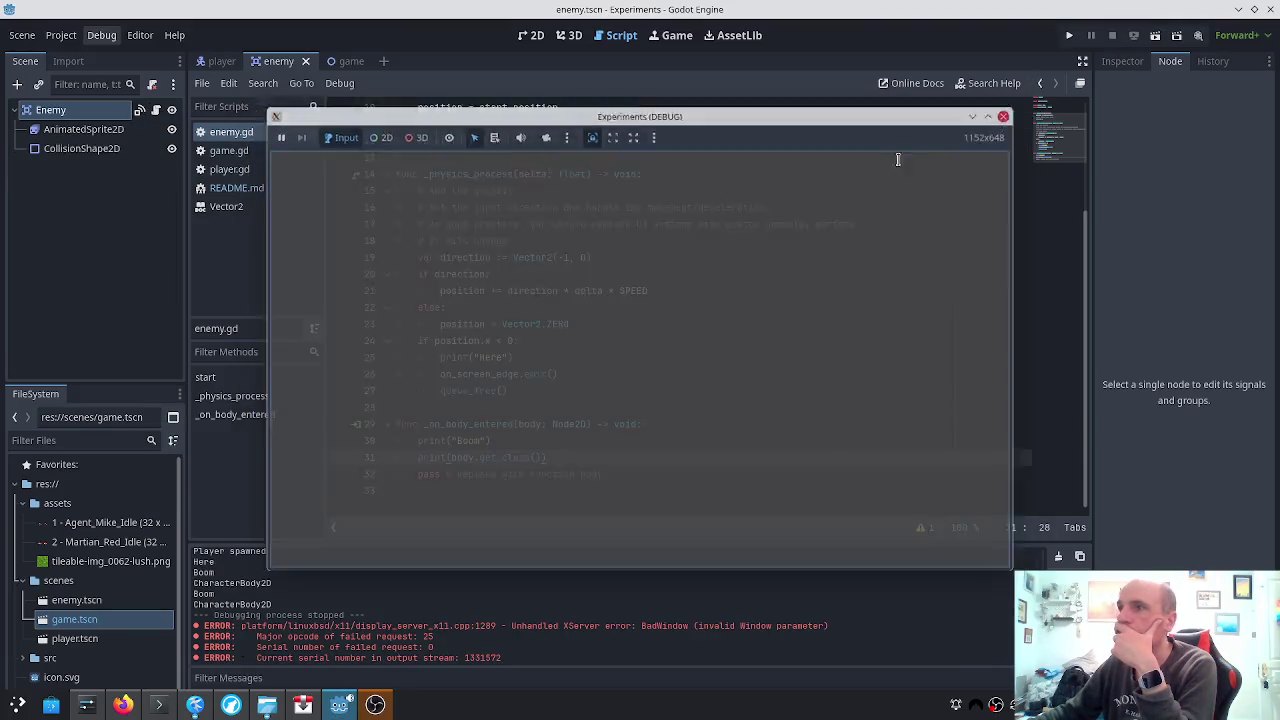
Add a class_name Player line below extends CharacterBody2D in player.gd and save
click(221, 62)
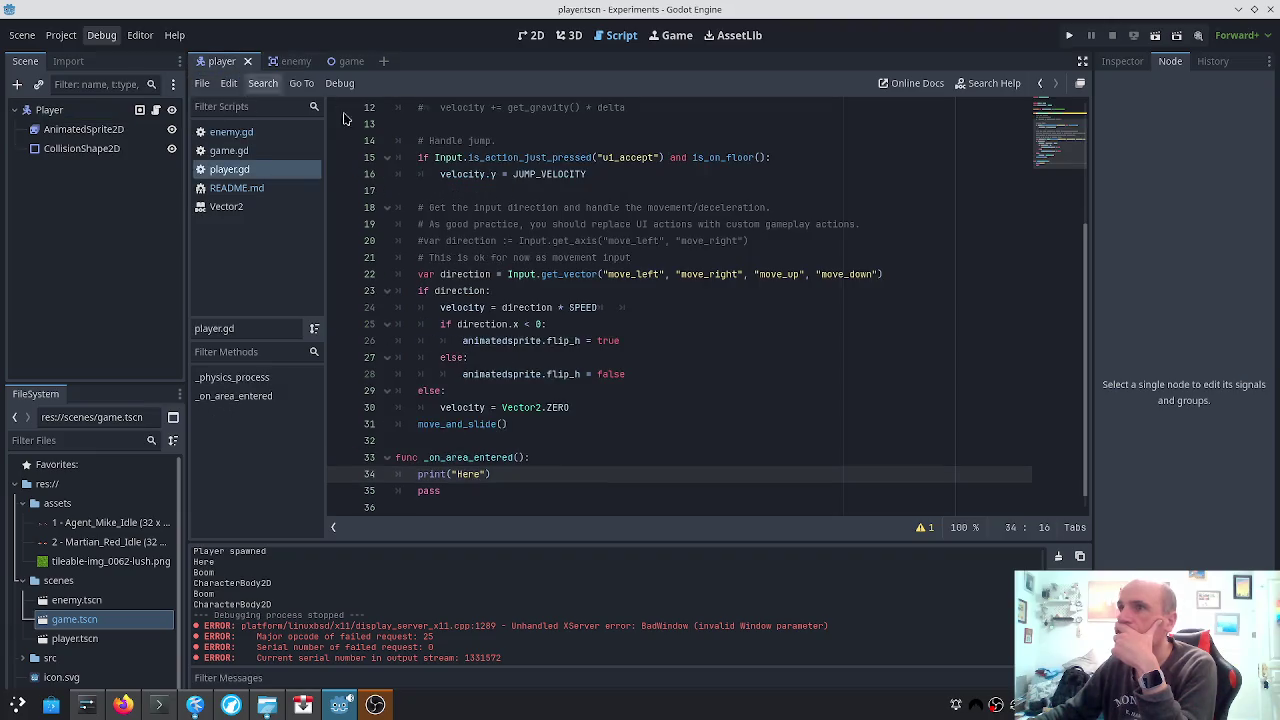
click(436, 143)
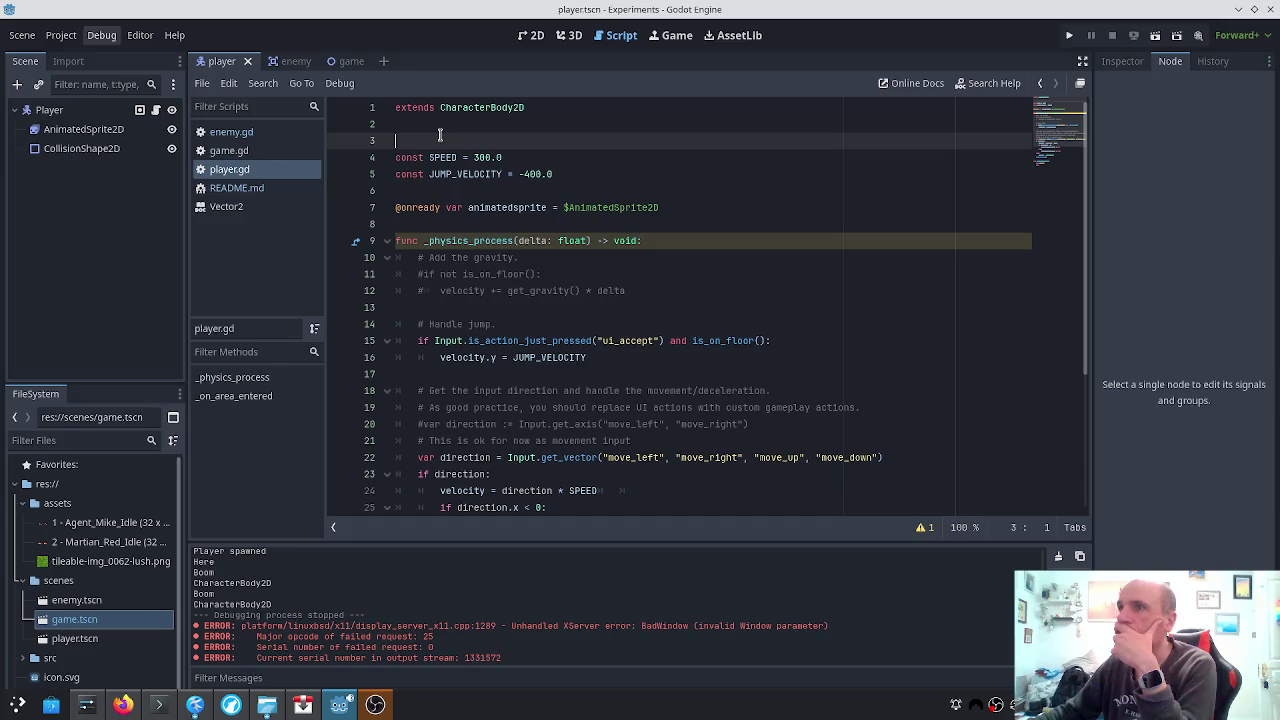
click(438, 129)
key(Return)
text(class_)
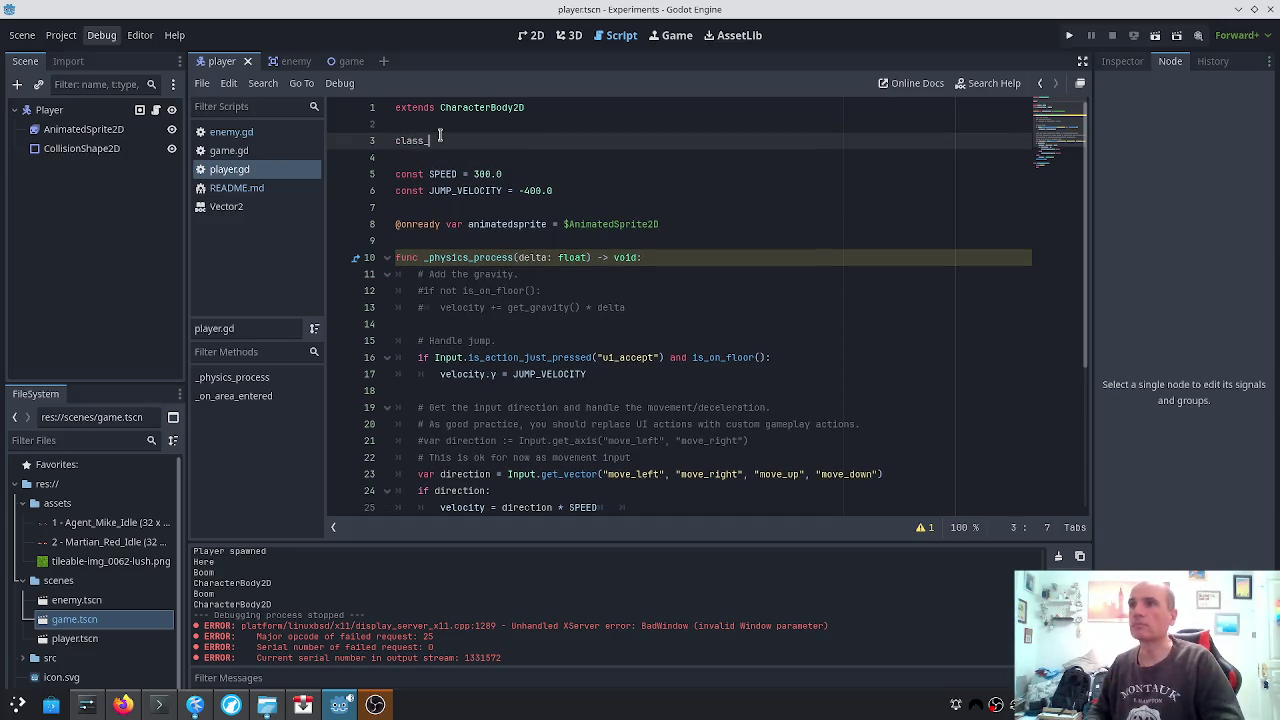
text(name)
key(ctrl+s)
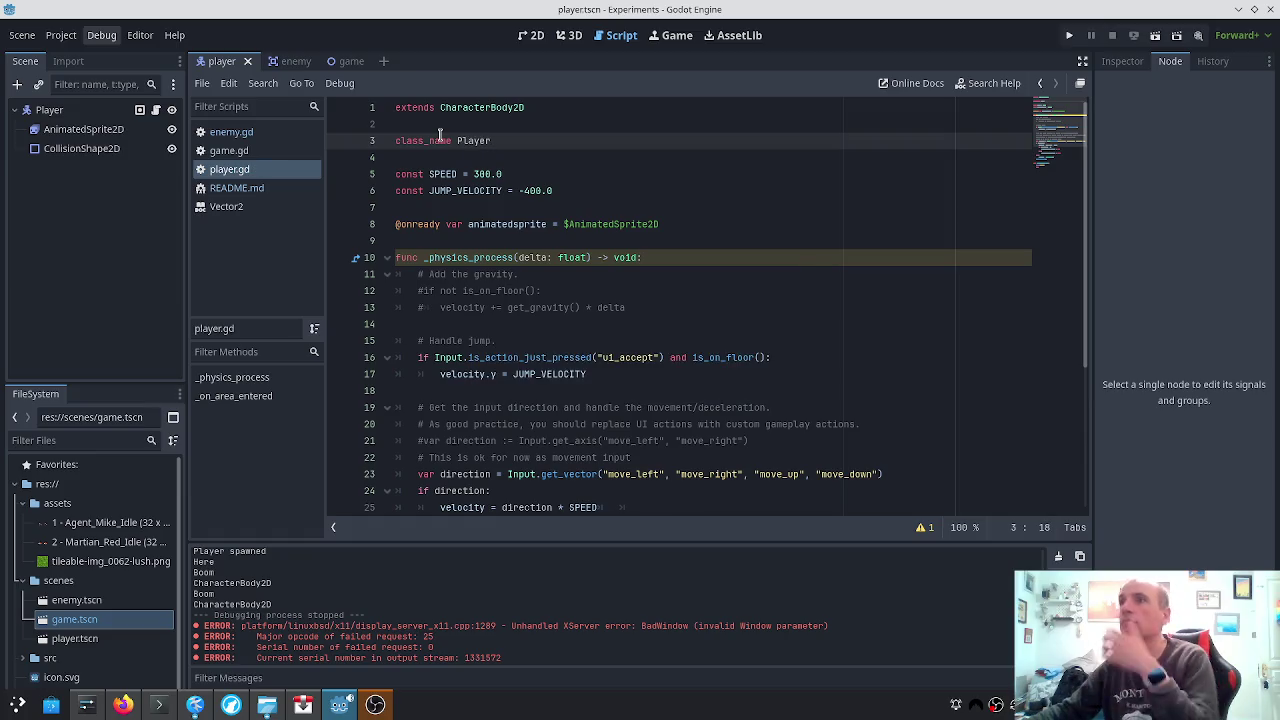
Test-run the game with the Player class name, then close the game window
right_click(1025, 62)
click(1068, 35)
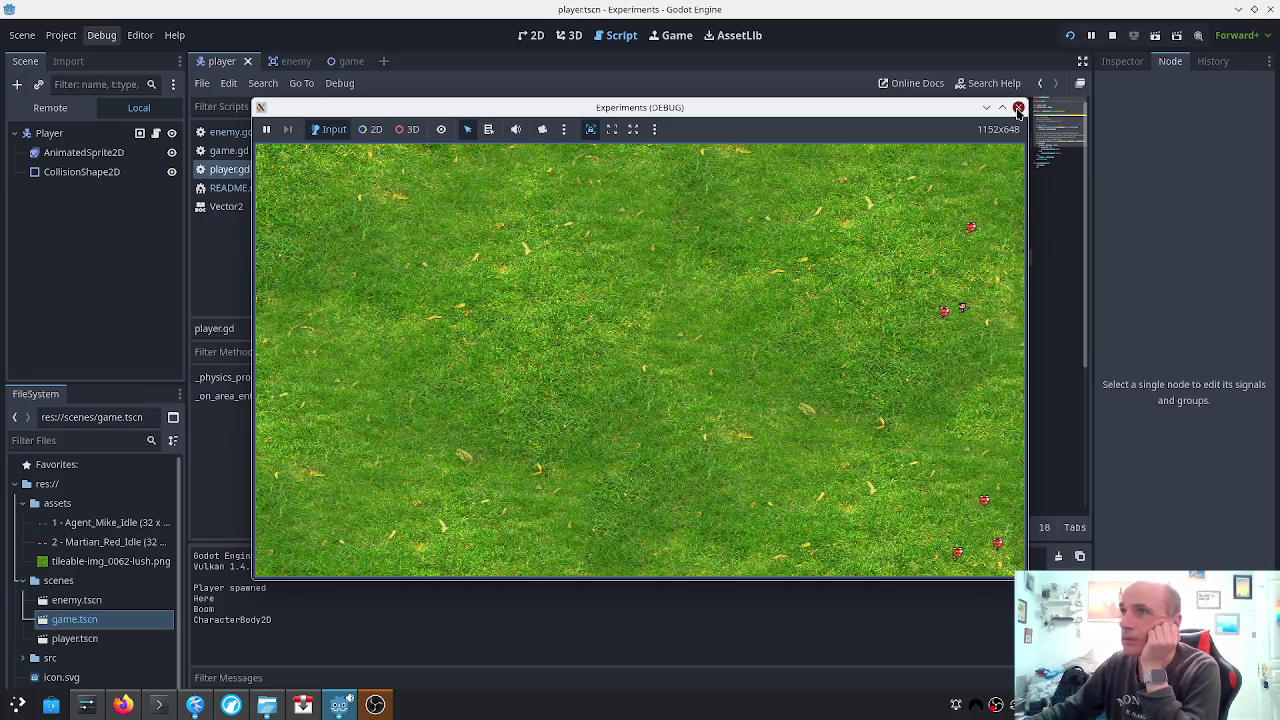
click(1018, 107)
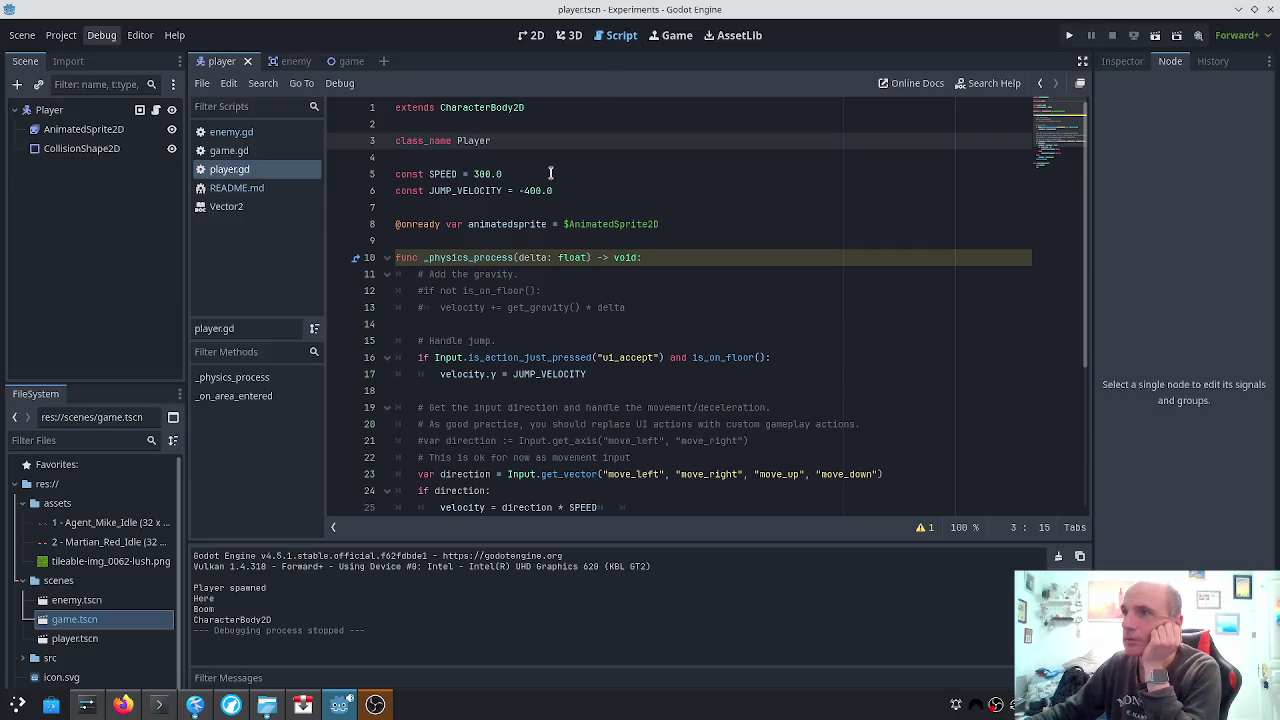
scroll(518, 195, down, 5)
scroll(516, 207, up, 5)
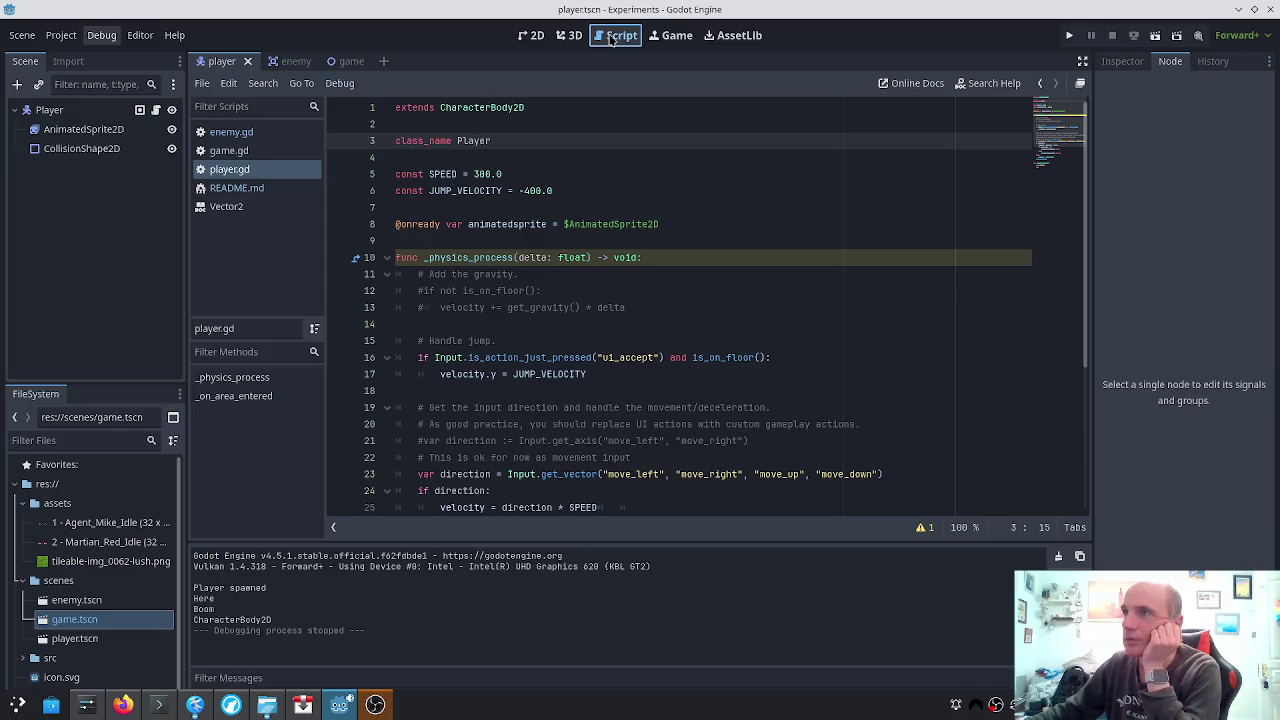
Select the Player root node in the 2D view and open its player.gd script
click(532, 38)
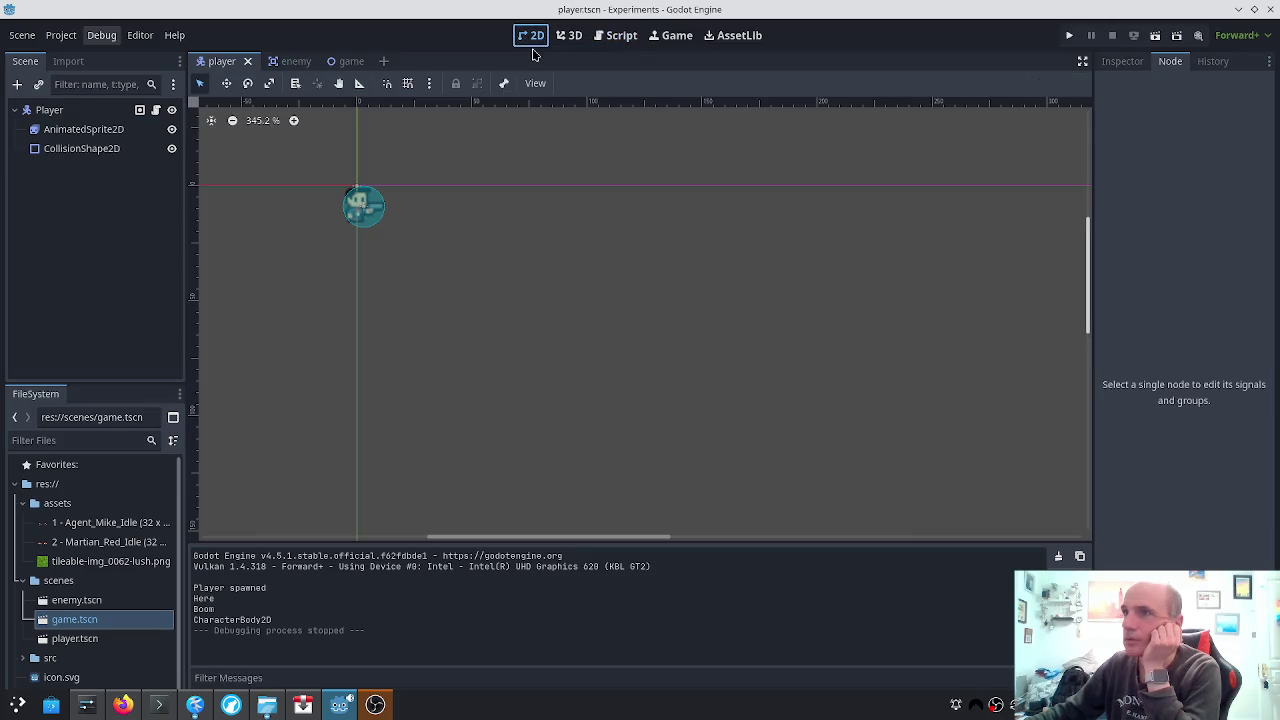
click(50, 112)
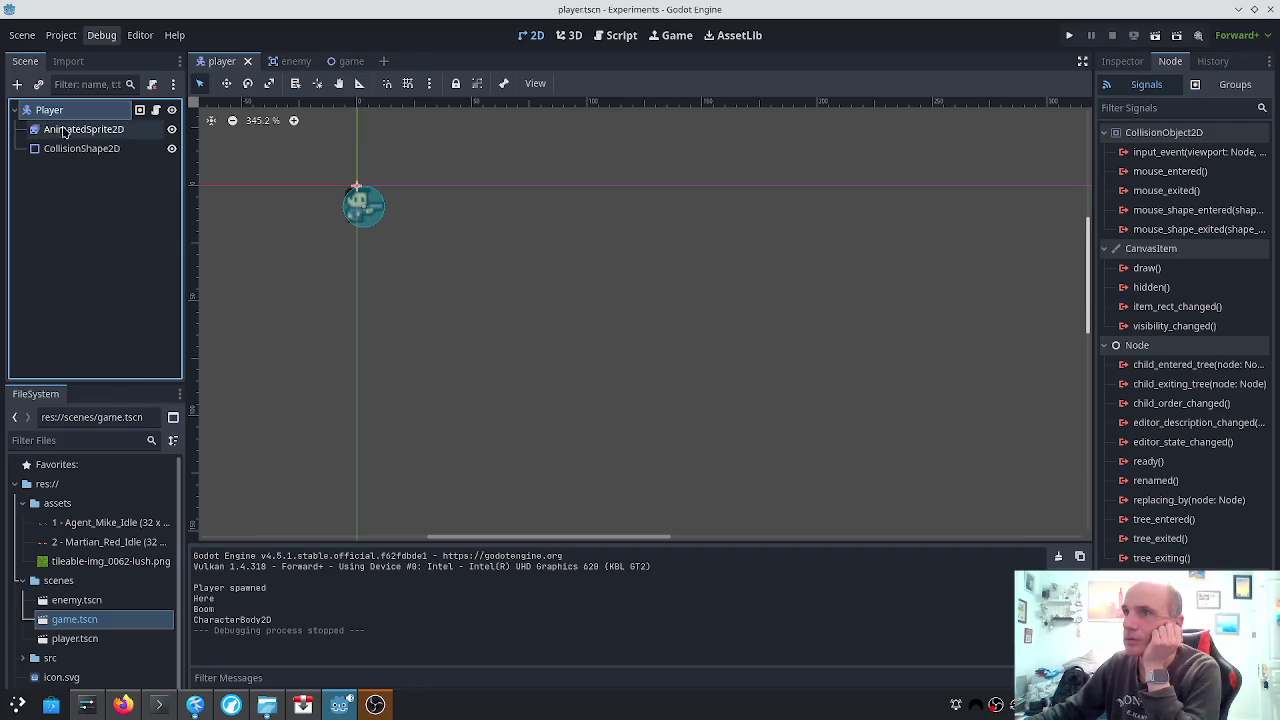
key(ctrl+F3)
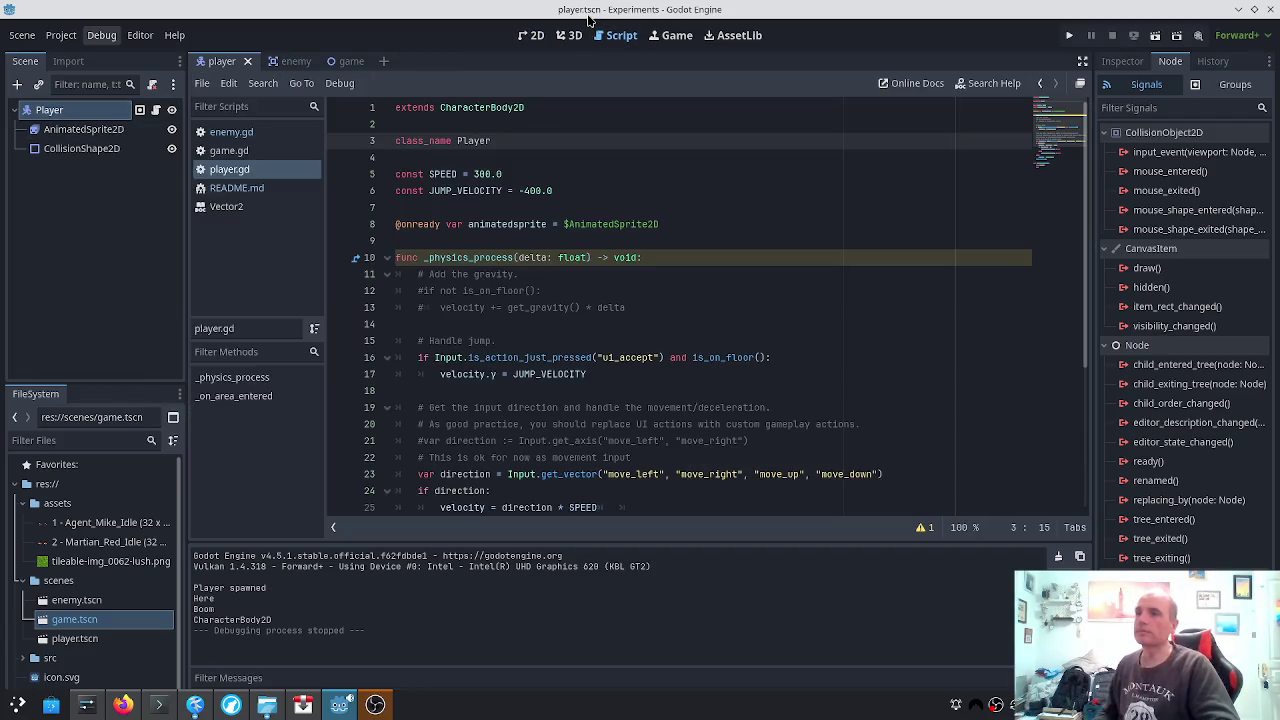
key(alt+Tab)
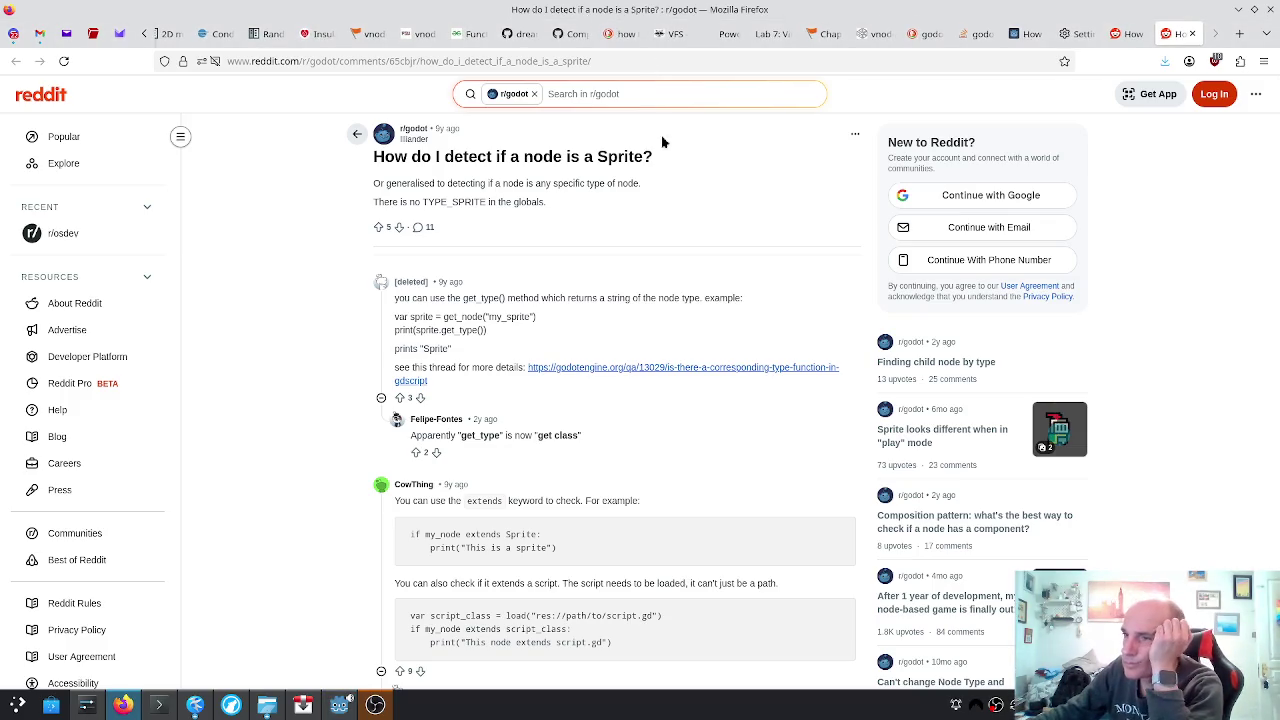
Search the web for 'gdscript get_class doesn't return class name'
scroll(531, 599, down, 3)
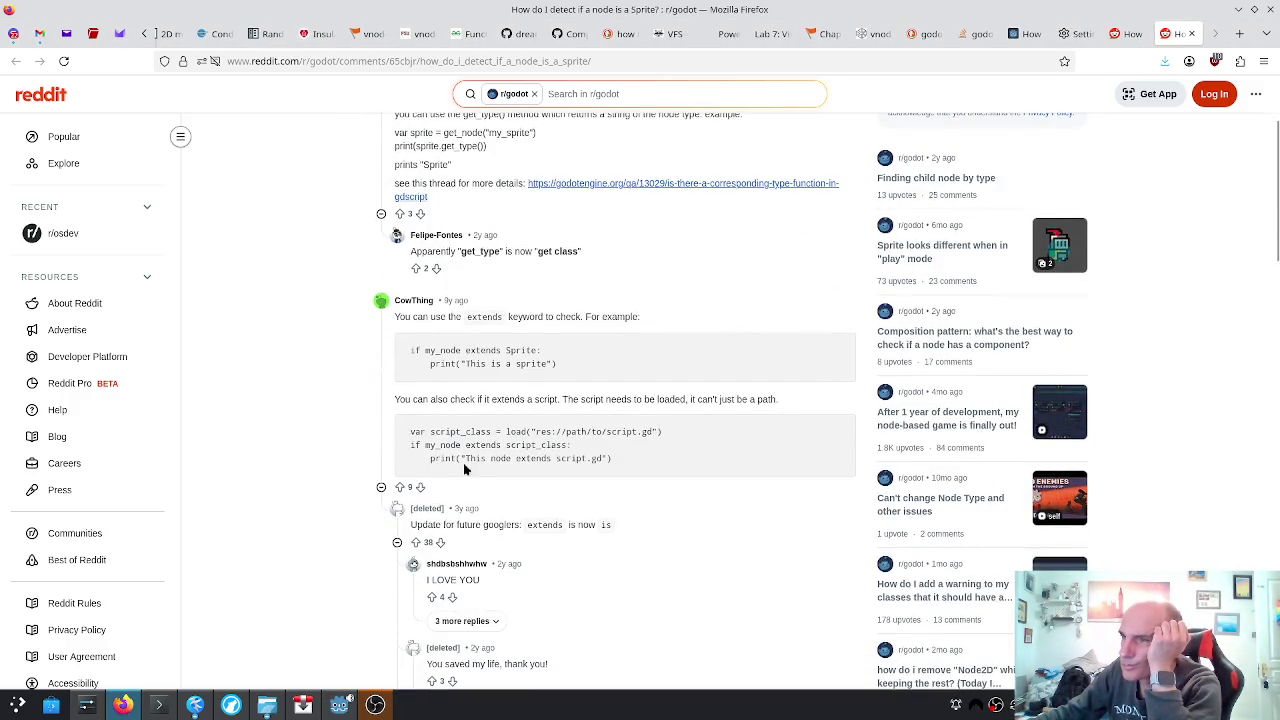
scroll(470, 447, down, 2)
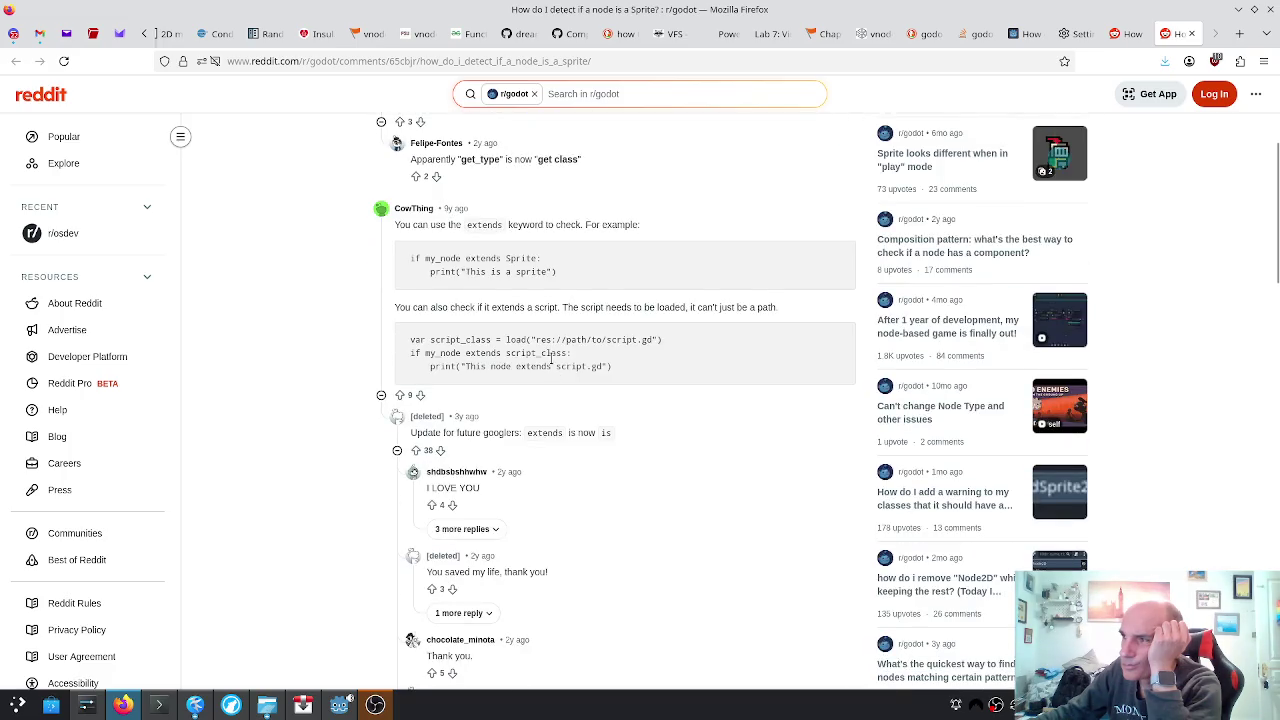
scroll(678, 202, up, 5)
click(740, 62)
text(gdscript get_class doesn't return class name)
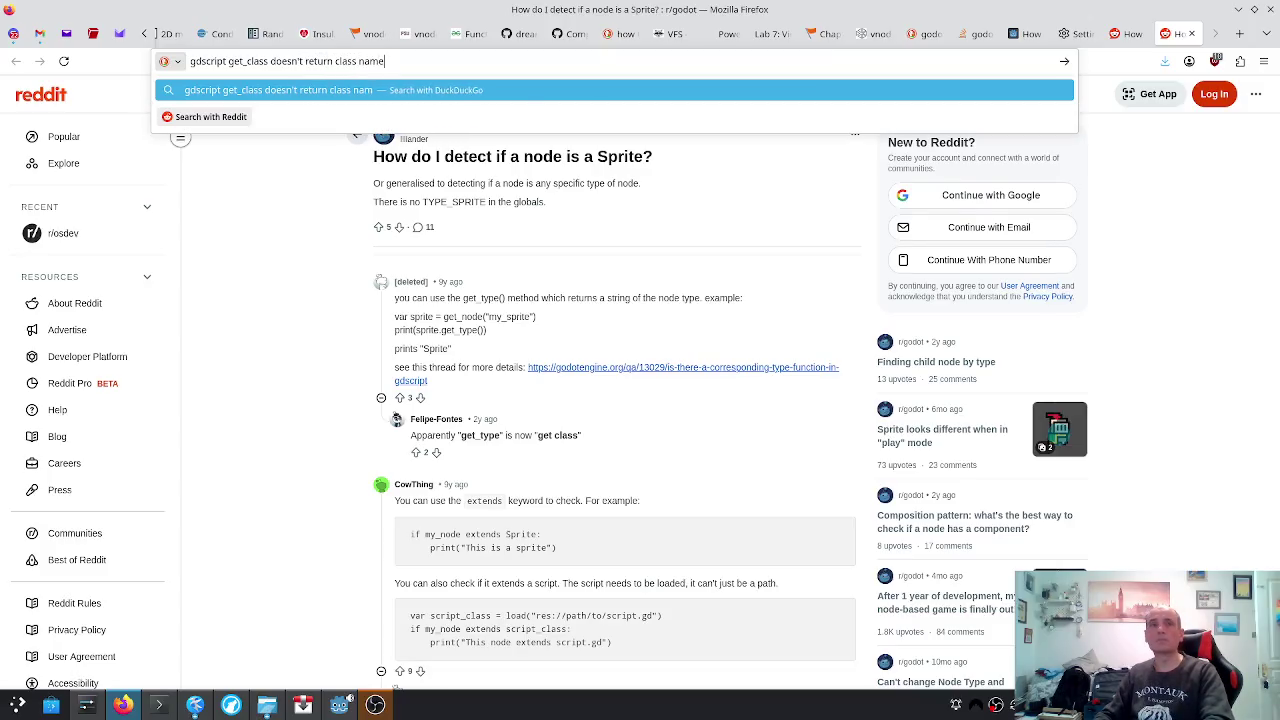
key(Return)
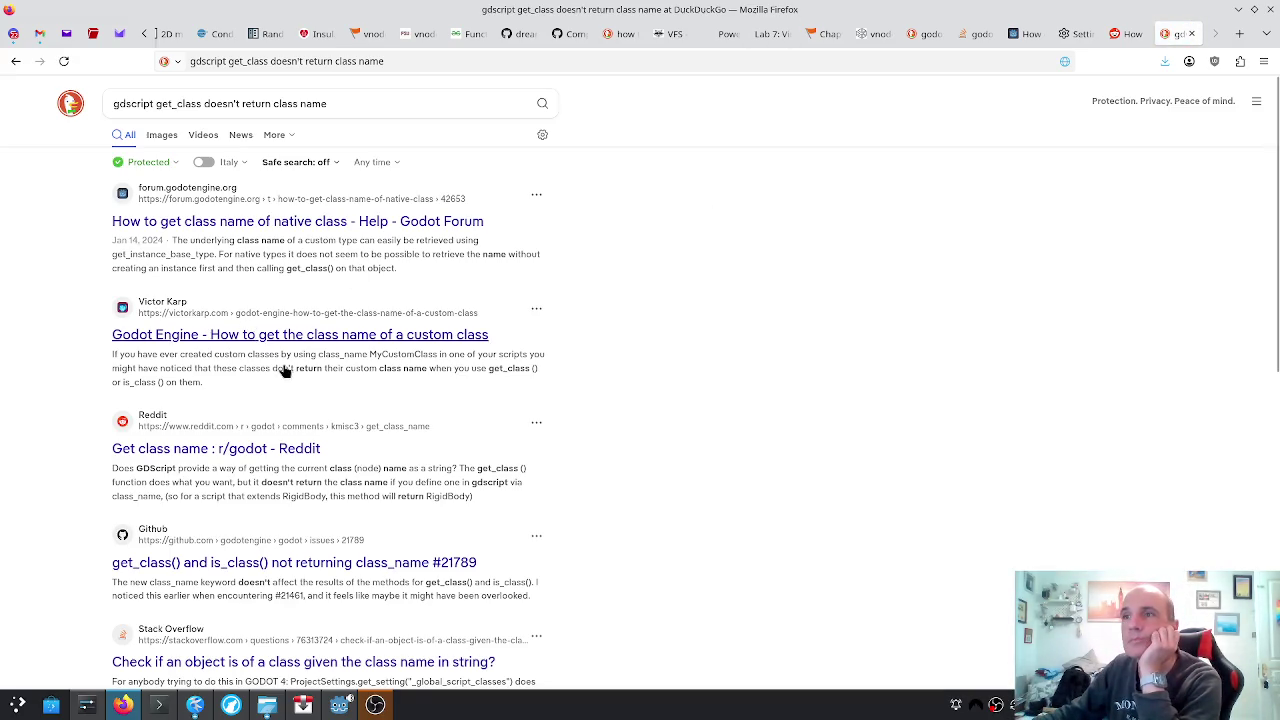
Open the victorkarp.com article and read down to its get_class() override solution
click(338, 336)
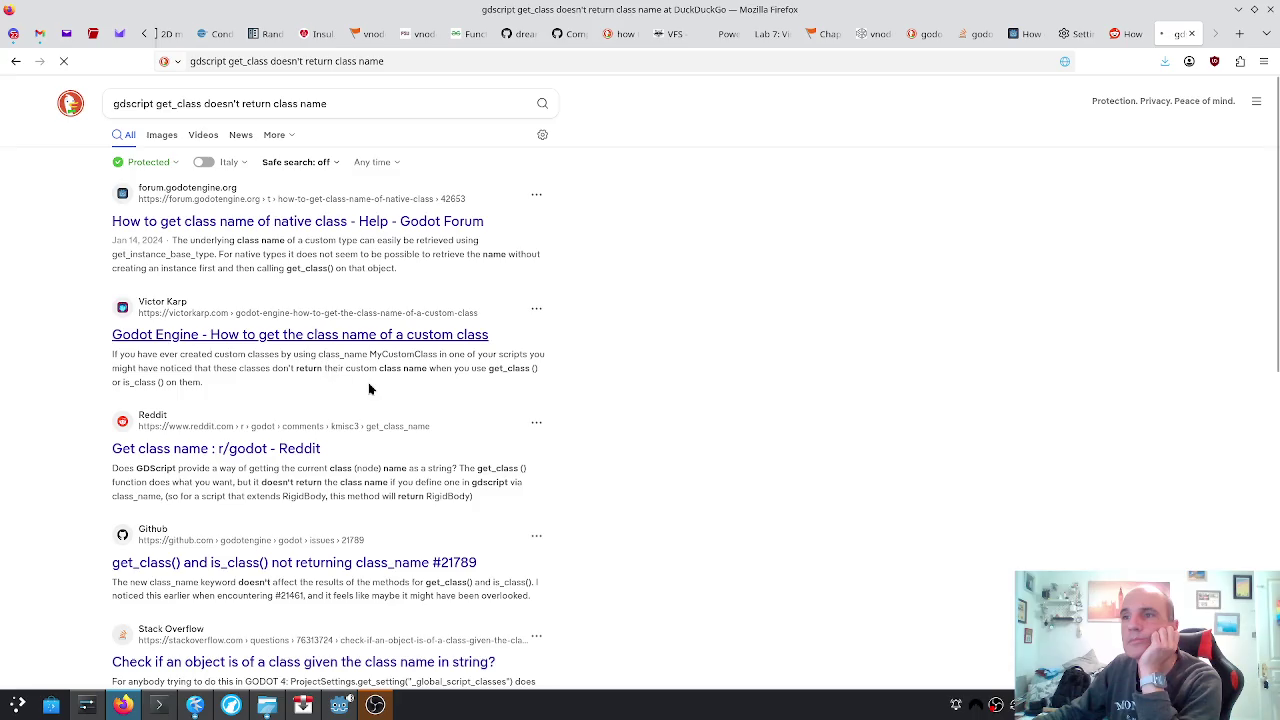
scroll(388, 382, down, 3)
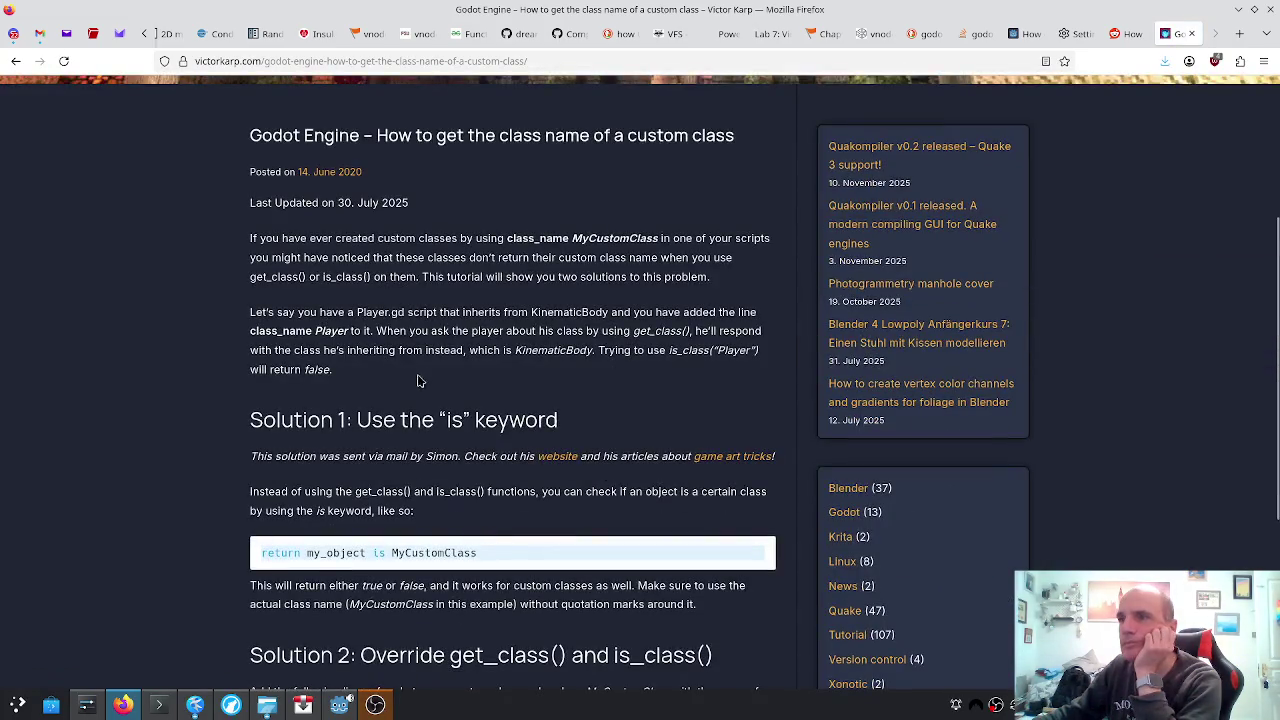
scroll(581, 568, down, 2)
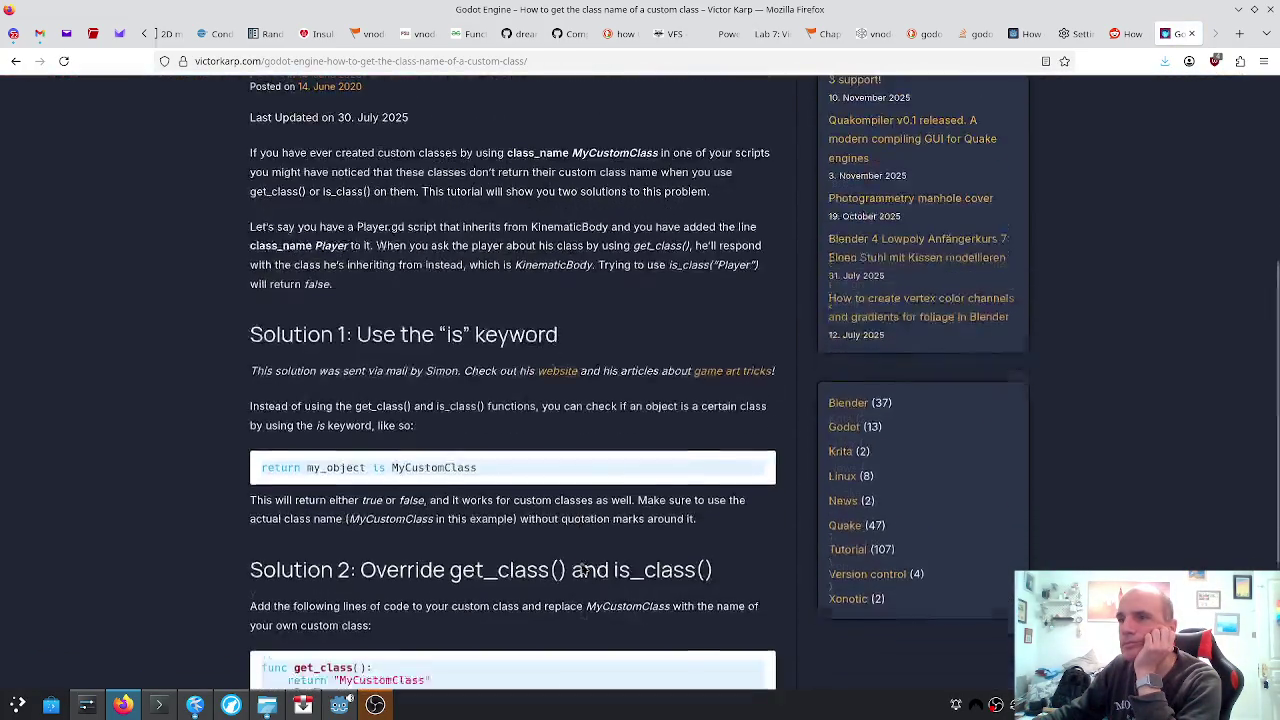
scroll(582, 568, down, 1)
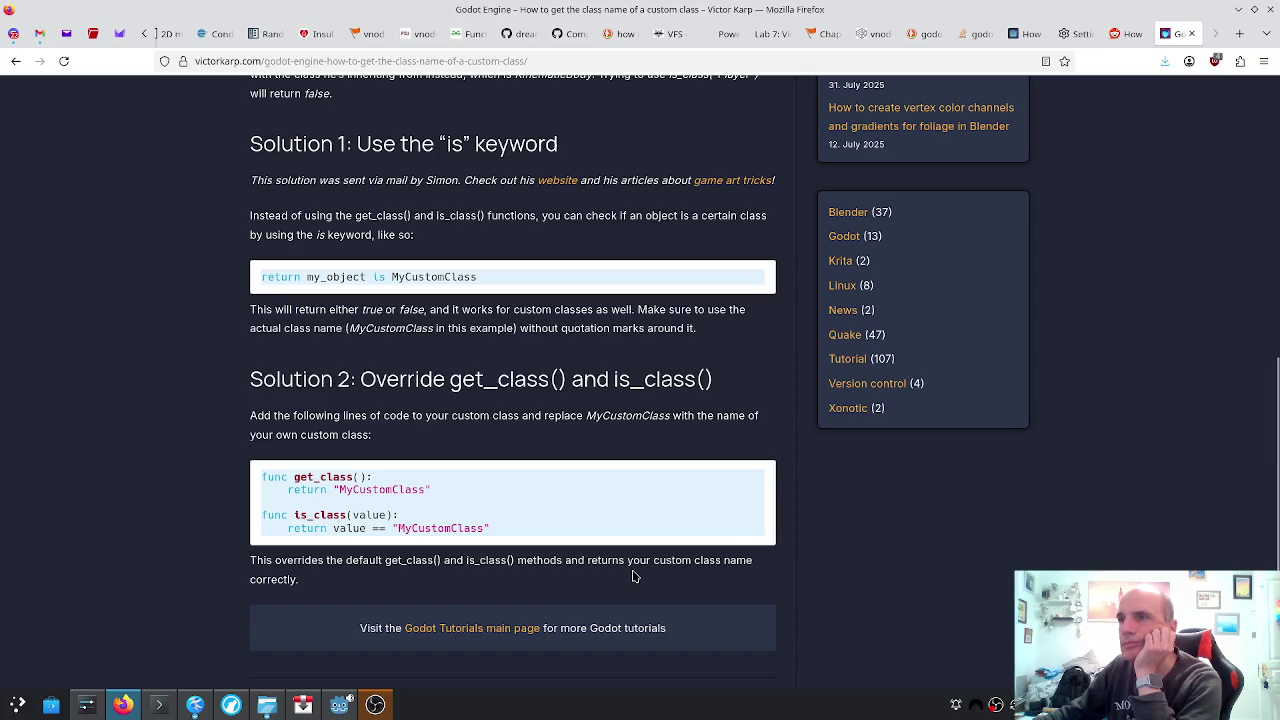
key(alt+Tab)
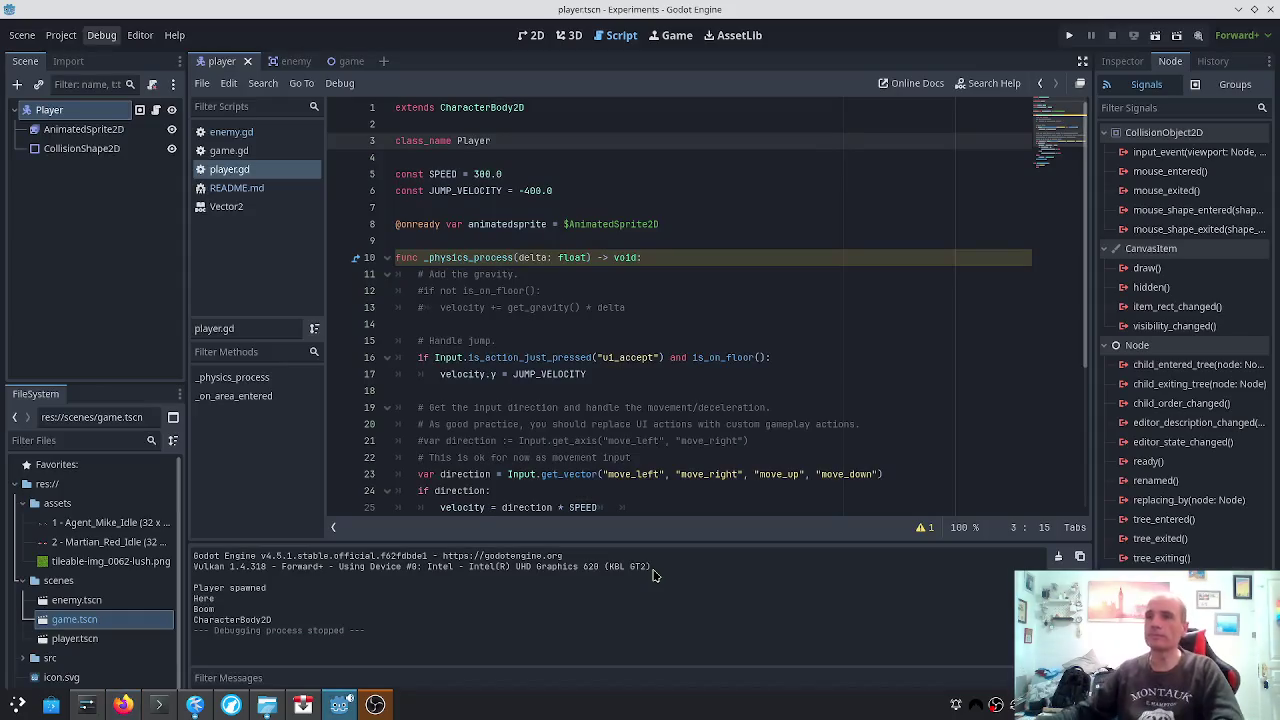
Append a func get_class(): header at the end of player.gd, checking the browser tutorial
mouse_move(880, 258)
mouse_down()
mouse_move(840, 278)
mouse_move(840, 292)
mouse_up()
key(ctrl+End)
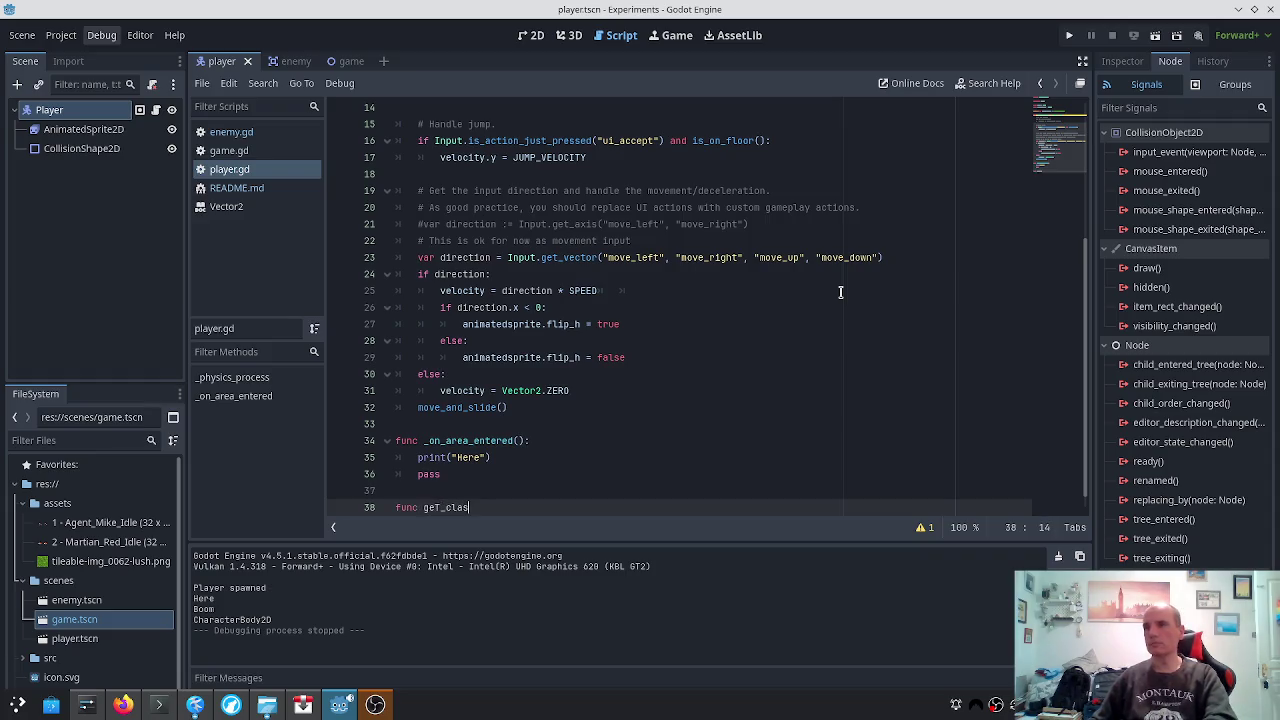
text(class("Pl)
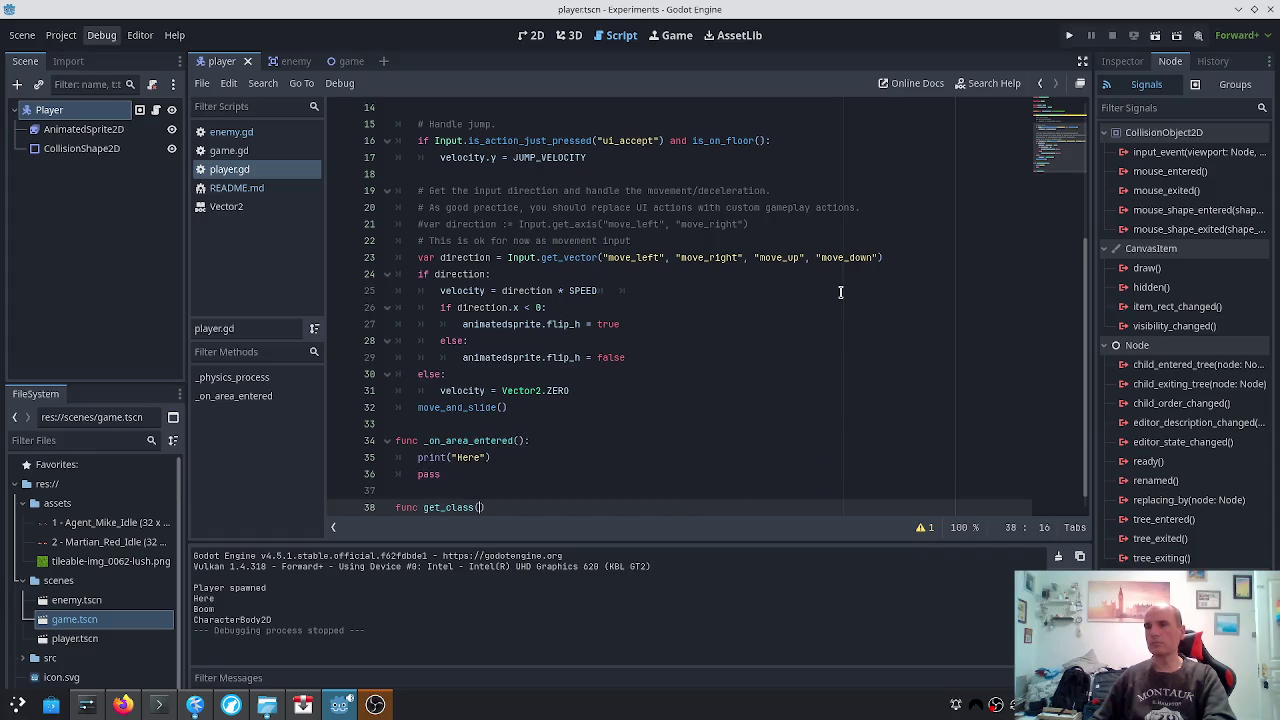
text(ay)
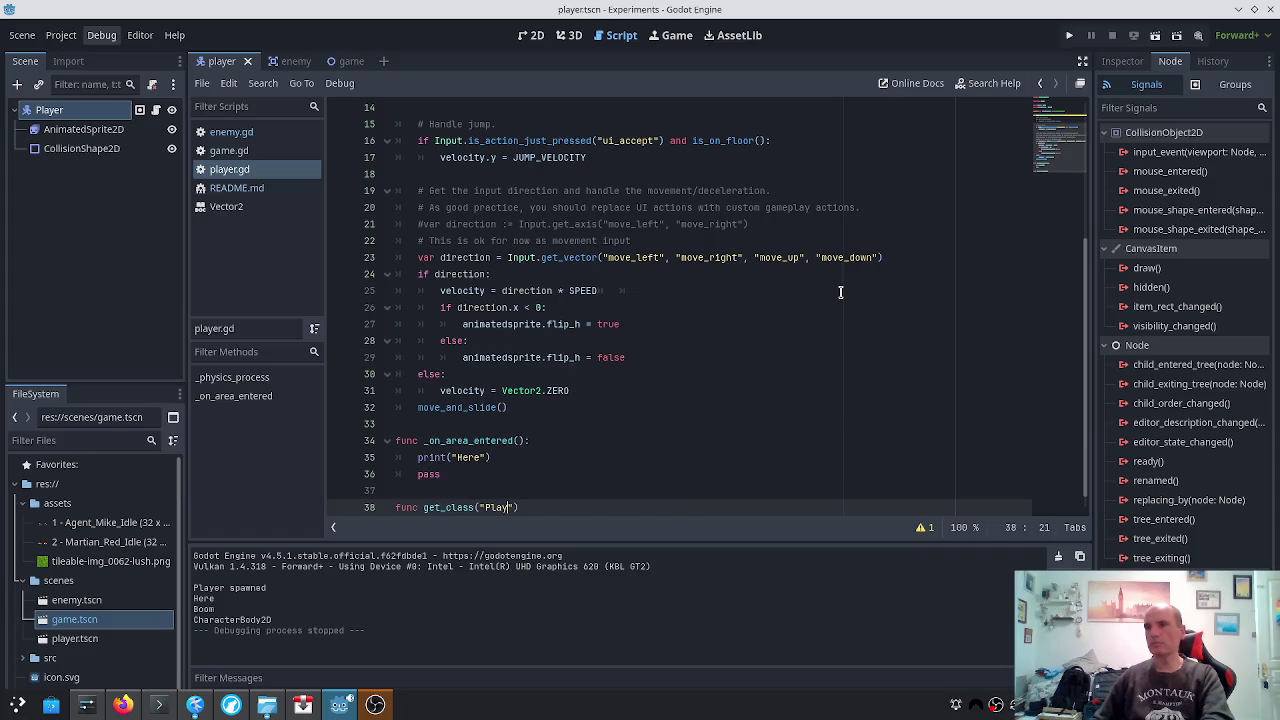
key(BackSpace)
key(BackSpace)
key(BackSpace)
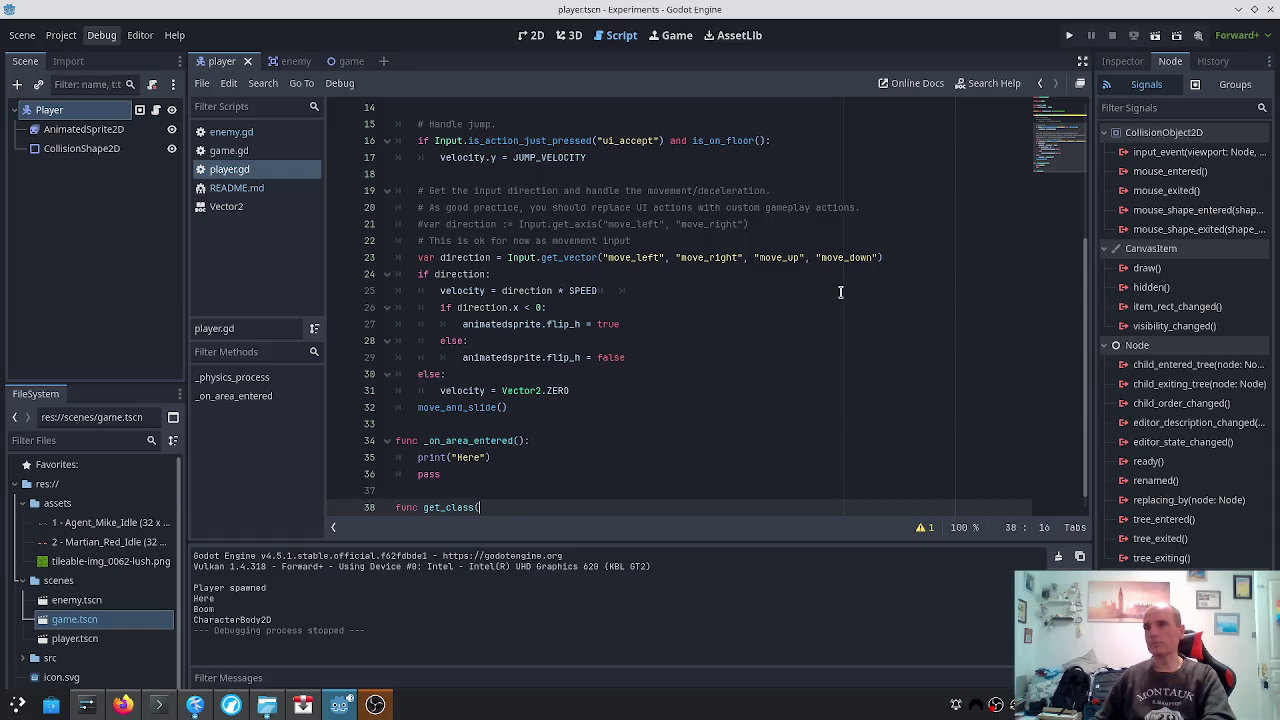
text():)
key(Return)
text(return "Playe")
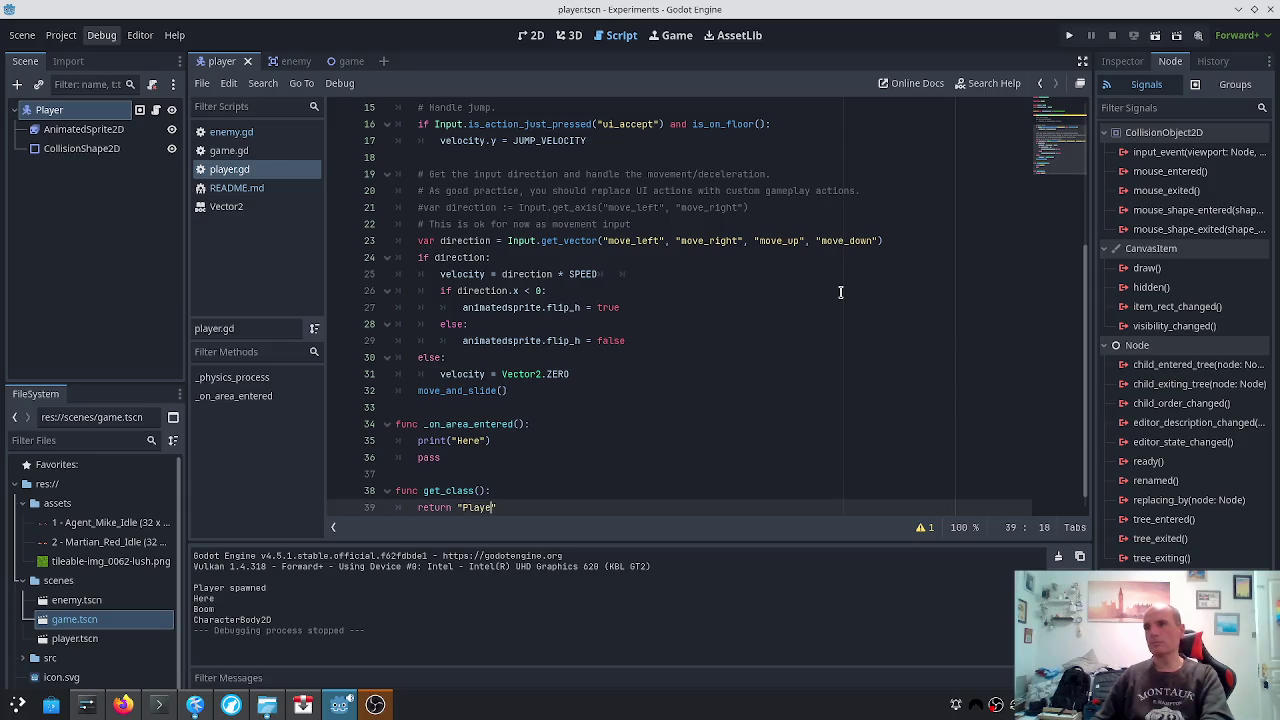
key(alt+Tab)
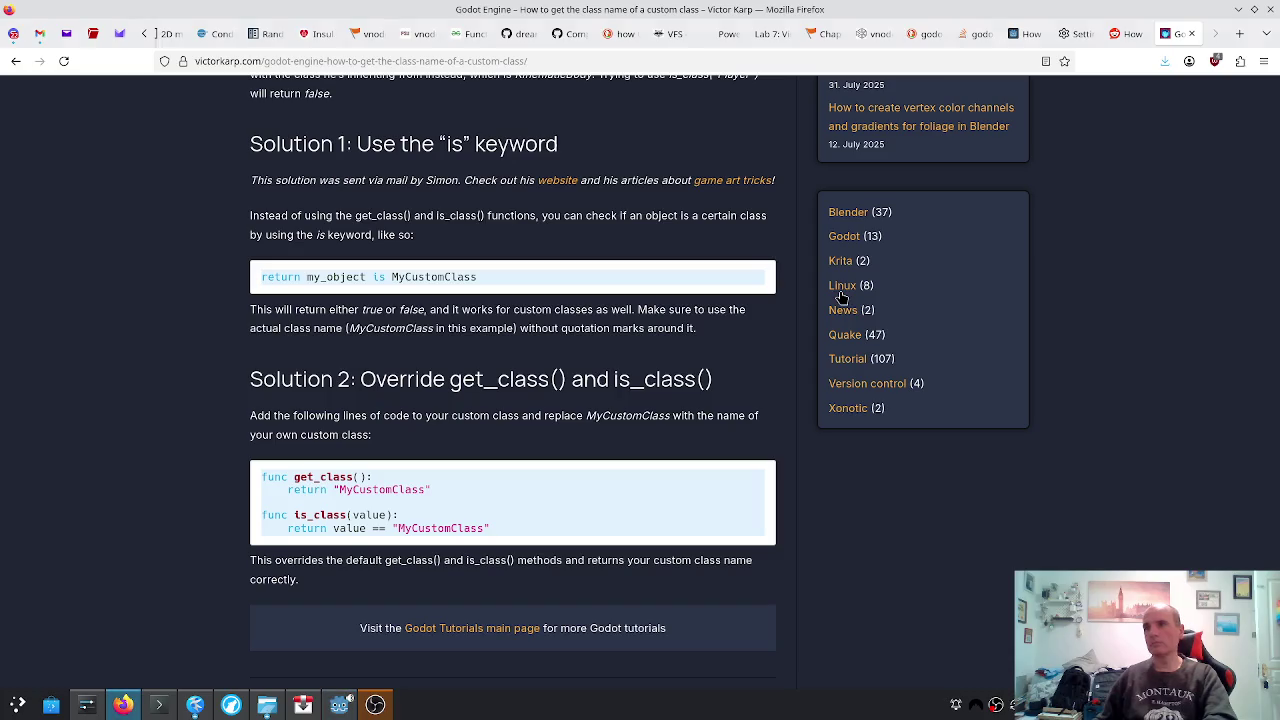
key(alt+Tab)
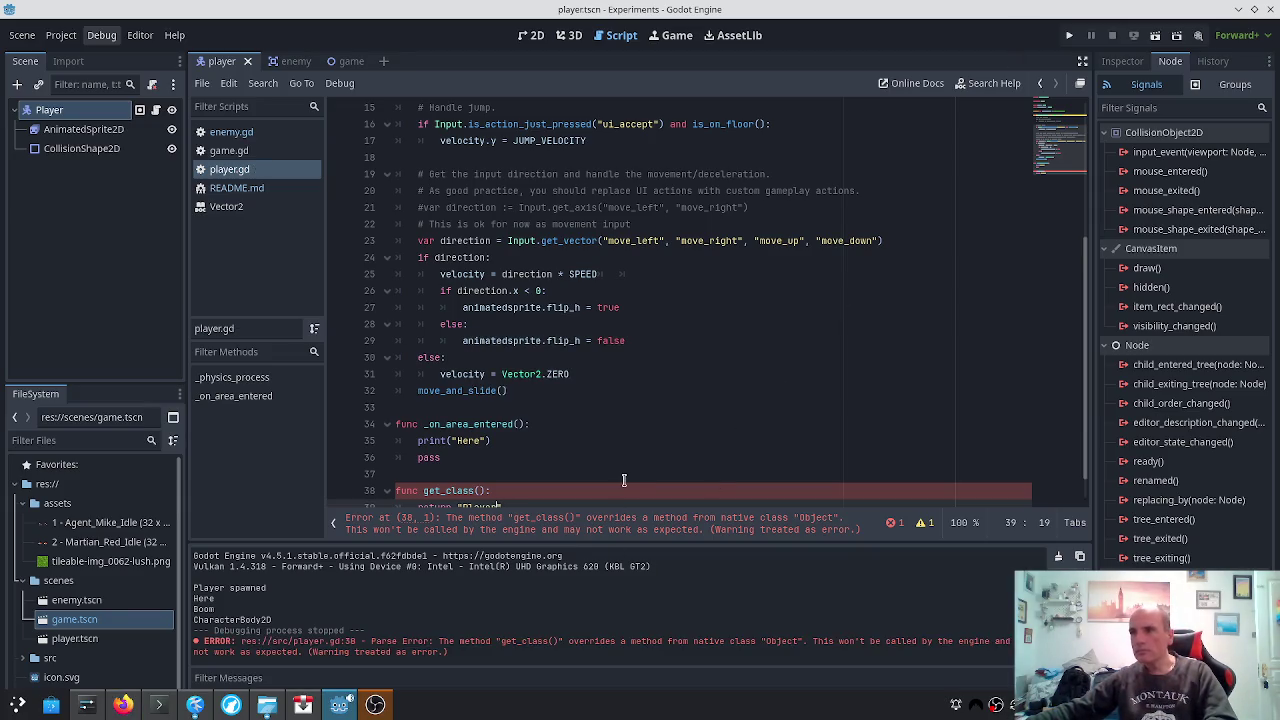
scroll(628, 481, down, 1)
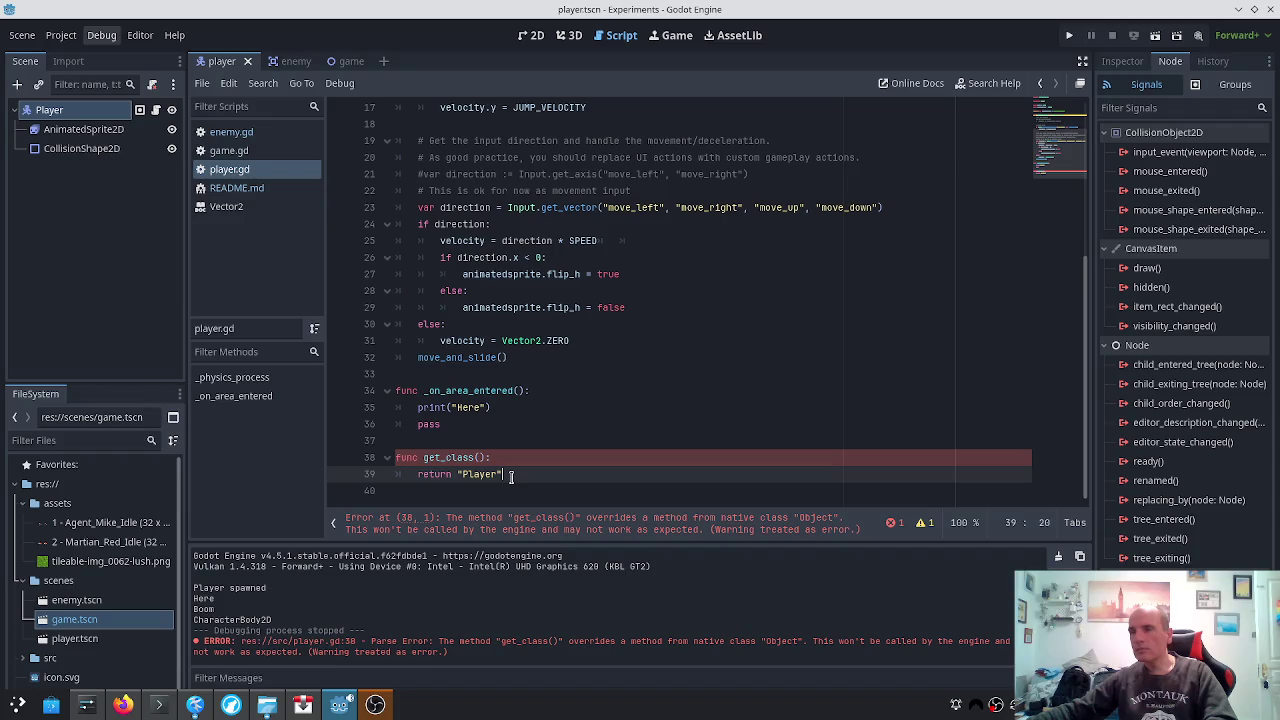
key(alt+Tab)
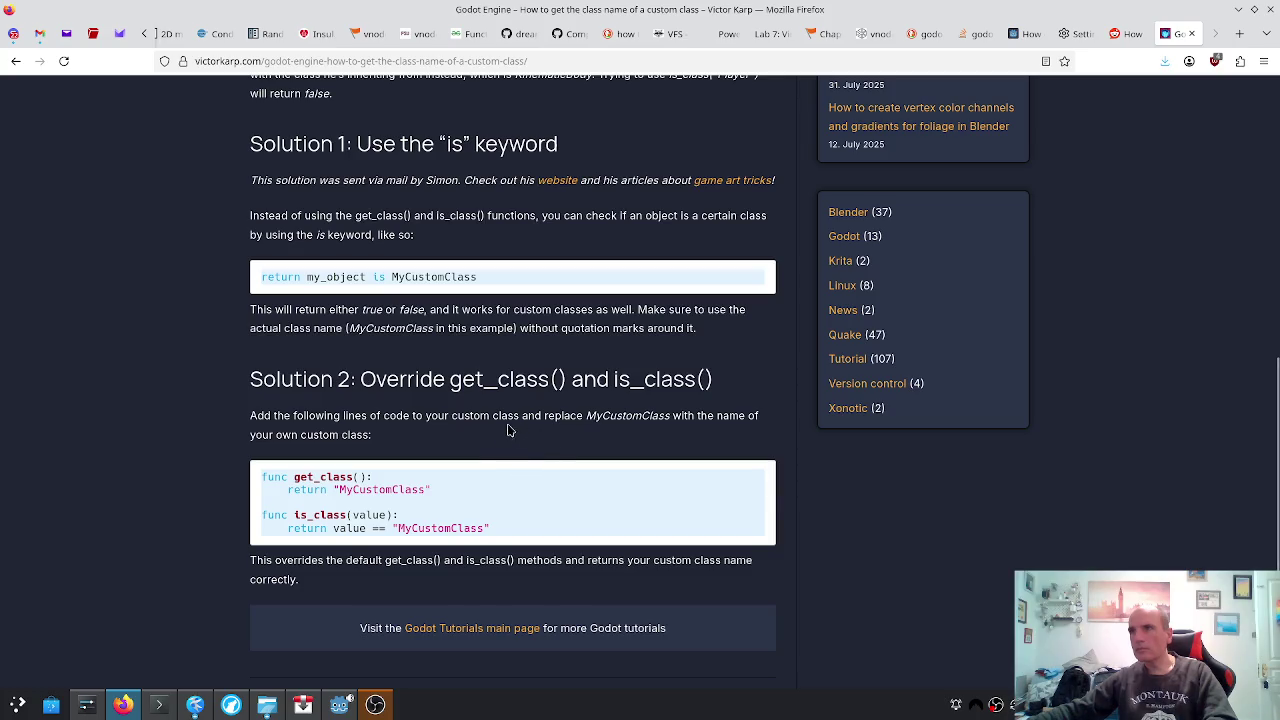
Rename the player.gd function on line 38 from get_class to is_class and save
scroll(507, 412, down, 2)
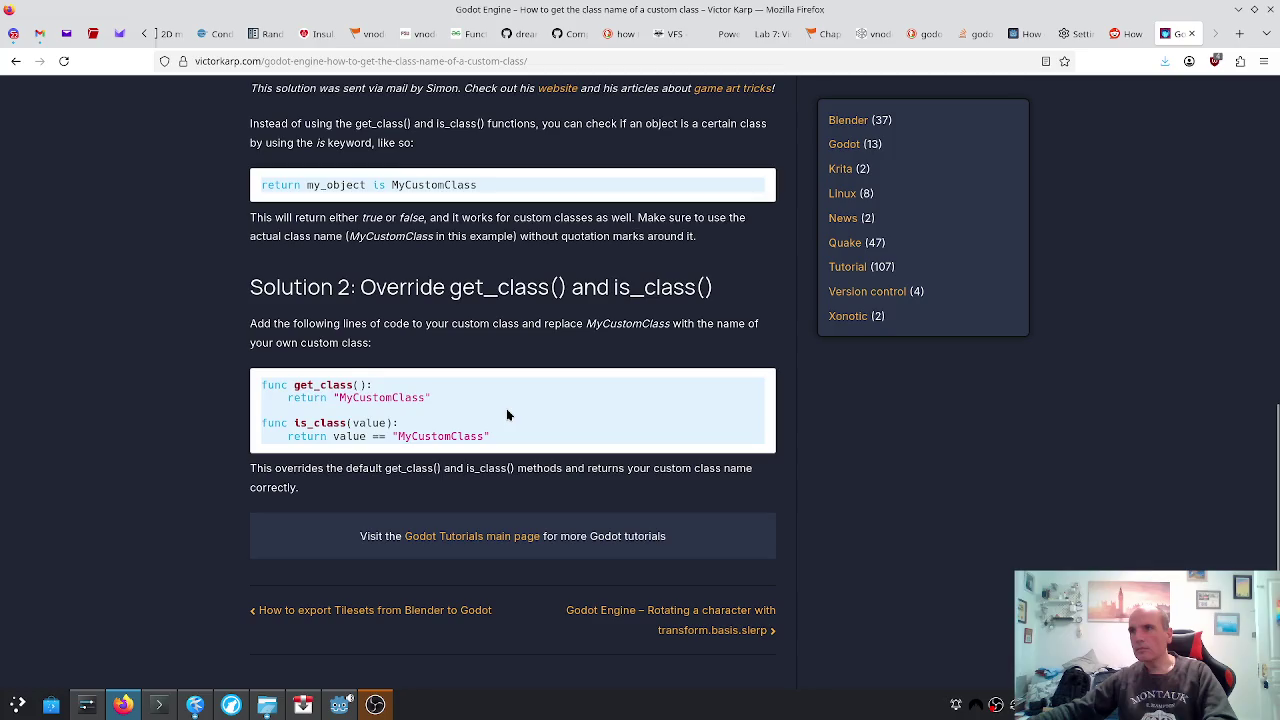
scroll(506, 408, up, 10)
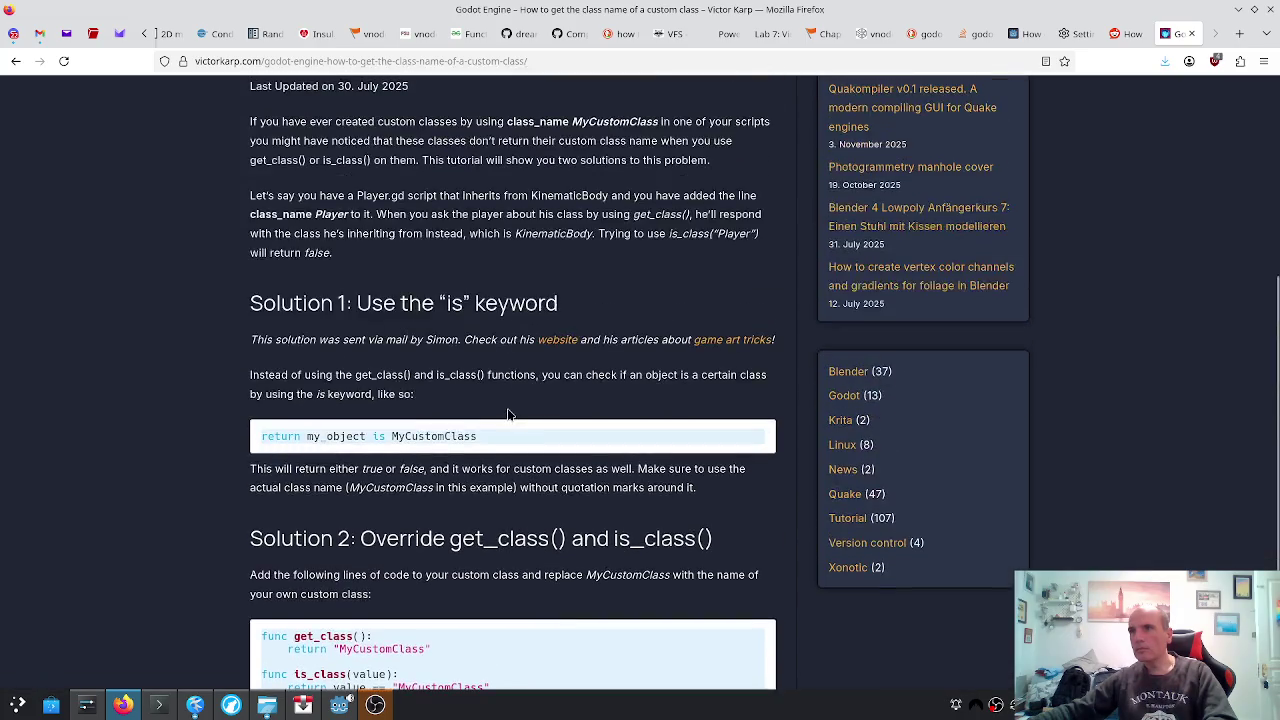
scroll(509, 412, up, 1)
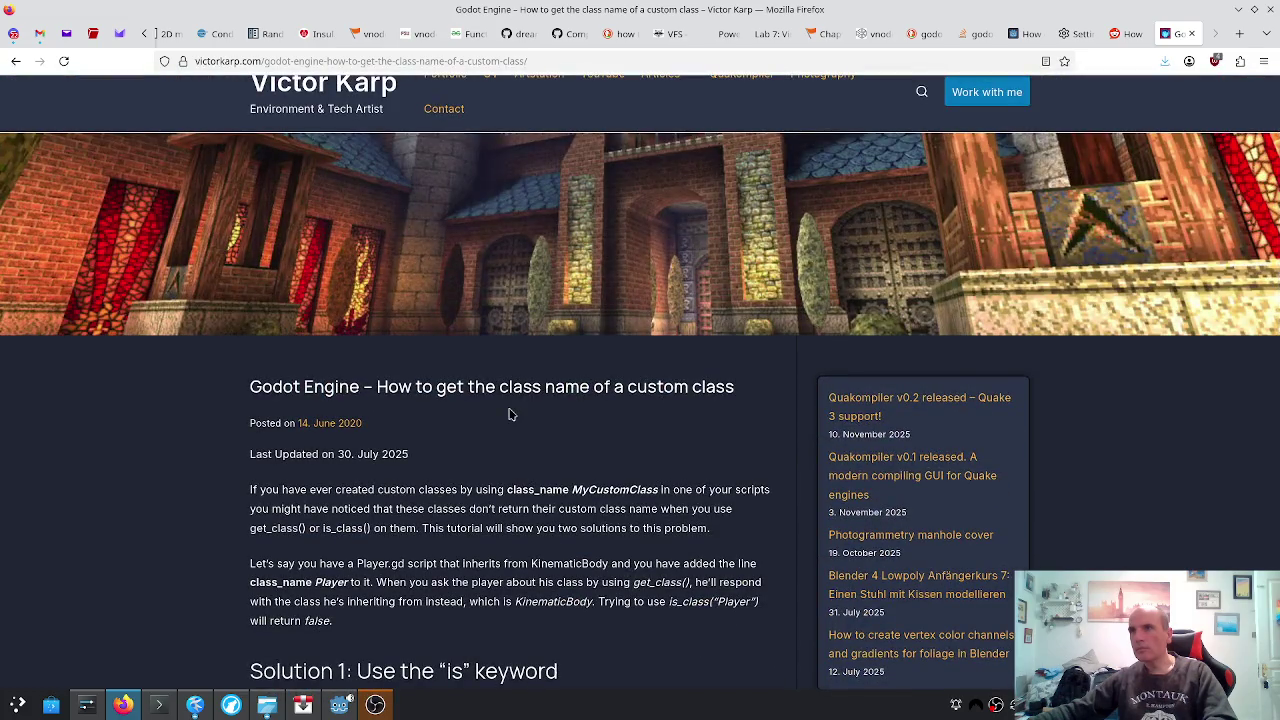
scroll(510, 412, down, 10)
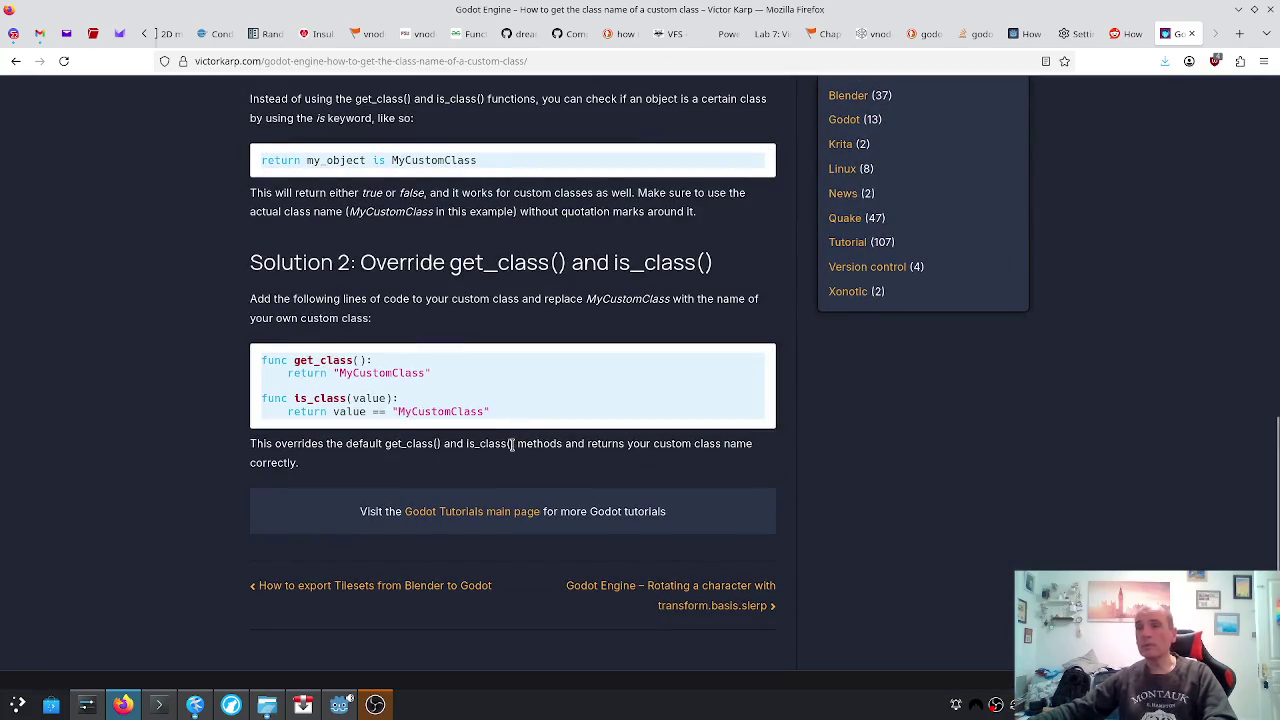
key(alt+Tab)
key(ctrl+Left)
key(ctrl+Left)
key(Delete)
key(Delete)
key(Delete)
text(is)
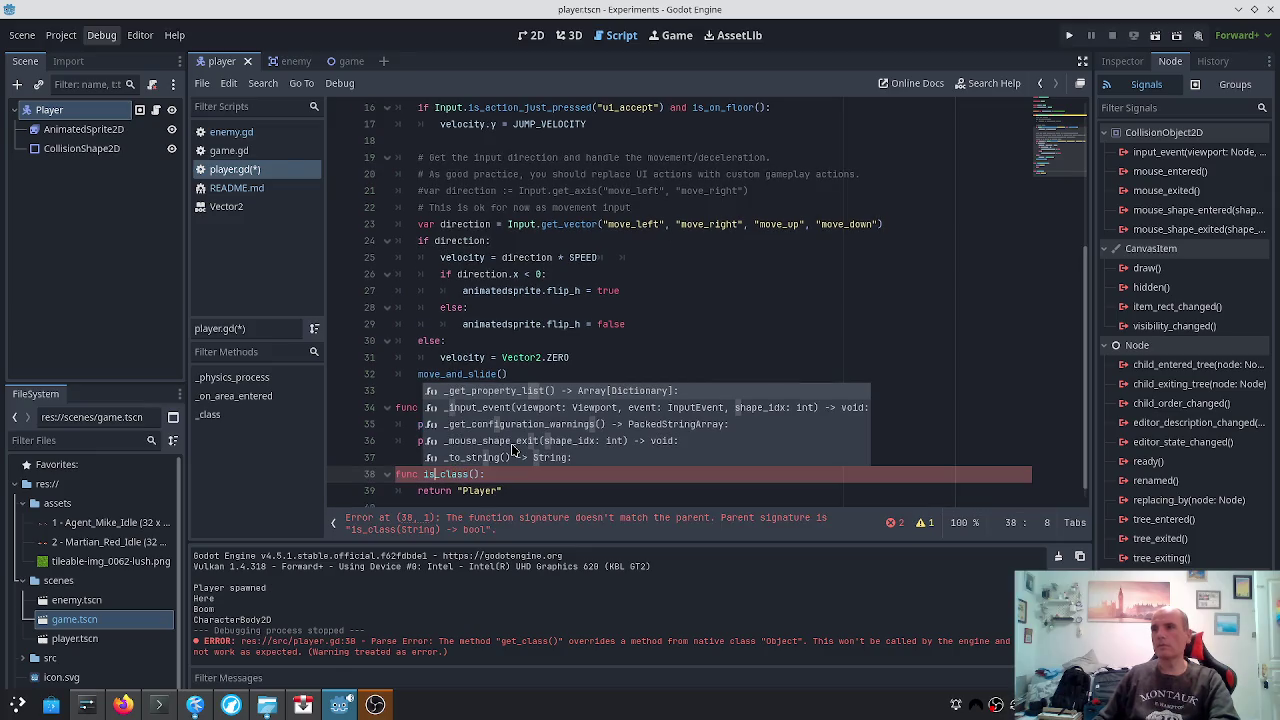
key(ctrl+s)
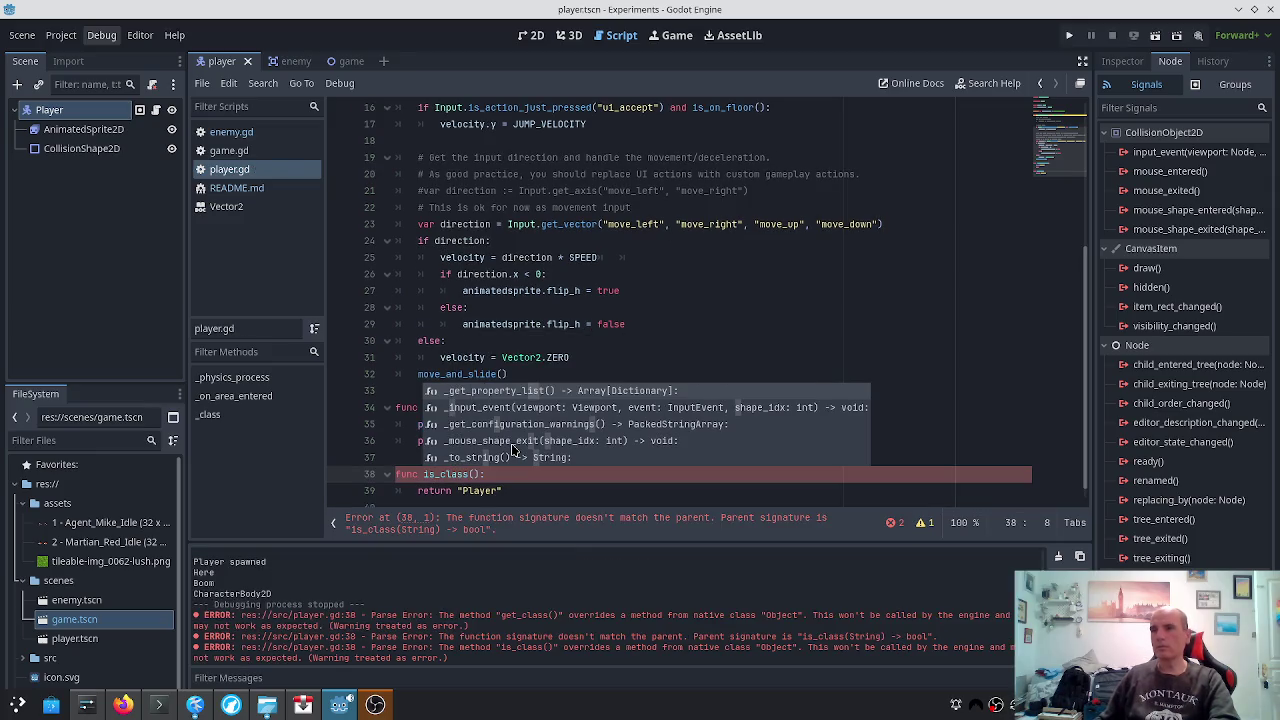
Go back to the search results in Firefox
key(Page_Up)
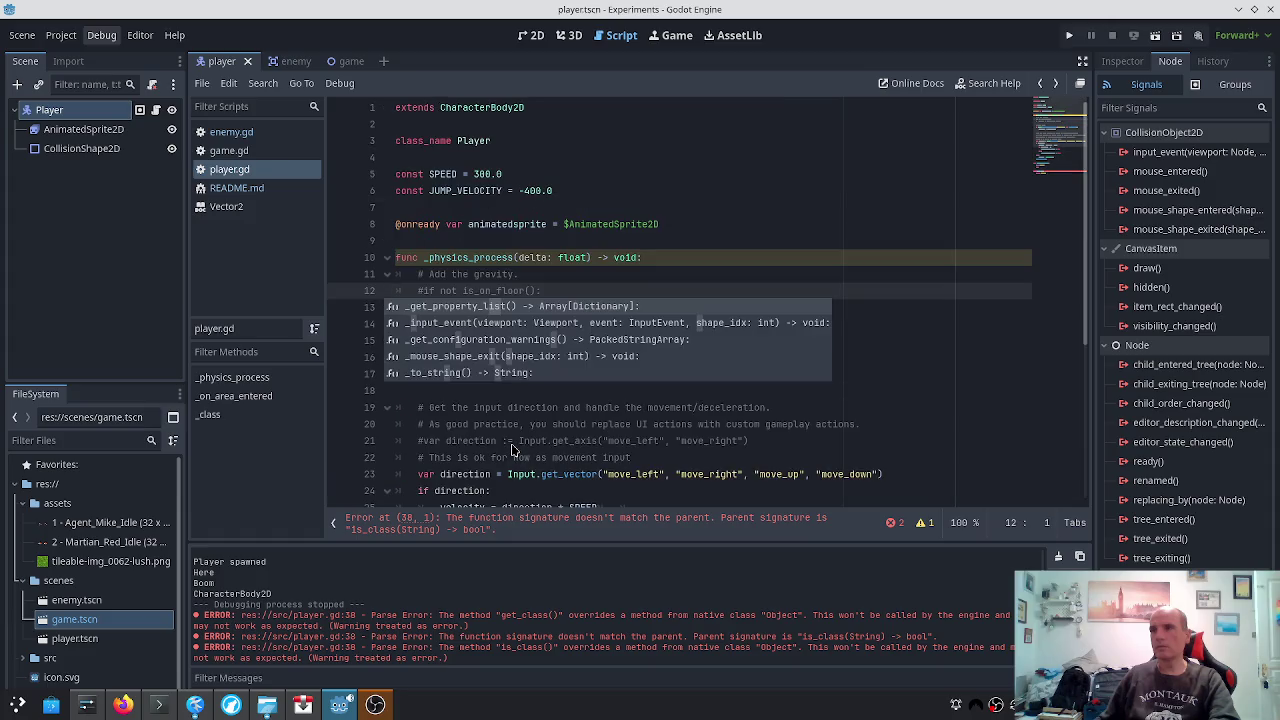
key(alt+Tab)
key(alt+Left)
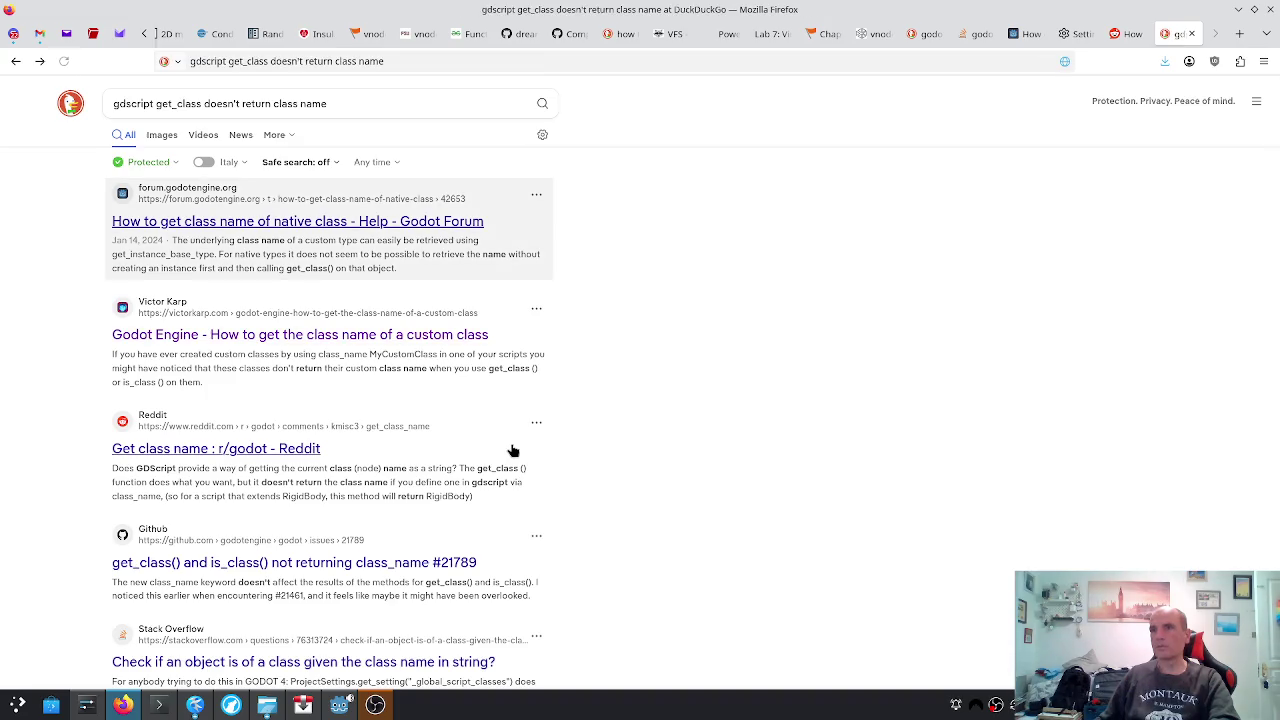
scroll(512, 450, down, 5)
key(alt+Tab)
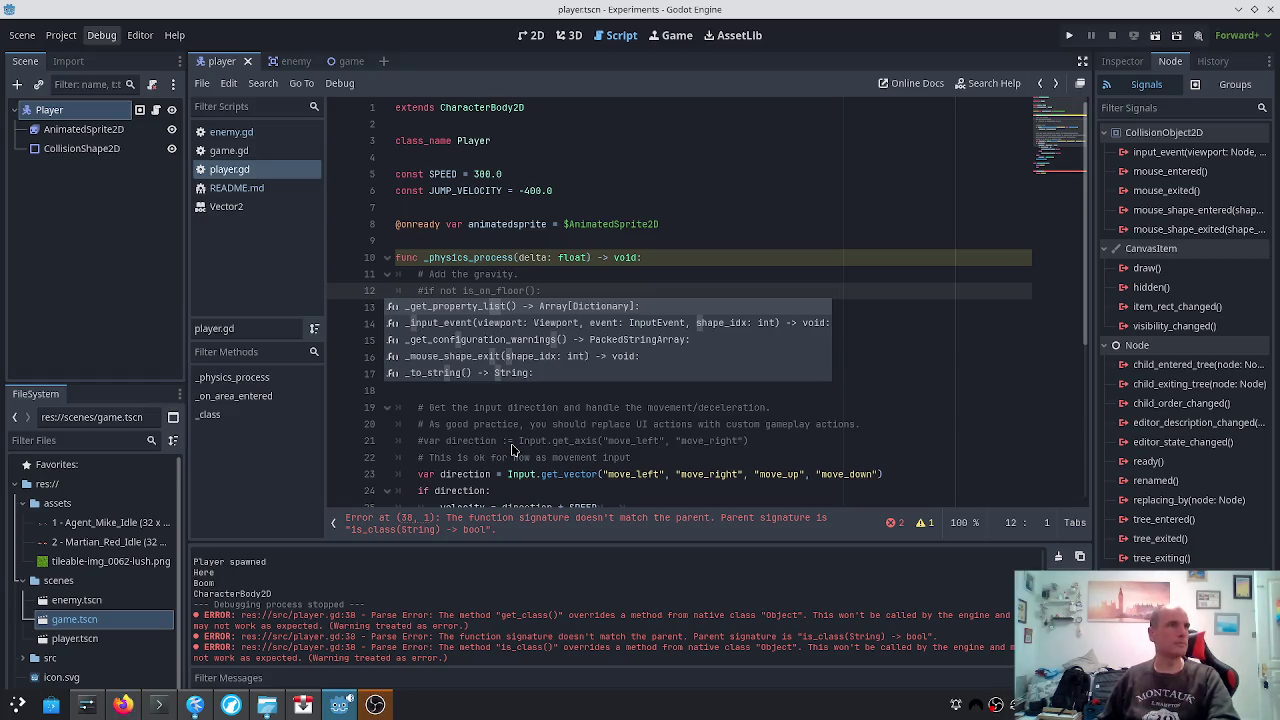
key(alt+Tab)
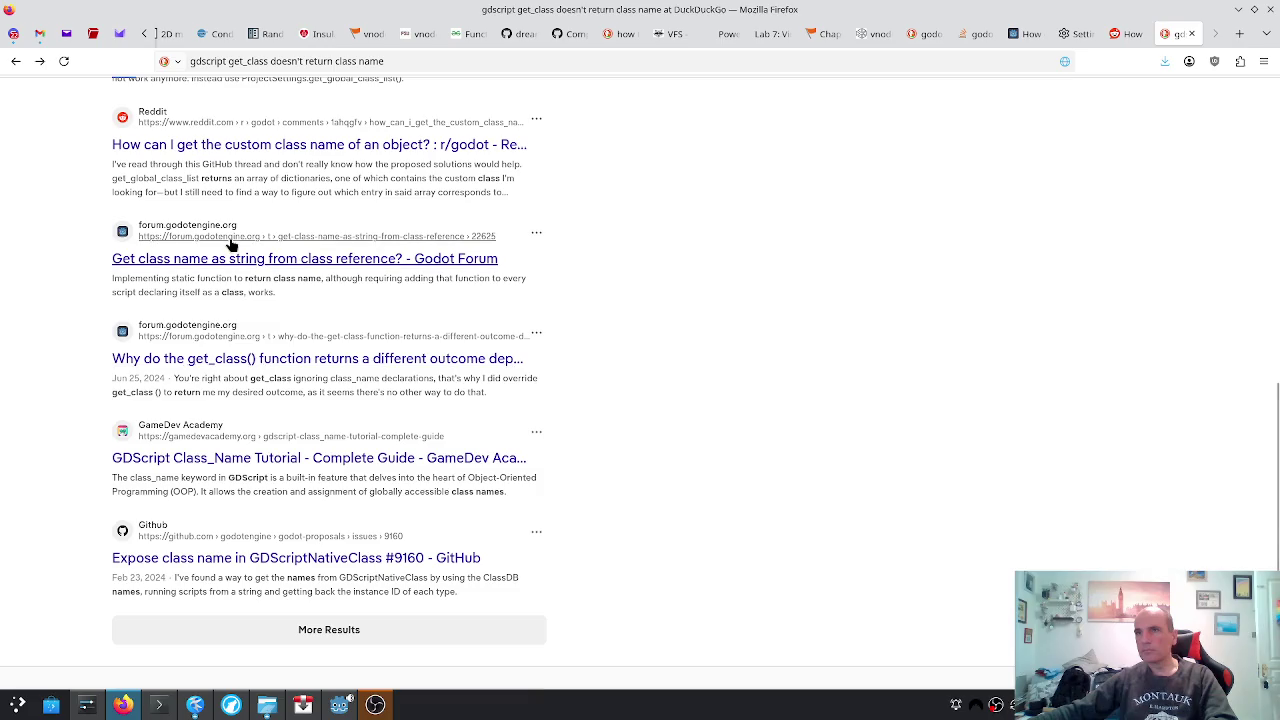
Open the Reddit post about getting an object's custom class name and compare it with the node-instances post
click(268, 150)
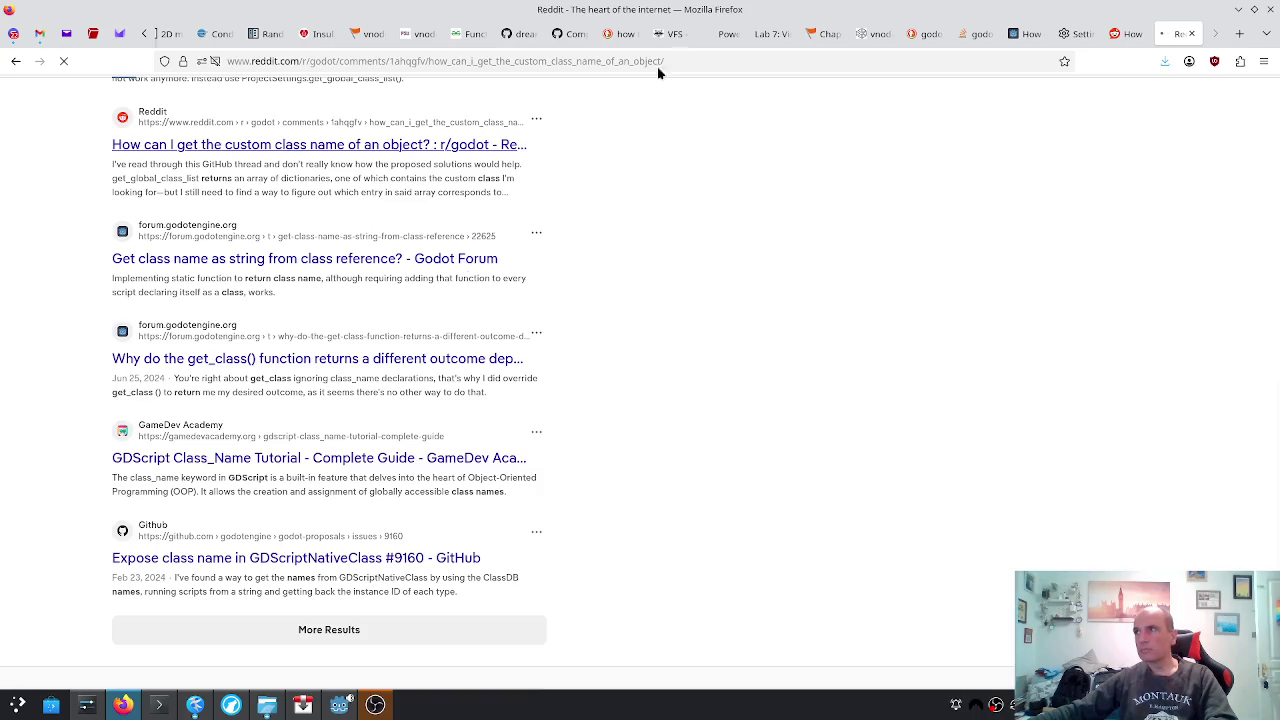
click(1120, 34)
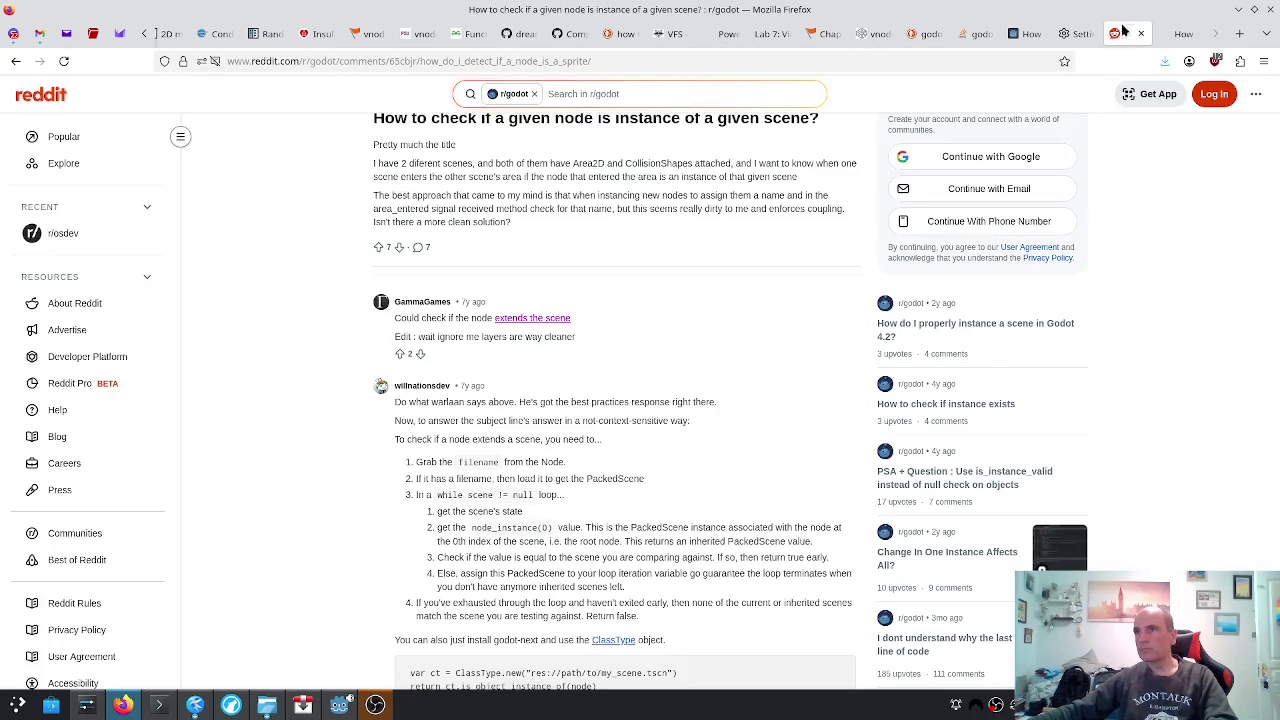
click(1172, 34)
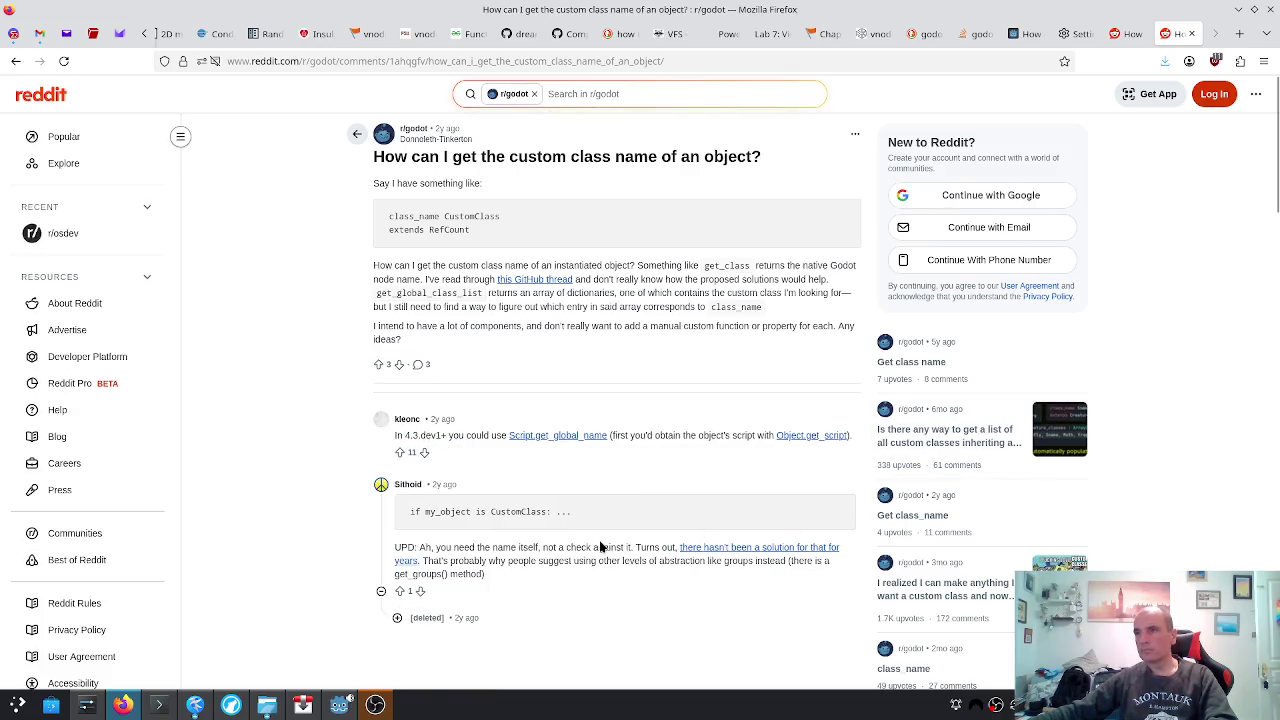
key(alt+Tab)
key(Escape)
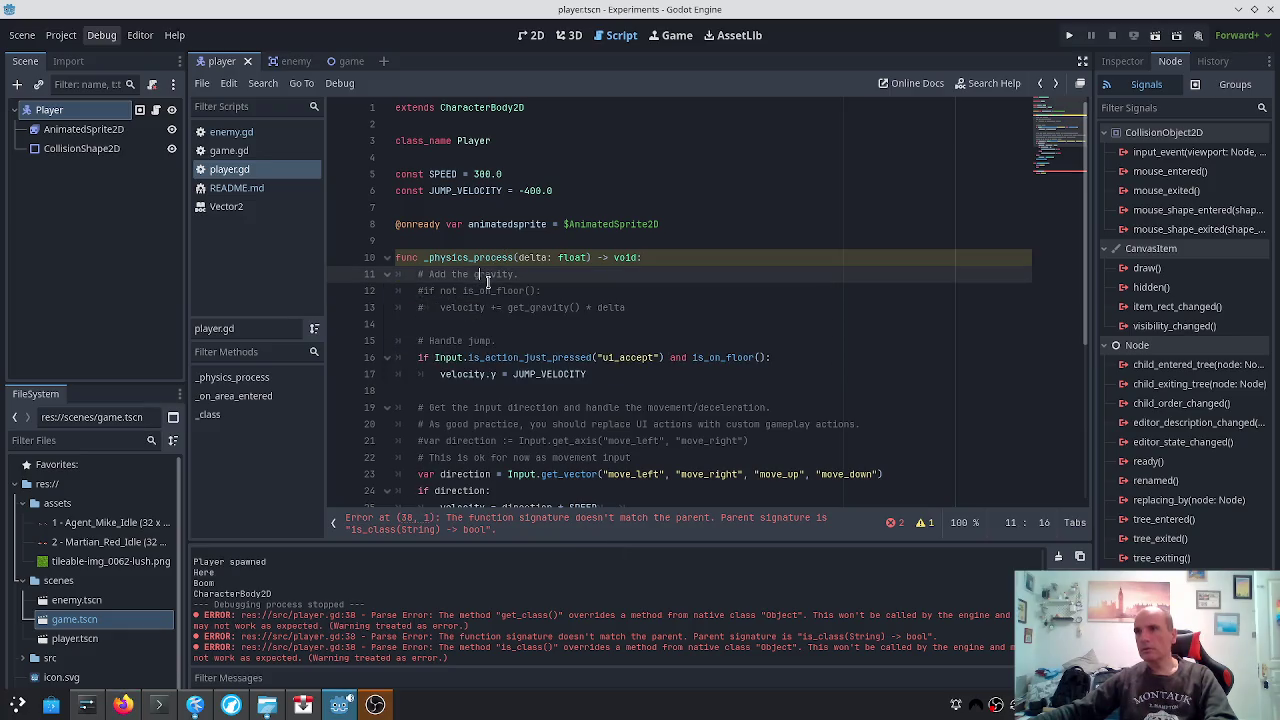
Undo the rename, delete the get_class override from player.gd, and save
key(ctrl+z)
key(ctrl+z)
key(ctrl+z)
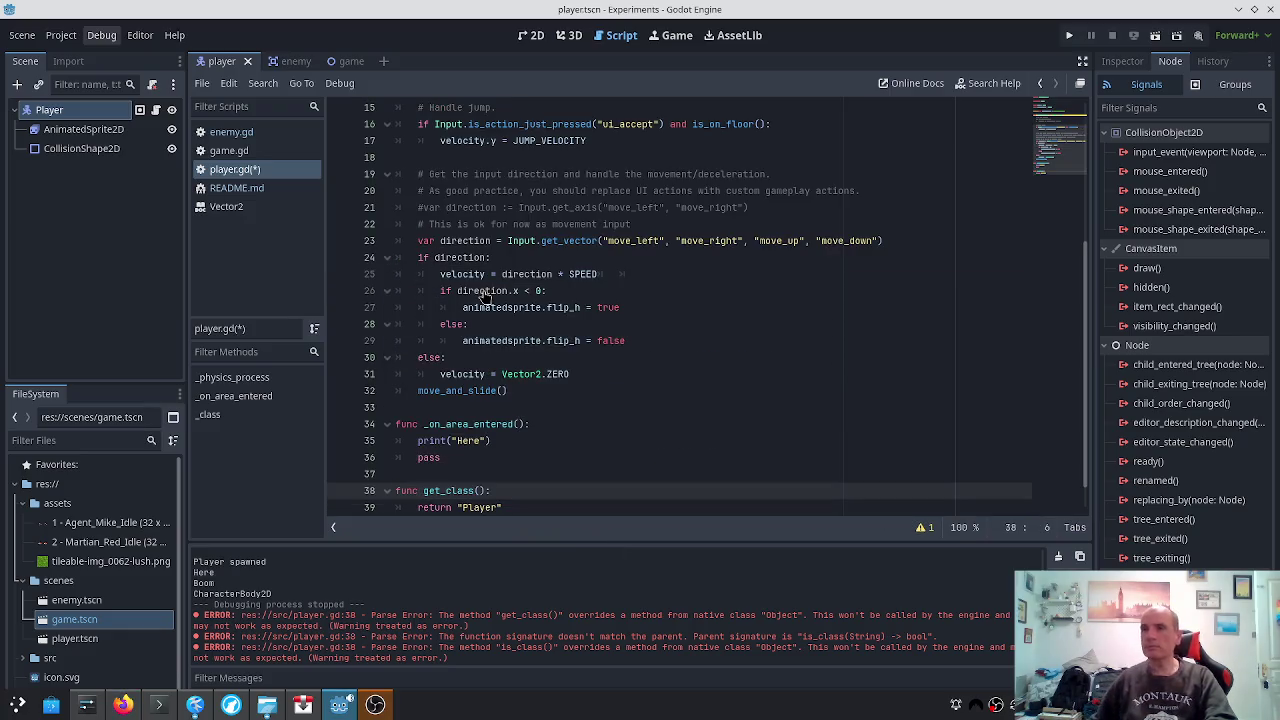
key(ctrl+z)
key(ctrl+z)
key(BackSpace)
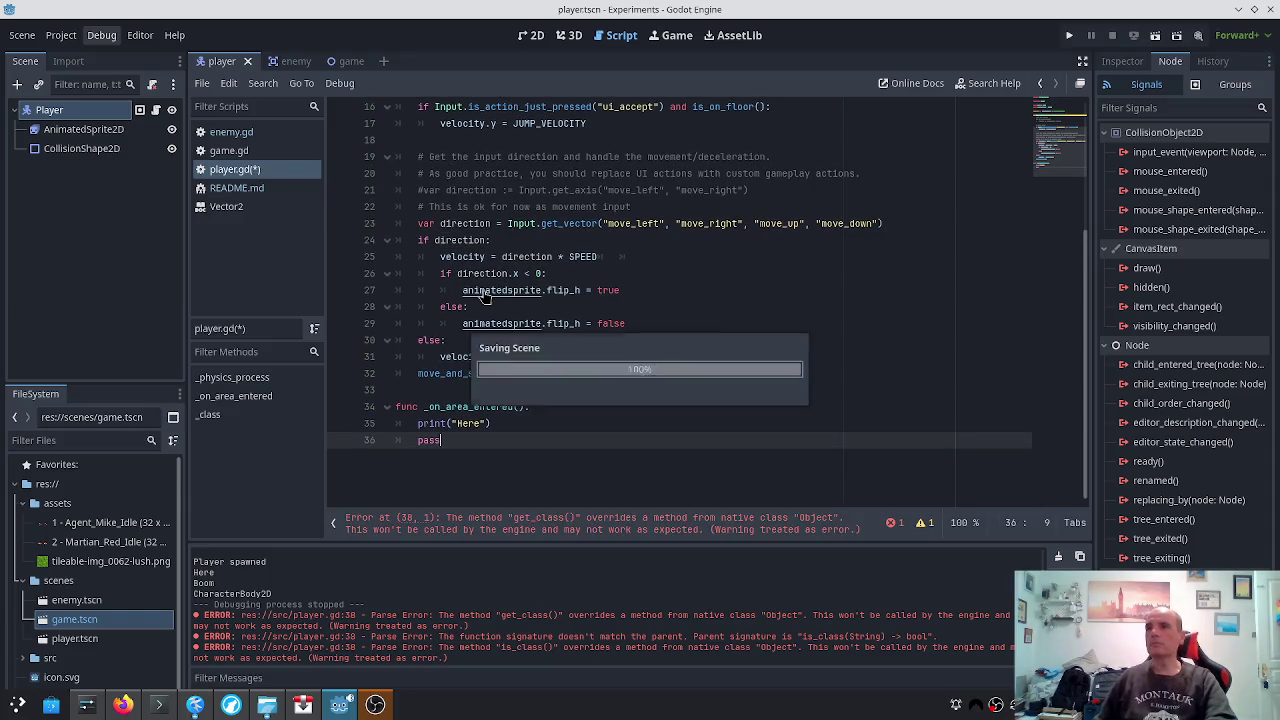
key(ctrl+s)
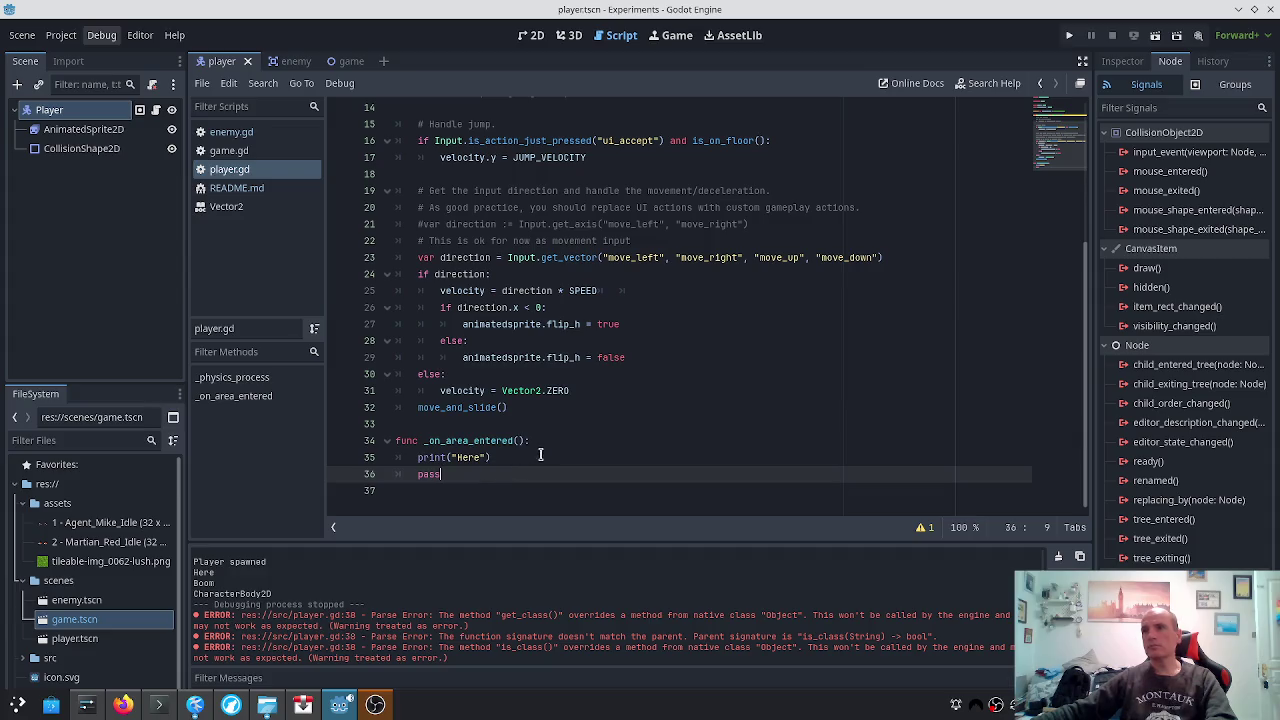
Review enemy.gd and game.gd, then save the project
drag(473, 467, 368, 440)
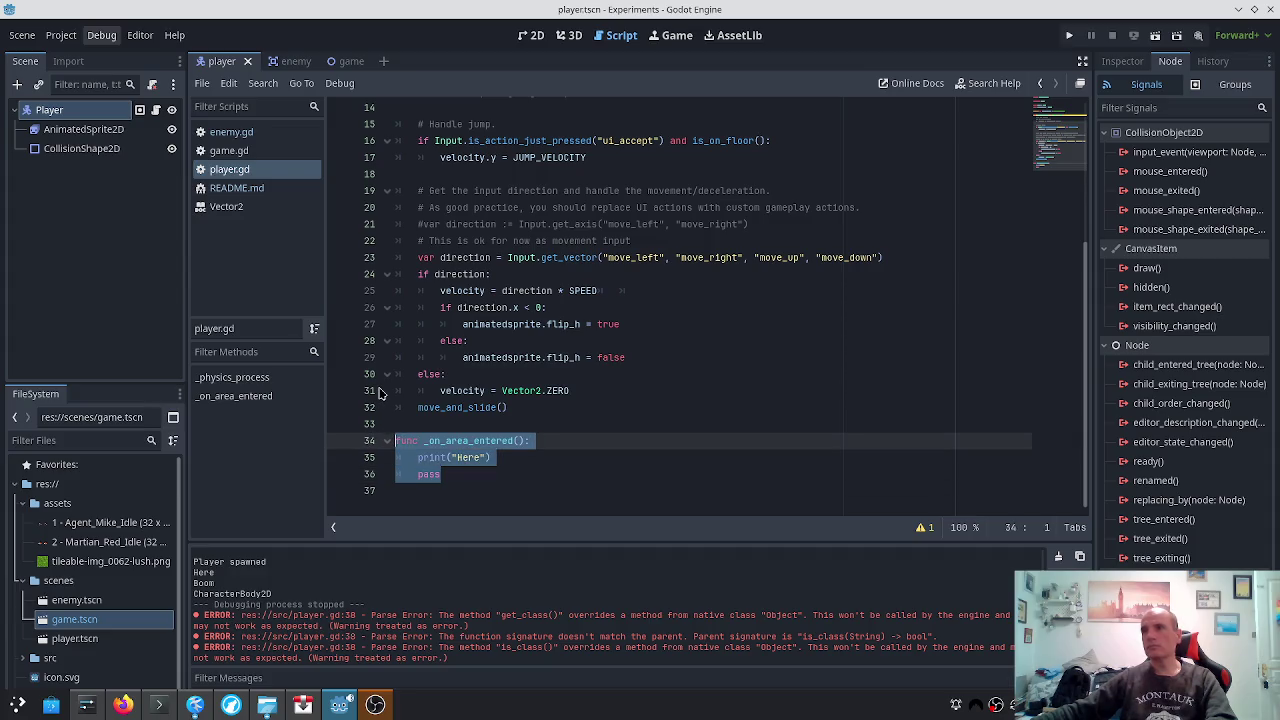
click(231, 132)
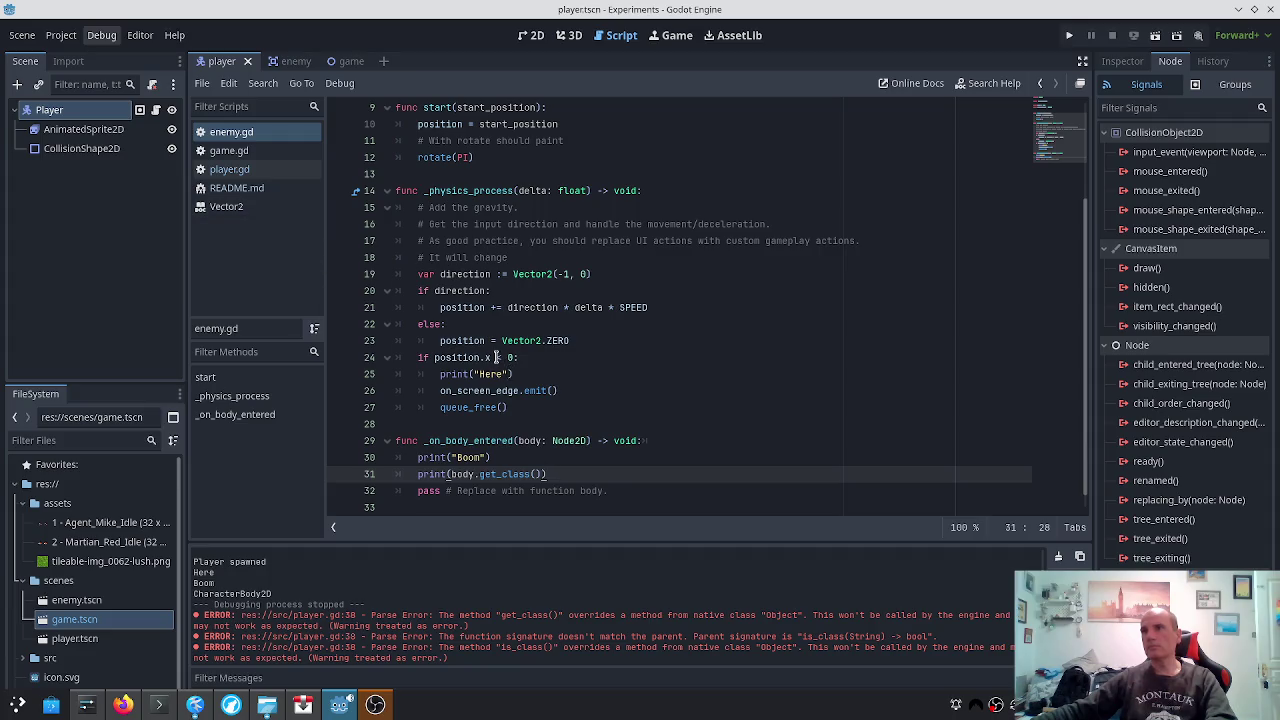
click(229, 150)
scroll(560, 330, down, 3)
scroll(575, 375, up, 3)
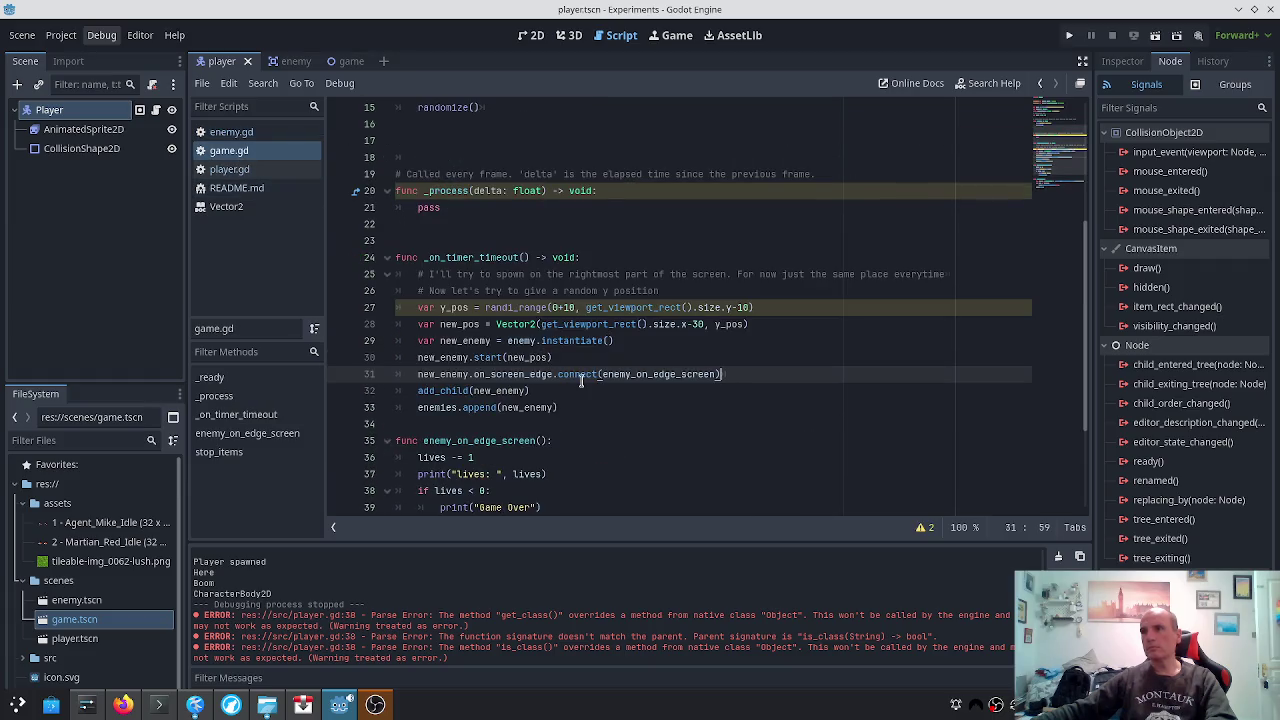
scroll(581, 380, down, 3)
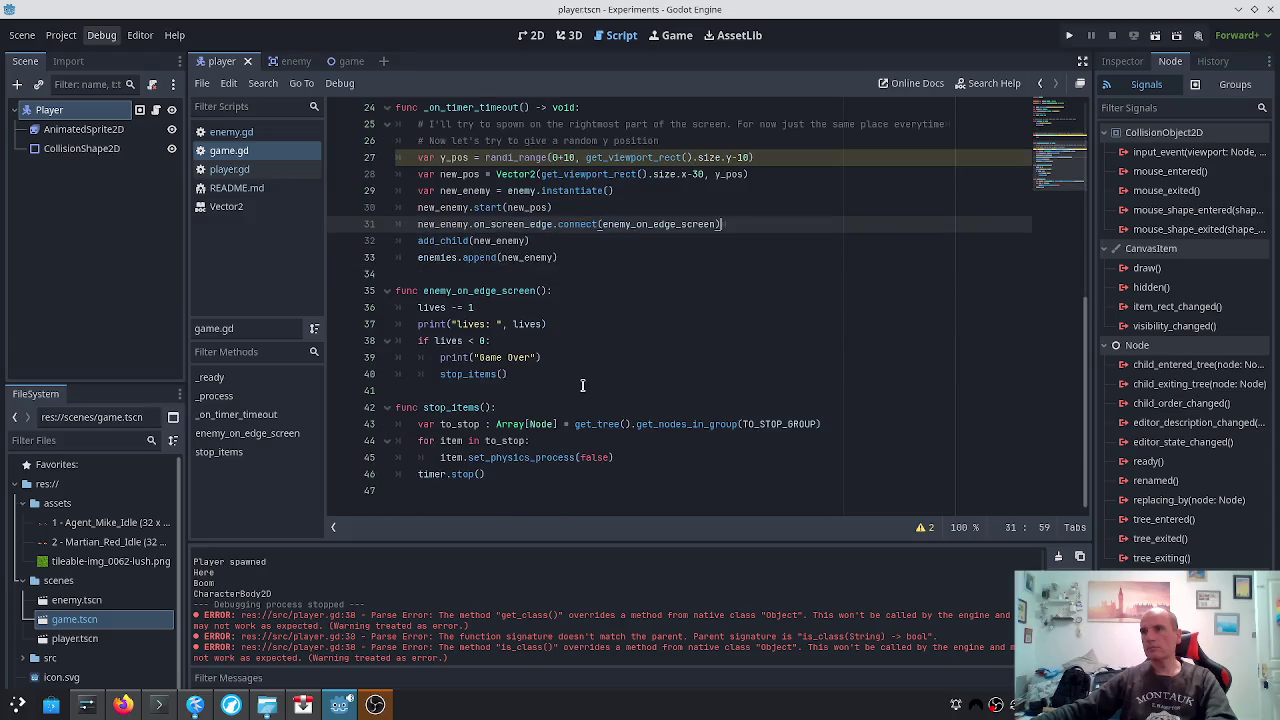
key(ctrl+s)
Change line 31 of enemy.gd to print(body is Player) and run the game
click(243, 138)
scroll(632, 390, down, 1)
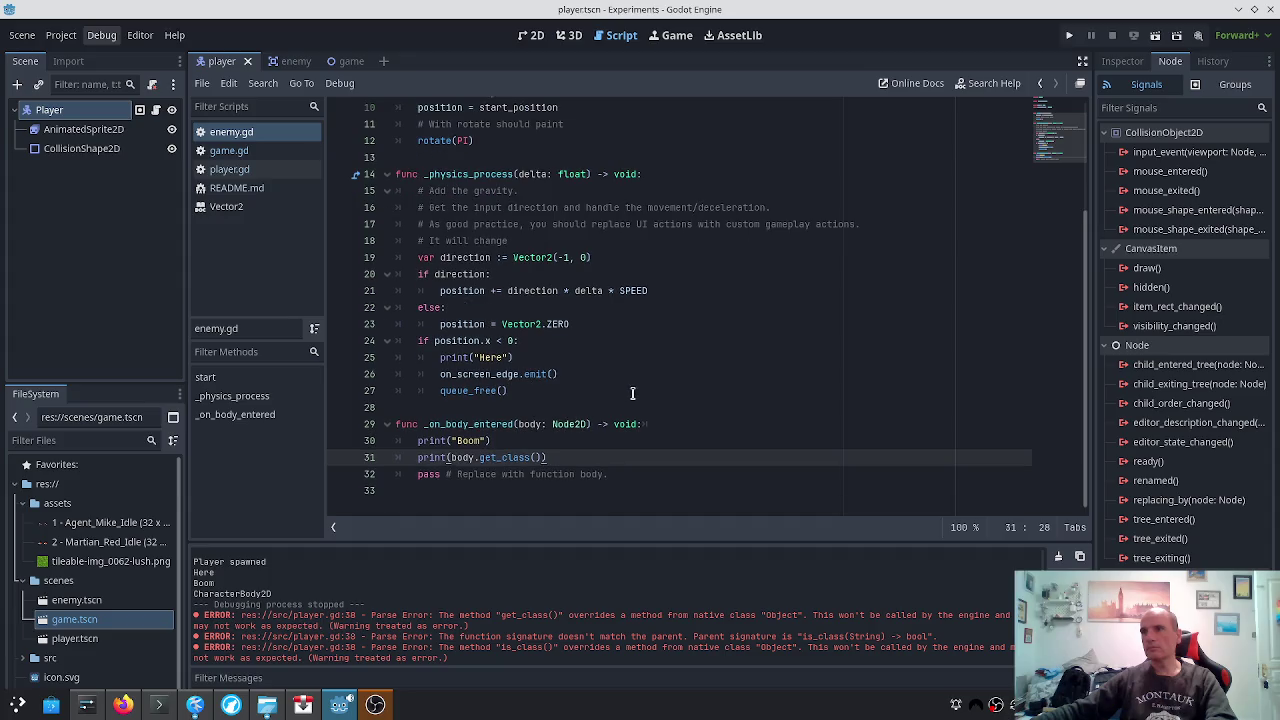
key(ctrl+shift+Left)
key(ctrl+shift+Left)
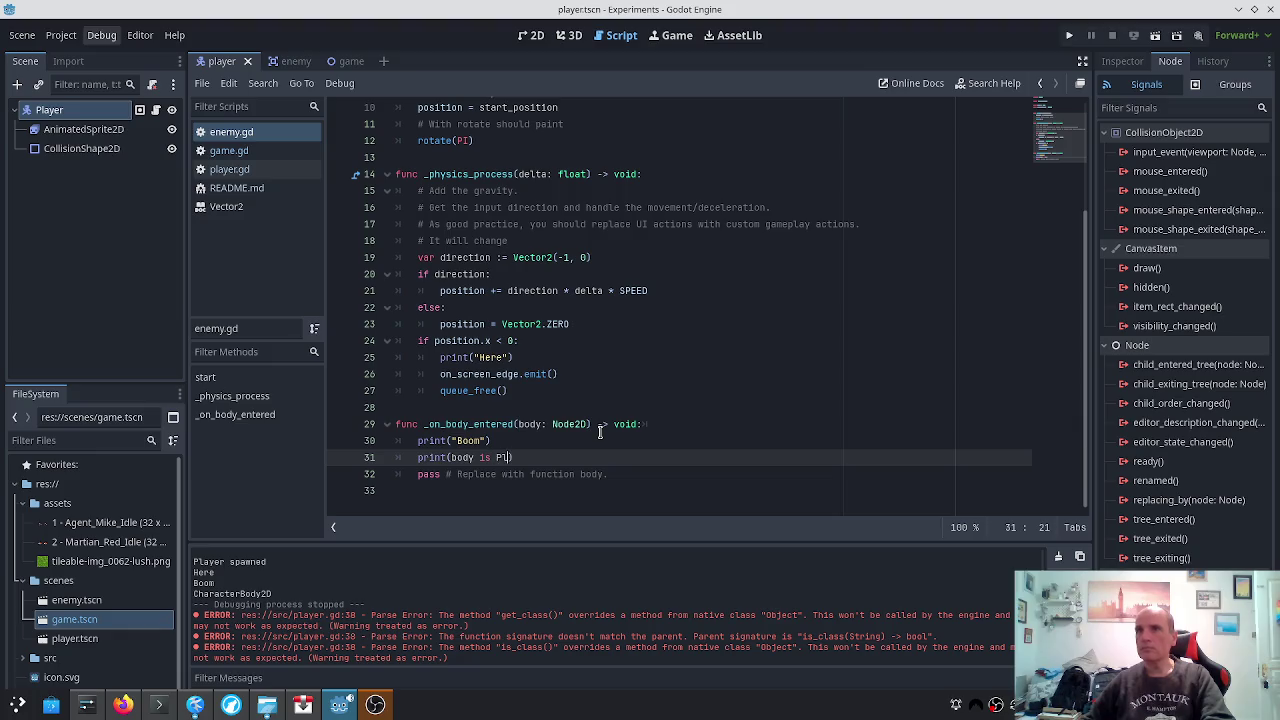
text(ayer)
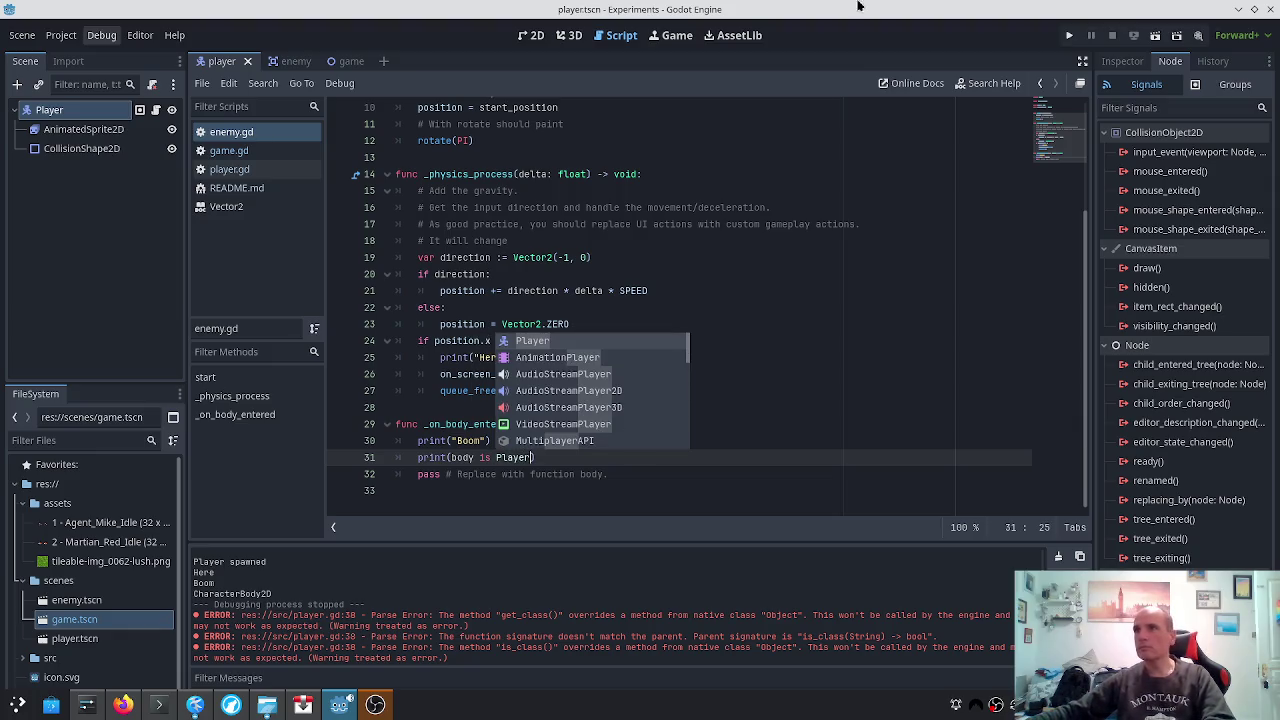
click(1069, 35)
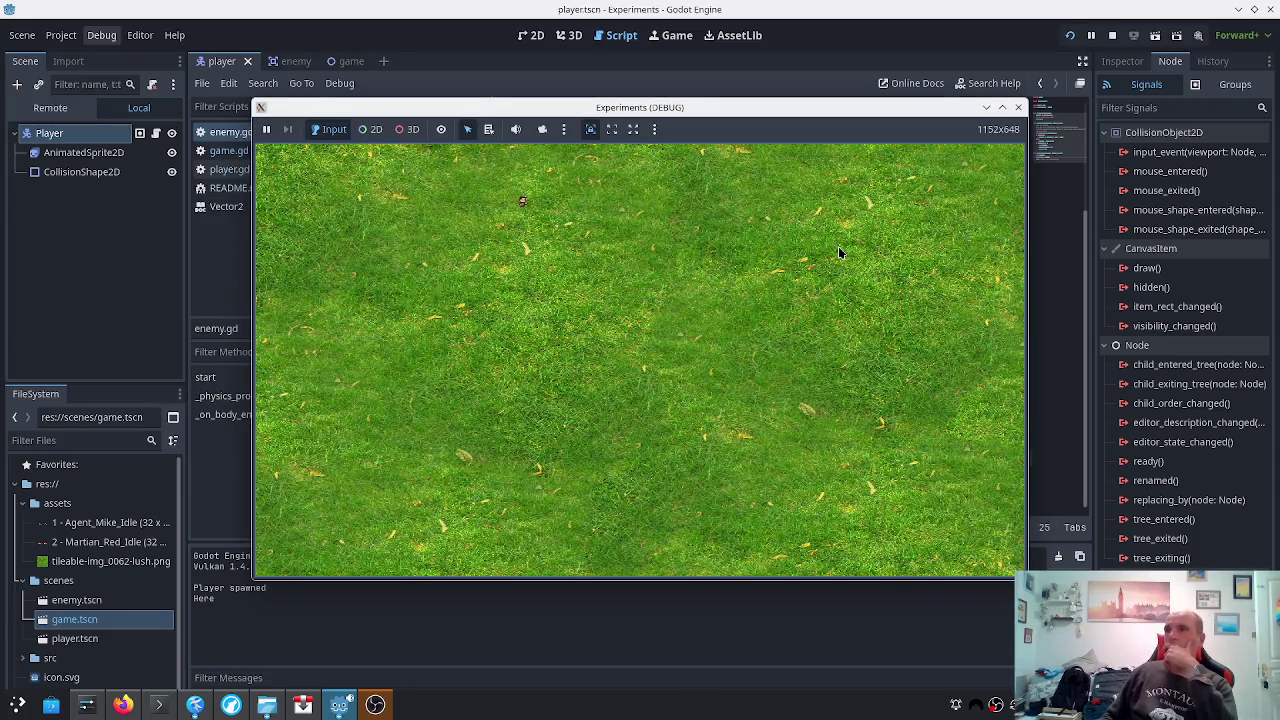
Move the player into an enemy so the output shows Boom and true, then stop the game
key(Right)
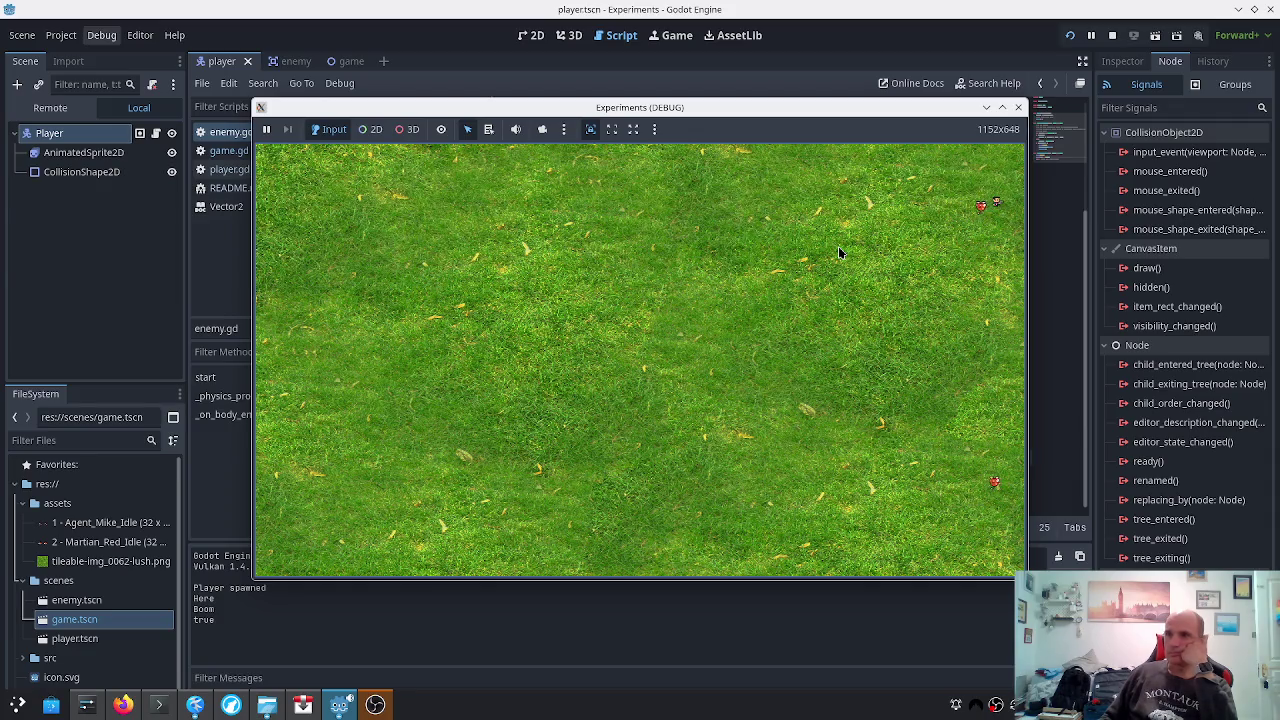
key(F8)
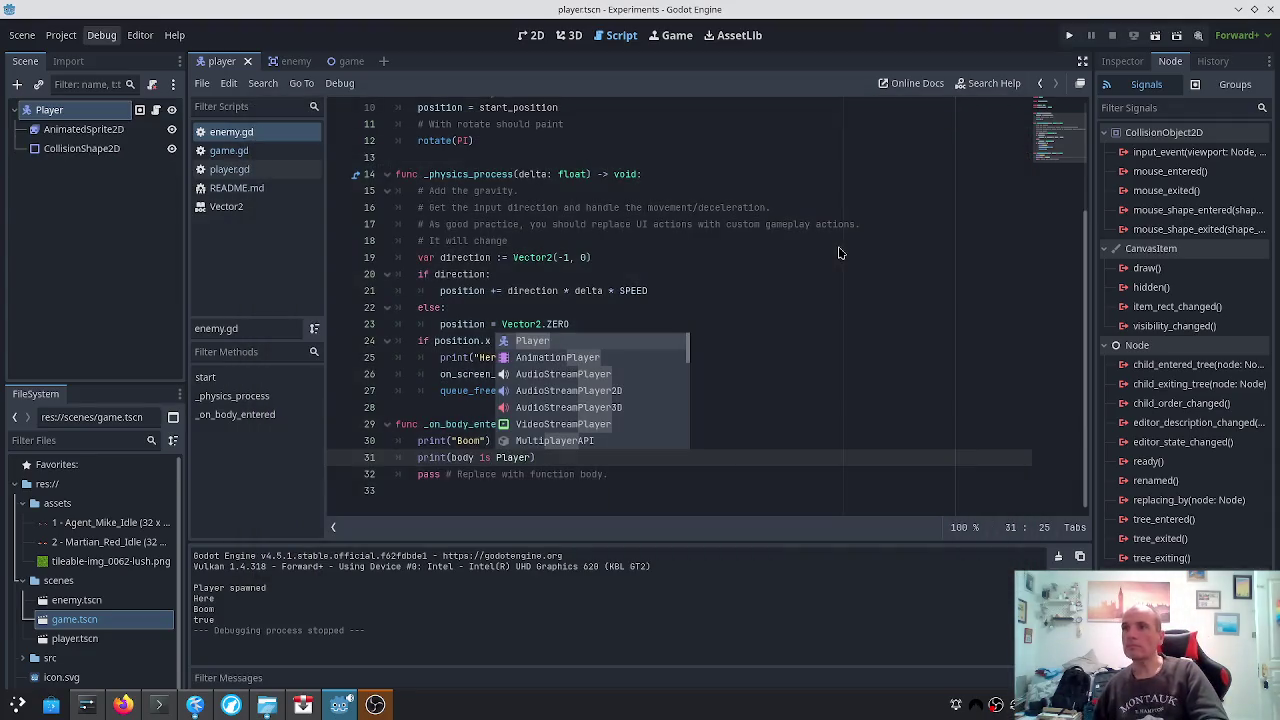
key(Escape)
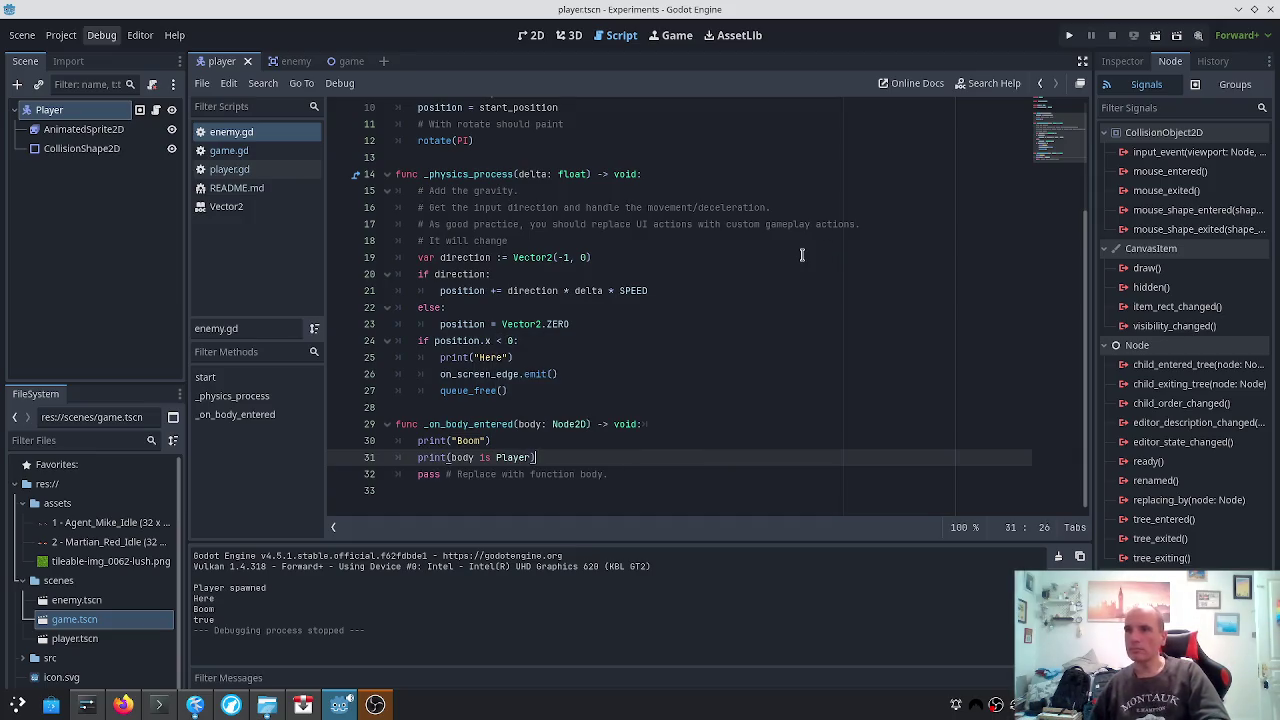
Add an 'if body is Player:' line under the print, then open a new Firefox tab
key(Return)
text(if body is Pla)
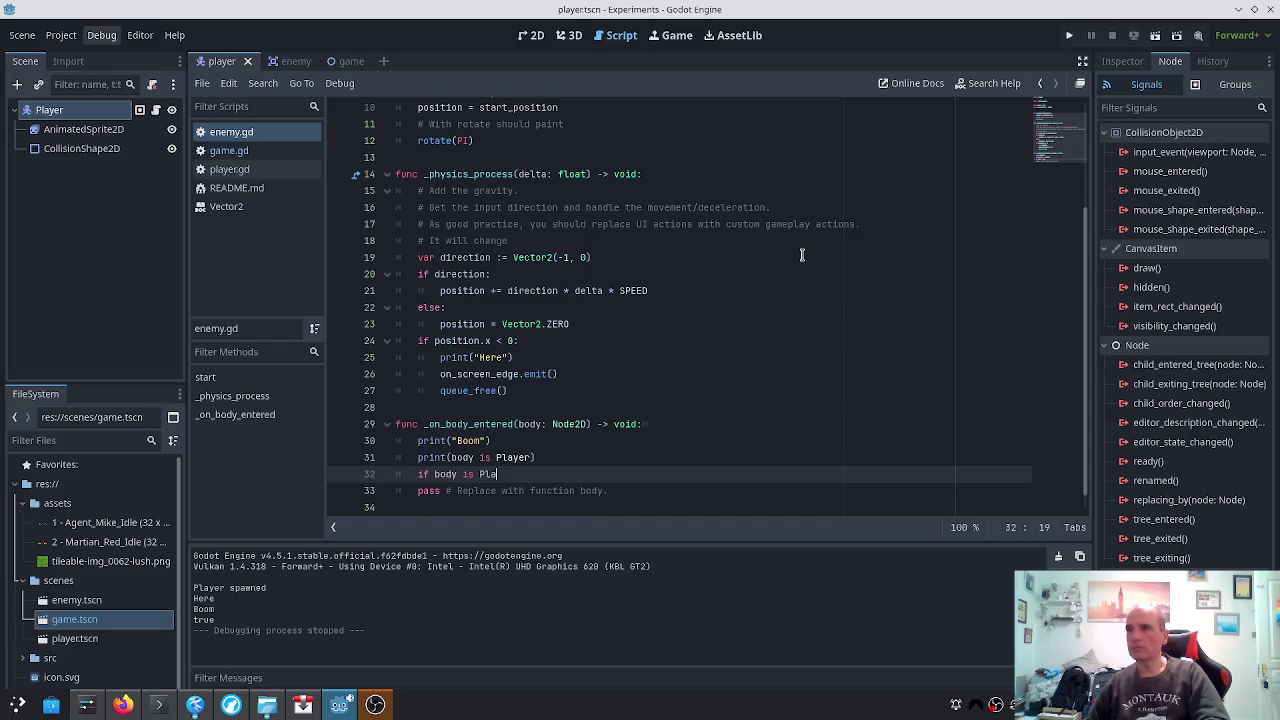
text(yer:)
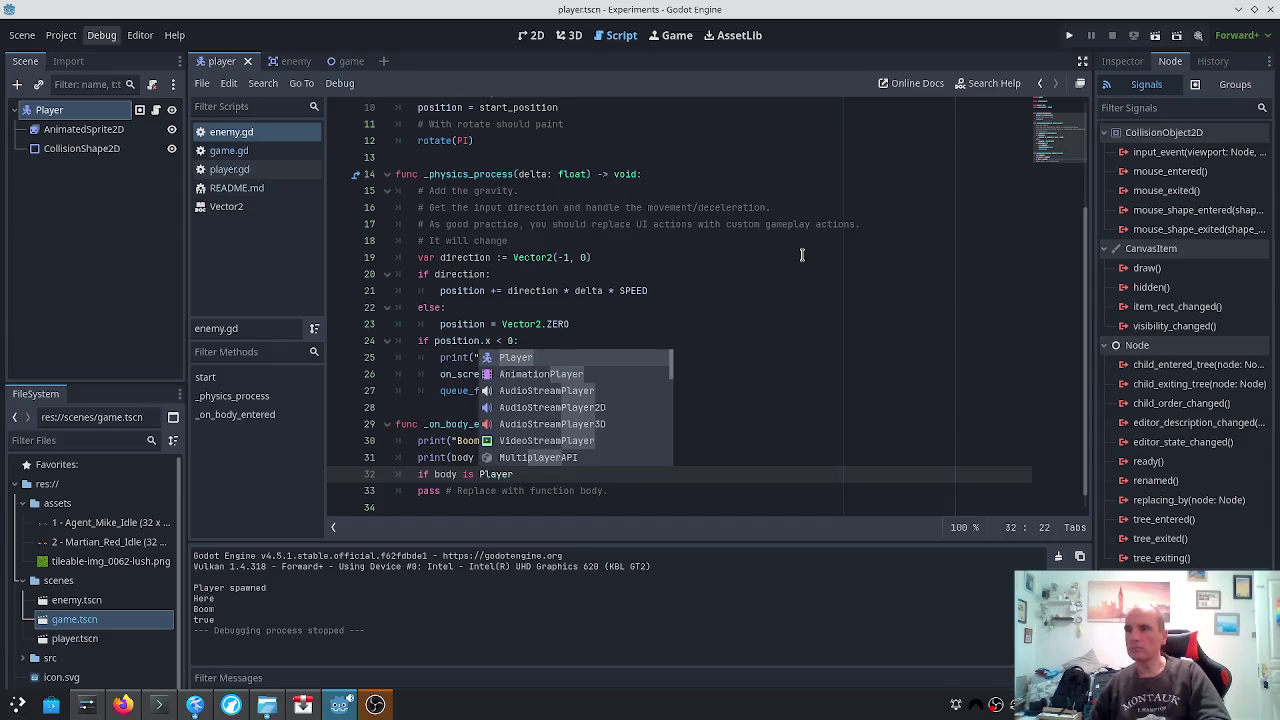
key(Return)
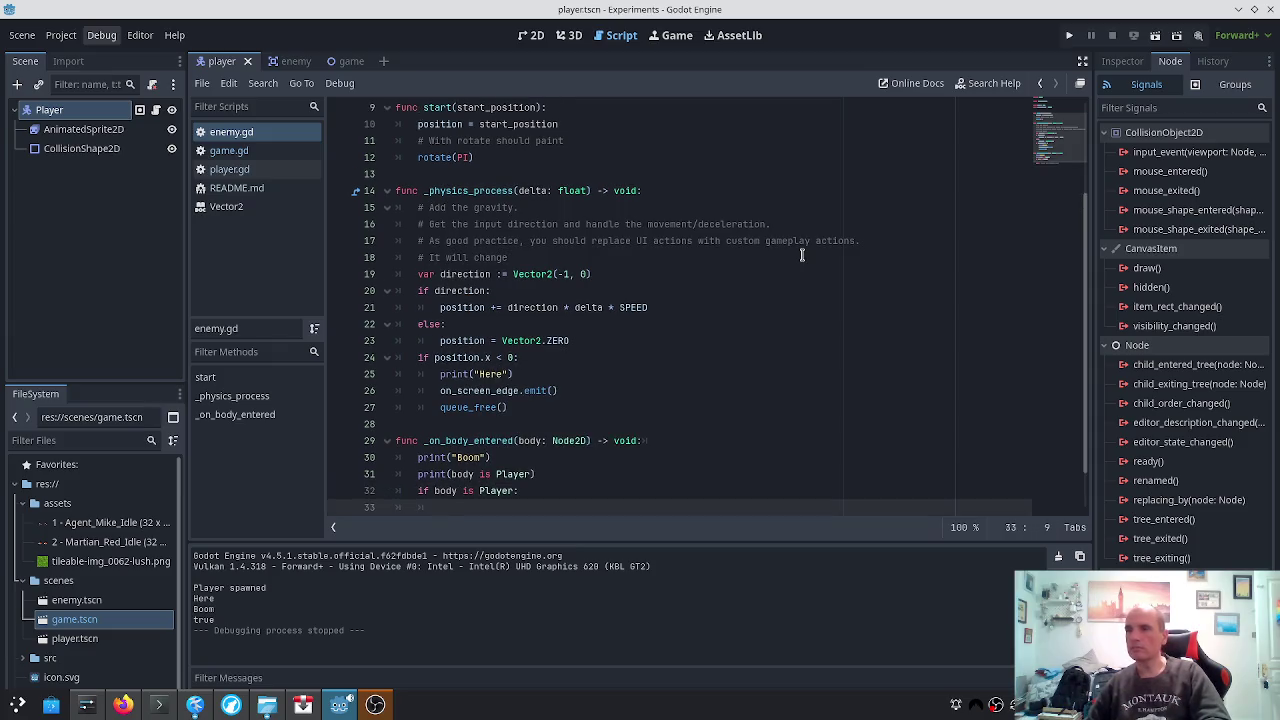
key(alt+Tab)
key(ctrl+t)
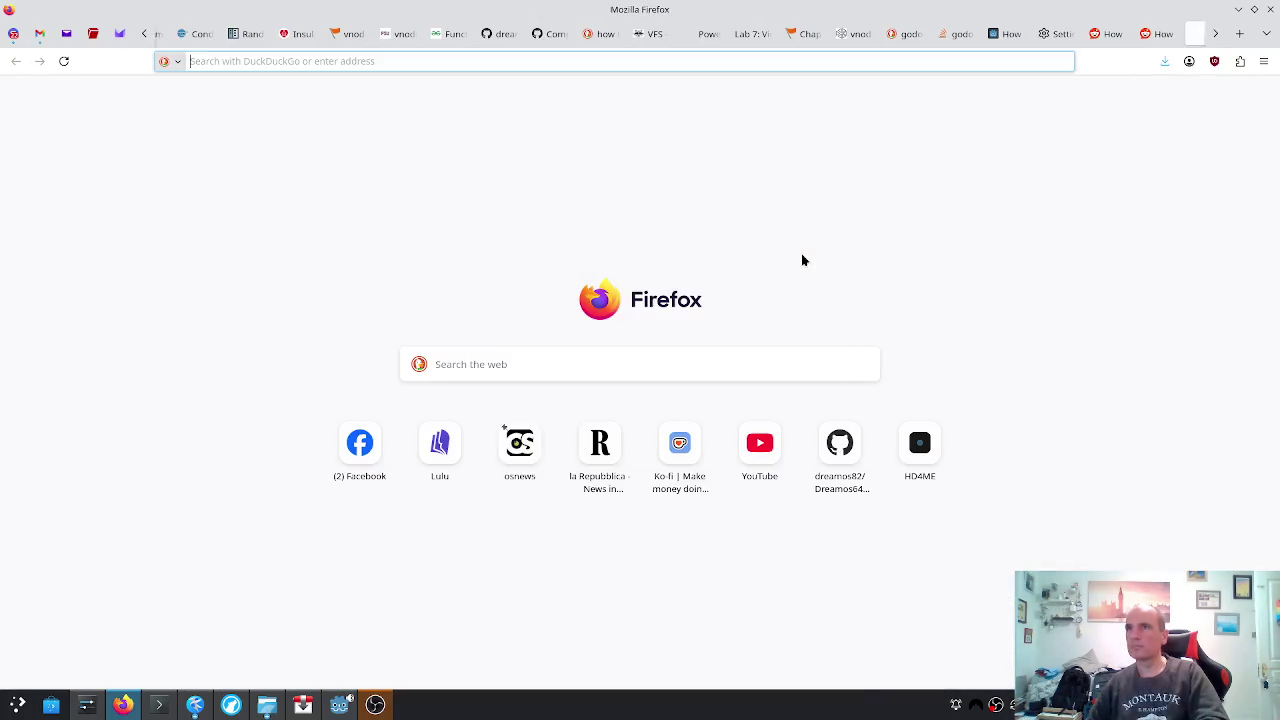
Enter 'gdscript self destroy object' in the new tab's address bar
text(gdscript self destr)
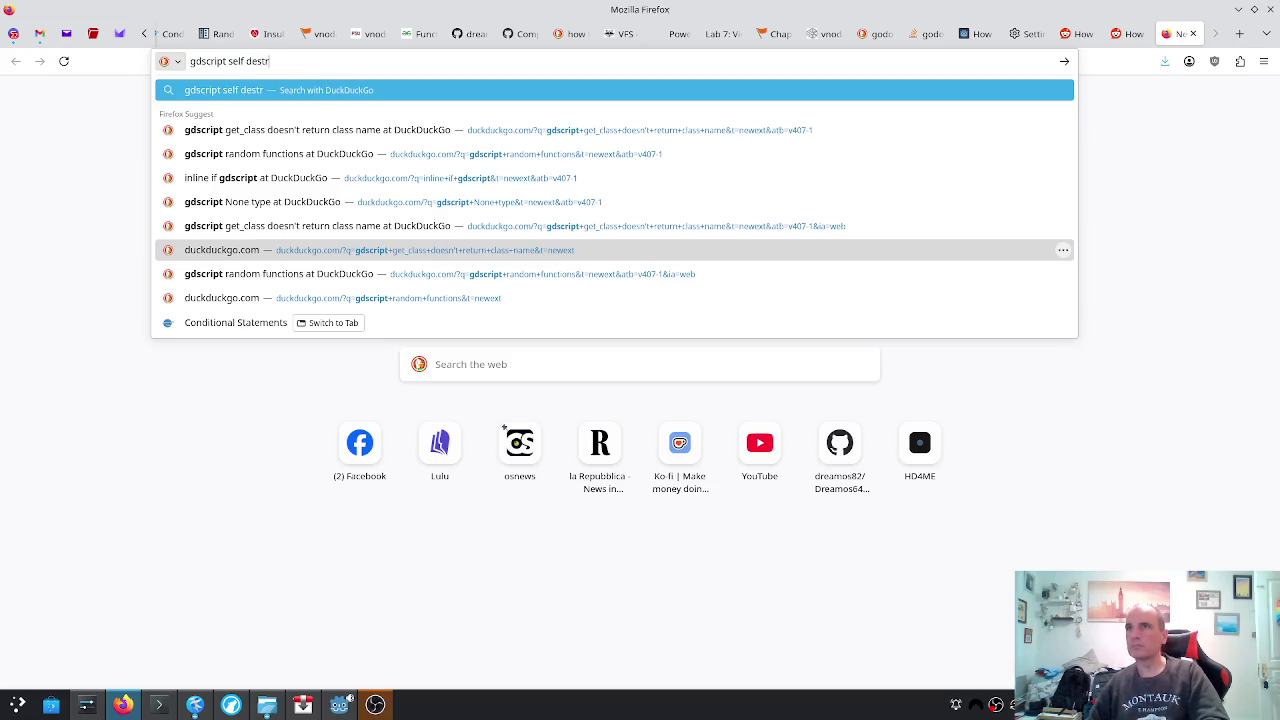
text(oy obje)
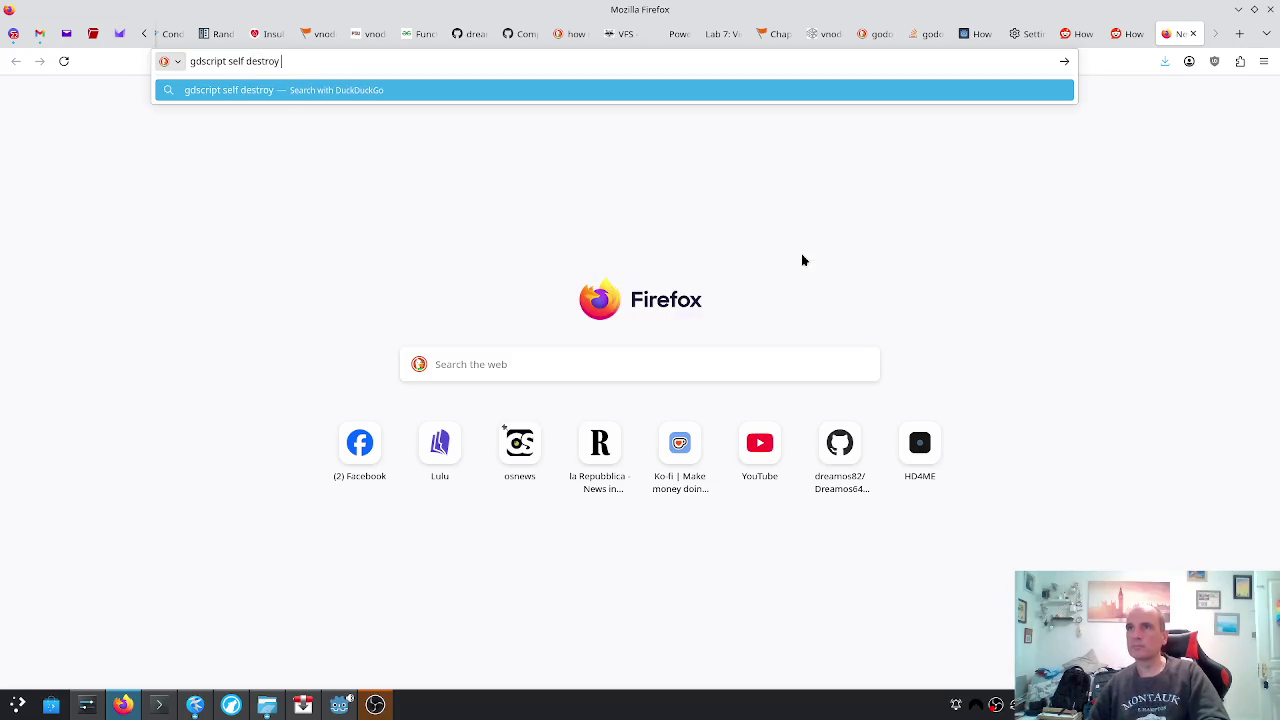